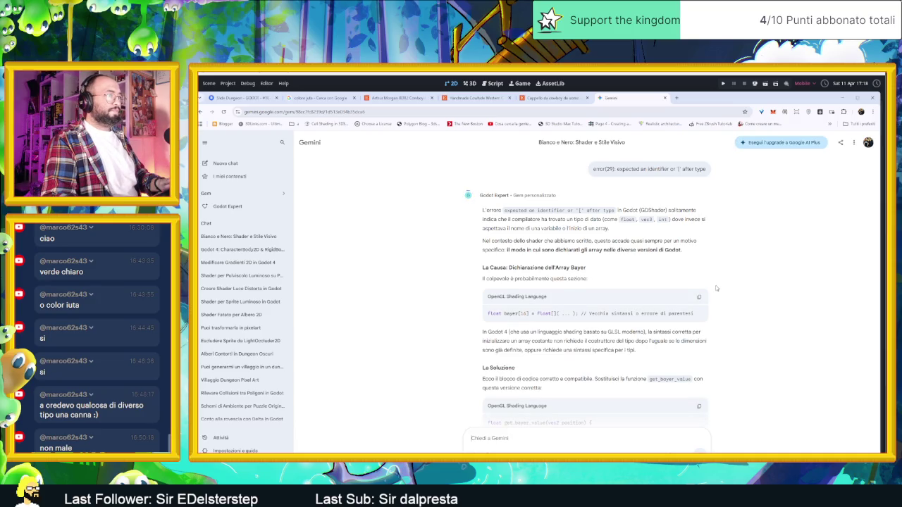
Read through Gemini's corrected Bayer array fix.
scroll(716, 285, down, 1)
scroll(737, 303, down, 3)
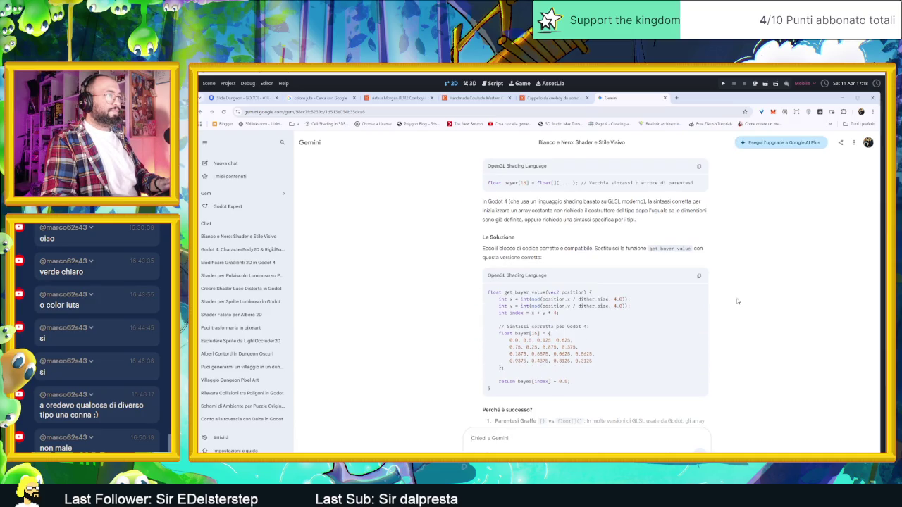
scroll(702, 292, down, 1)
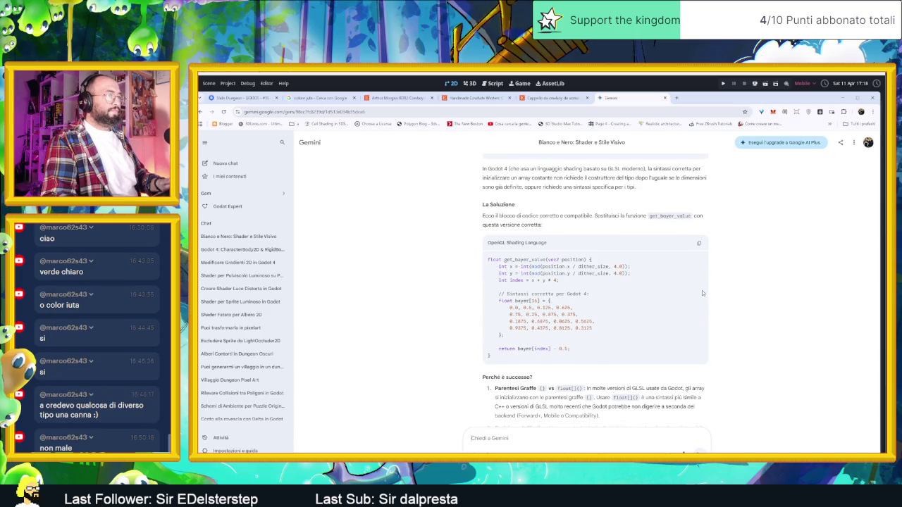
scroll(699, 291, up, 1)
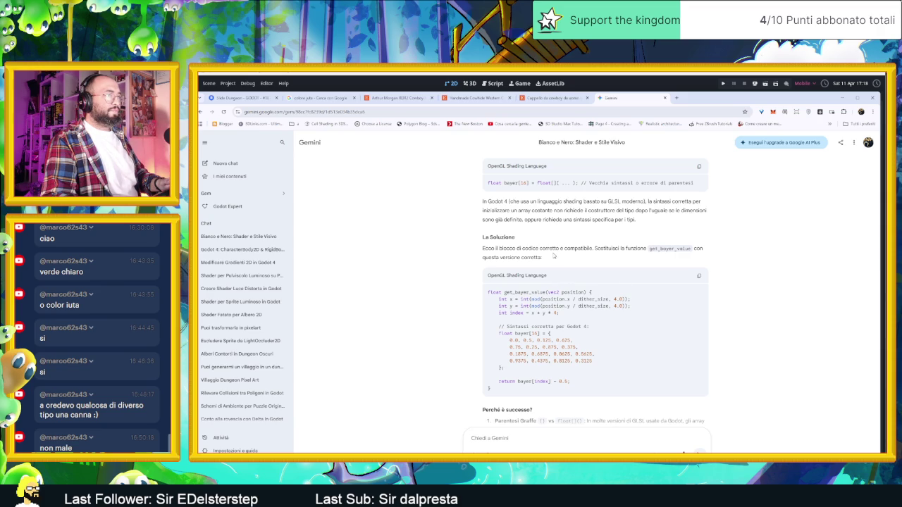
scroll(578, 269, down, 4)
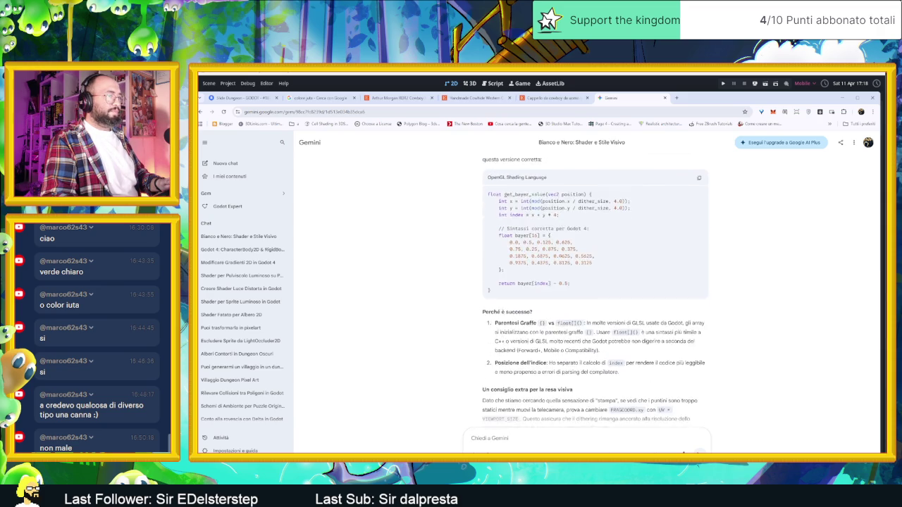
scroll(606, 274, up, 4)
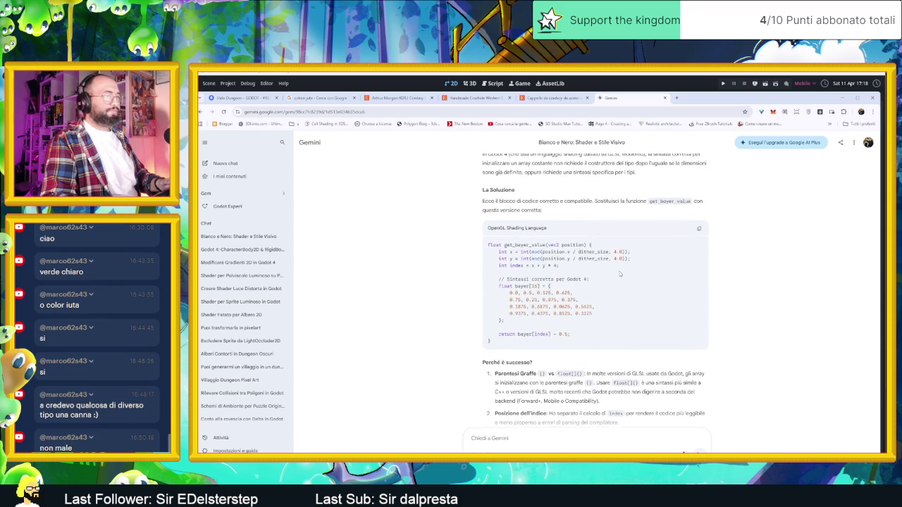
scroll(620, 273, up, 4)
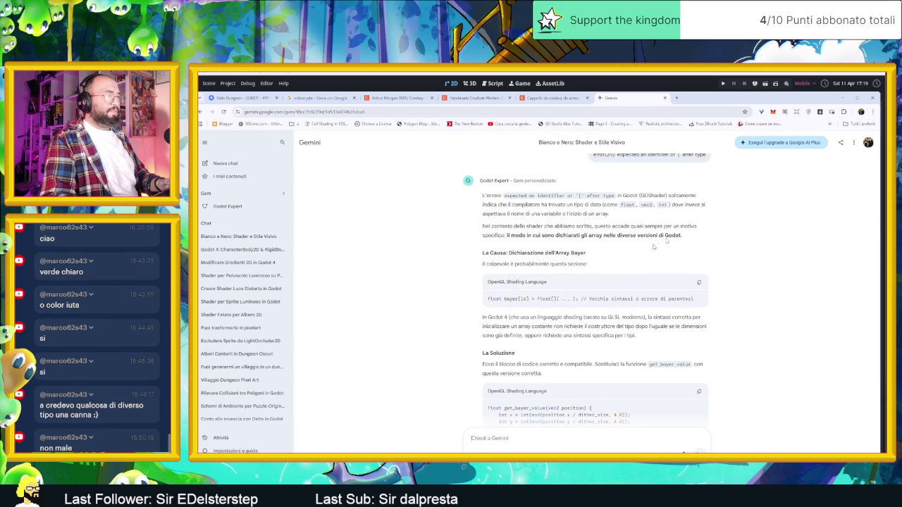
Compare it with the current dithering shader code in Godot's Shader Editor.
key(alt+Tab)
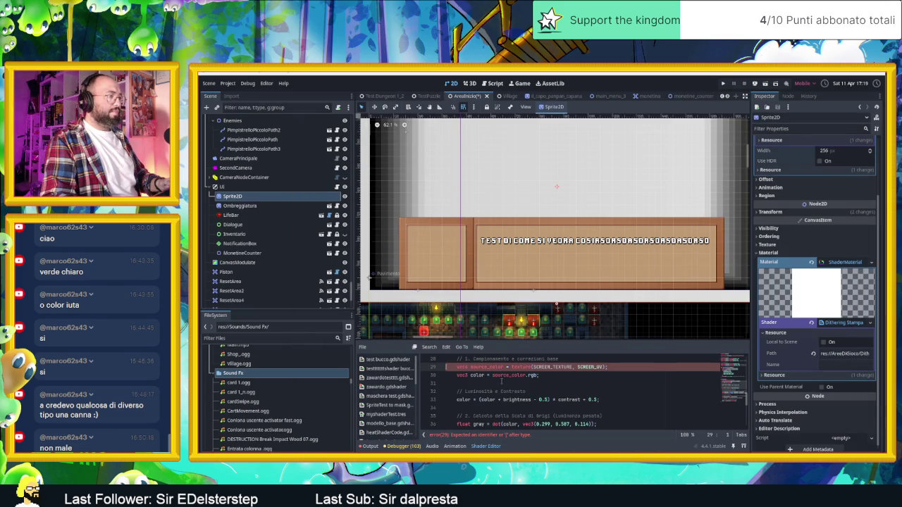
scroll(536, 384, up, 3)
scroll(570, 387, up, 3)
scroll(571, 387, down, 1)
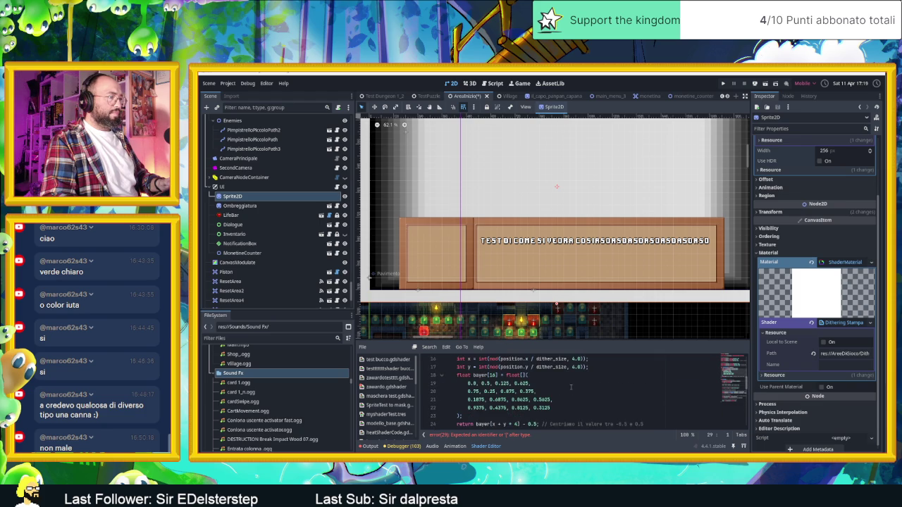
scroll(571, 387, down, 1)
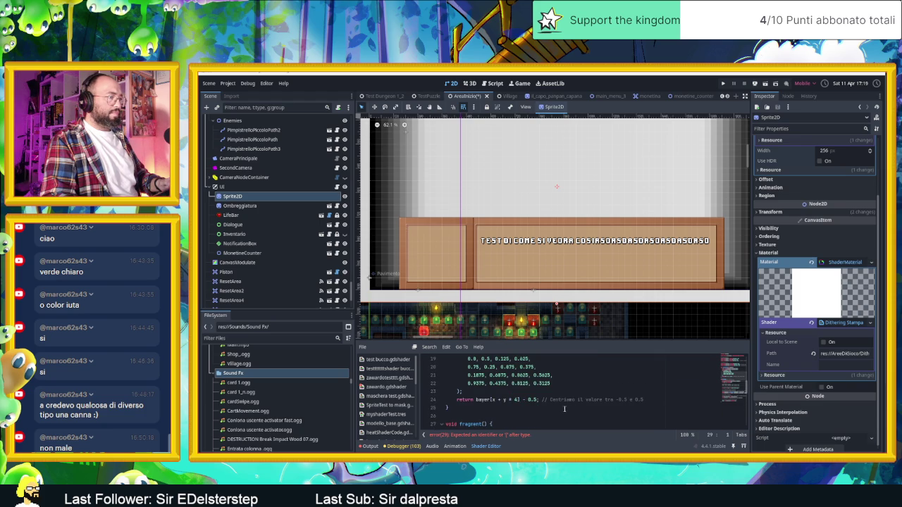
scroll(483, 416, down, 2)
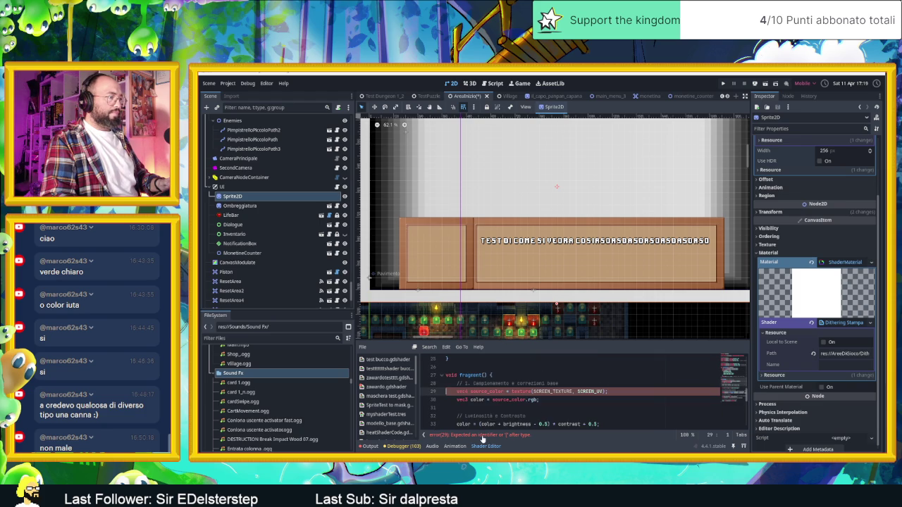
scroll(502, 392, up, 1)
scroll(504, 390, up, 1)
scroll(504, 389, up, 1)
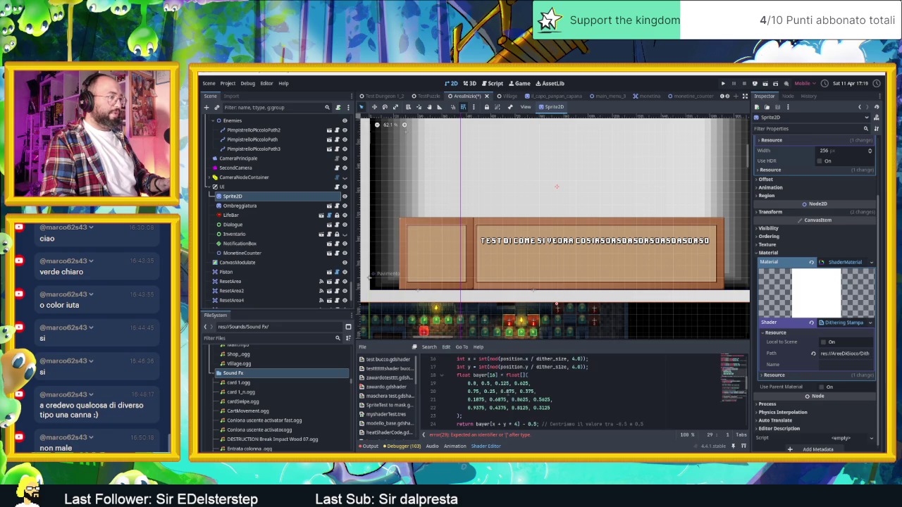
scroll(524, 395, down, 1)
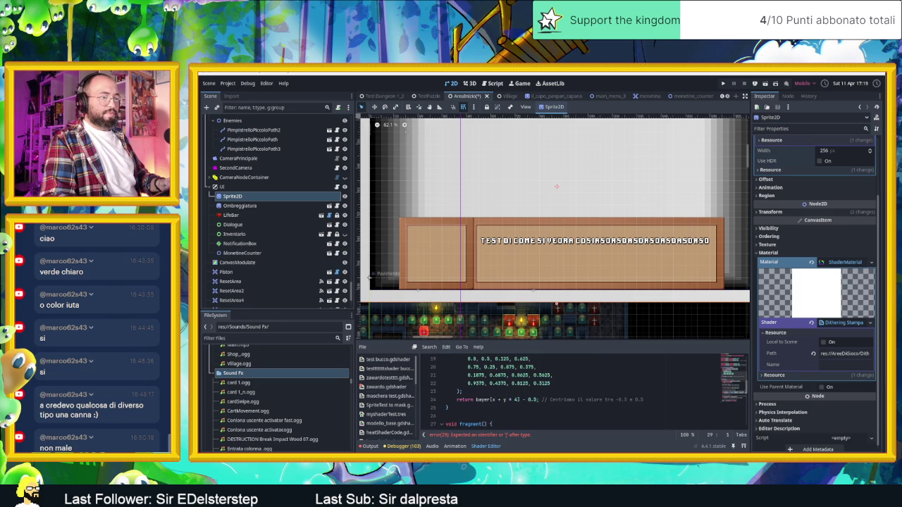
Recheck Gemini's answer, then select the old bayer array lines 20–23 in the shader.
key(alt+Tab)
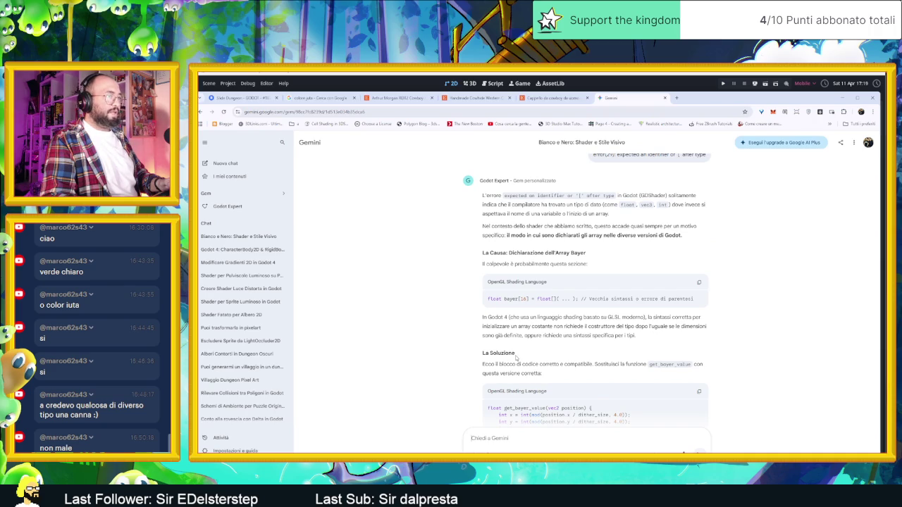
scroll(517, 357, down, 1)
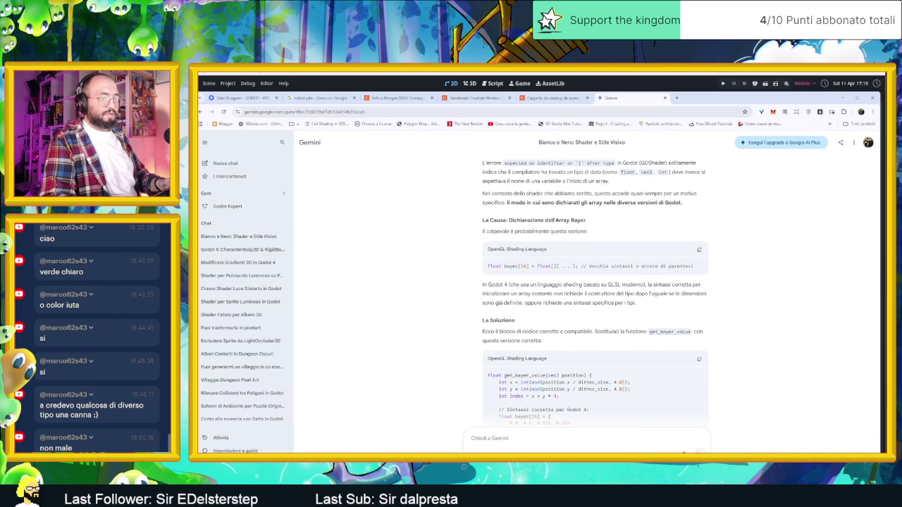
key(alt+Tab)
mouse_move(552, 384)
mouse_down()
mouse_move(445, 367)
mouse_move(441, 356)
mouse_move(436, 377)
mouse_up()
Paste the corrected Bayer array code and inspect the line 18 error.
key(ctrl+v)
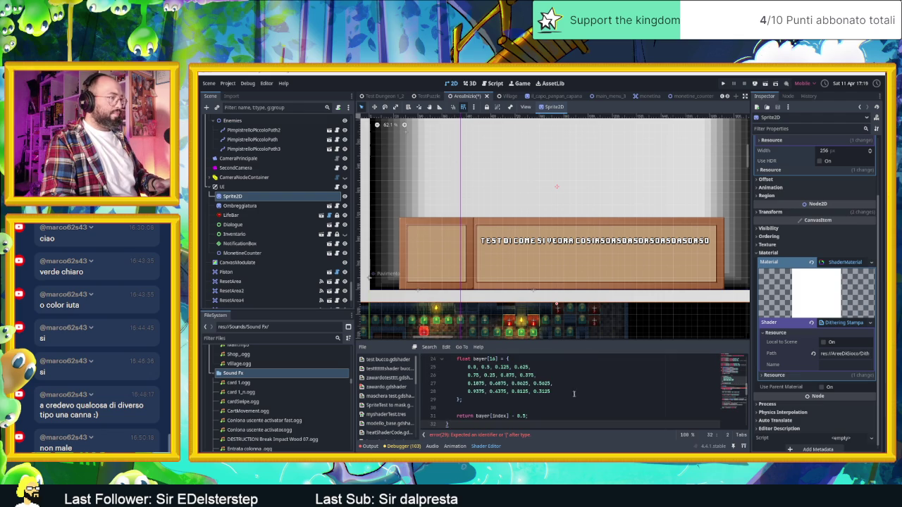
click(572, 393)
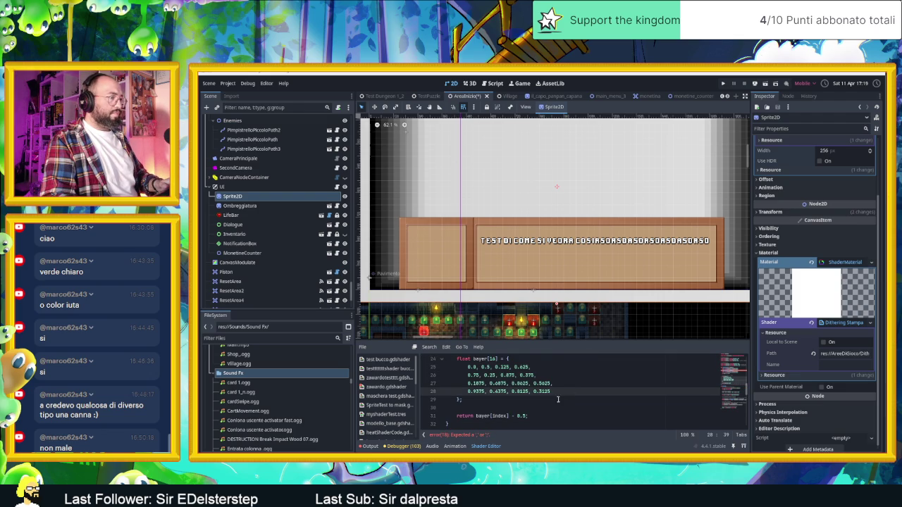
click(487, 437)
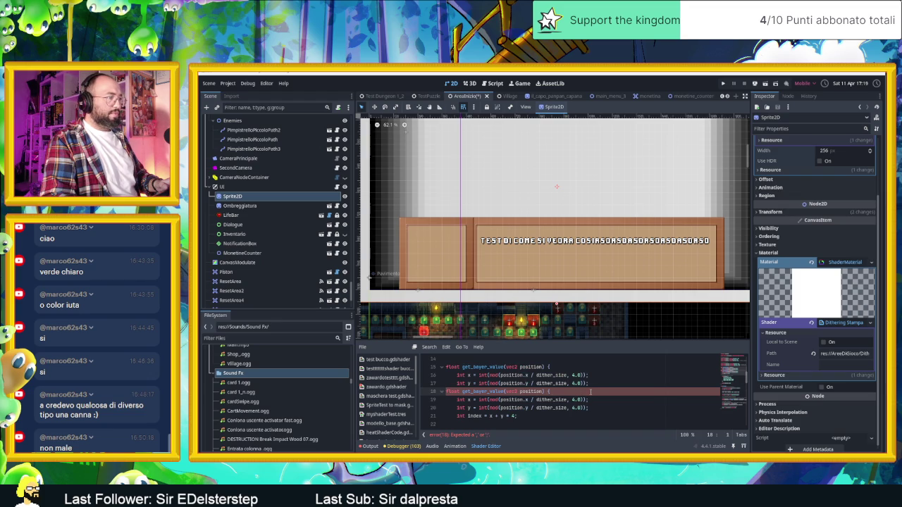
drag(447, 362, 467, 384)
click(467, 384)
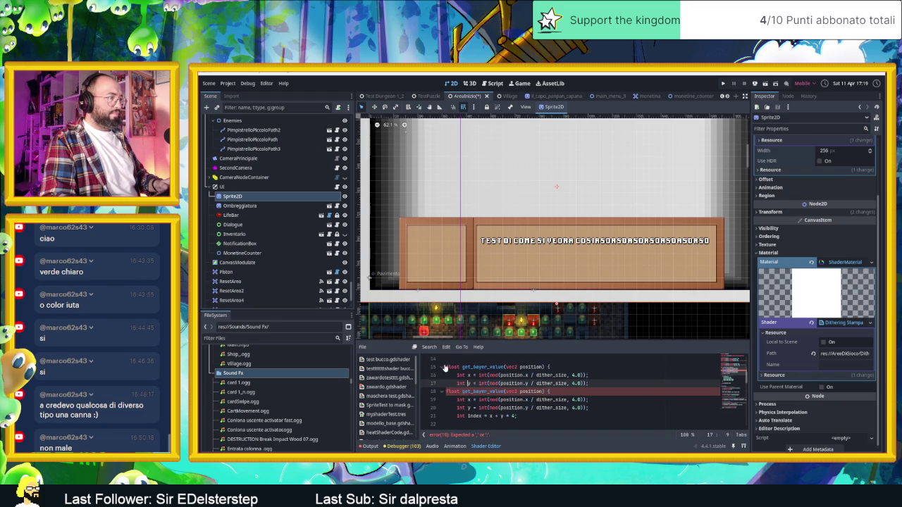
Paste over the old get_bayer_value body and add a semicolon after the brace.
scroll(446, 395, up, 2)
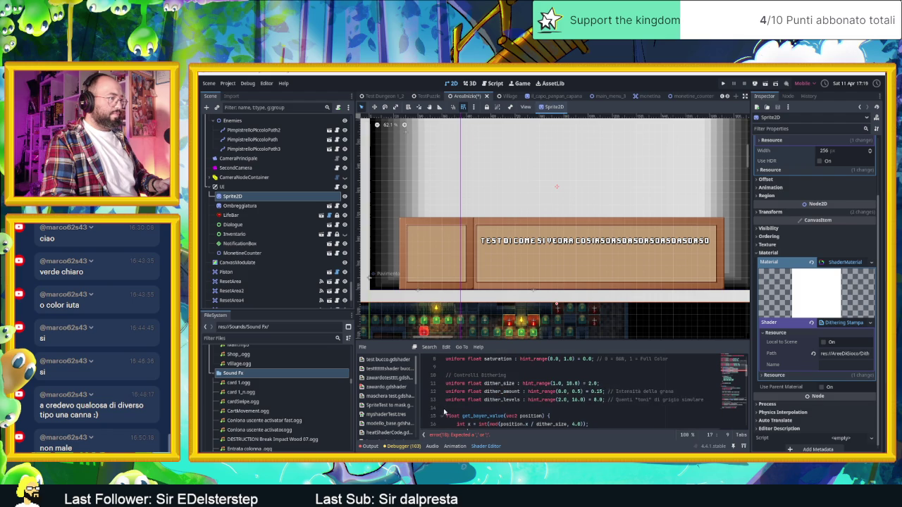
mouse_move(446, 407)
mouse_down()
mouse_move(458, 421)
mouse_move(493, 425)
mouse_move(520, 416)
mouse_up()
key(ctrl+v)
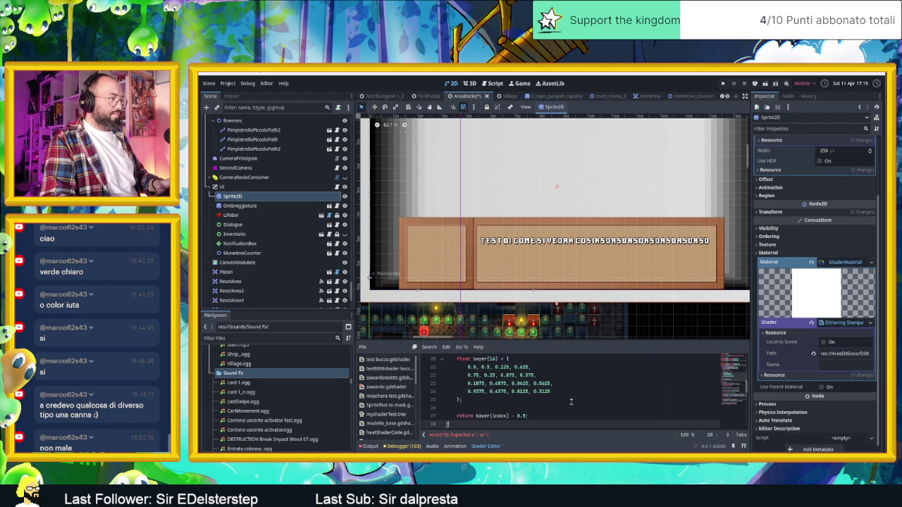
scroll(571, 403, down, 3)
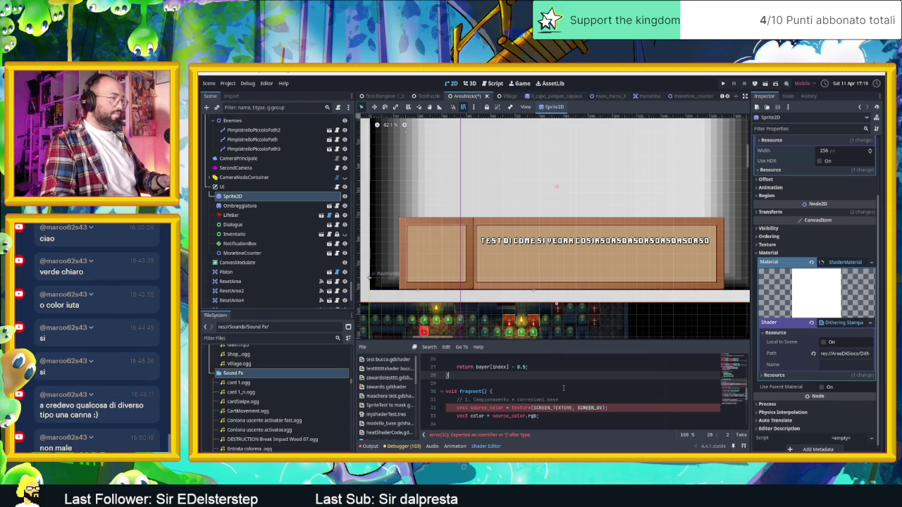
text(;)
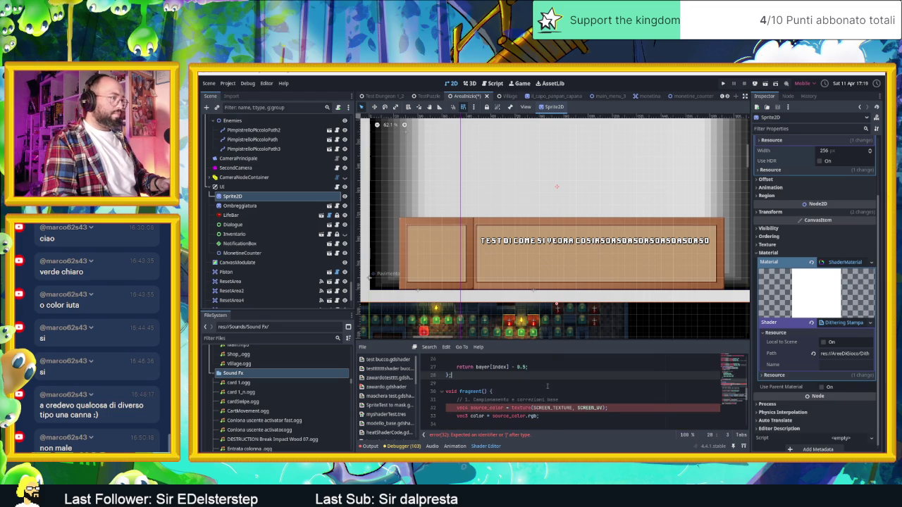
click(531, 381)
Remove the semicolon after the closing brace and insert a blank line after line 13.
scroll(554, 385, up, 1)
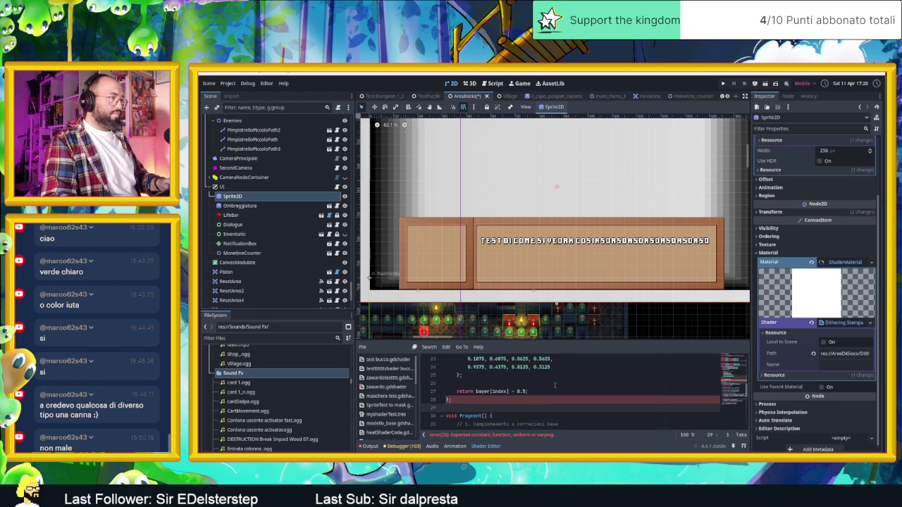
click(549, 398)
key(BackSpace)
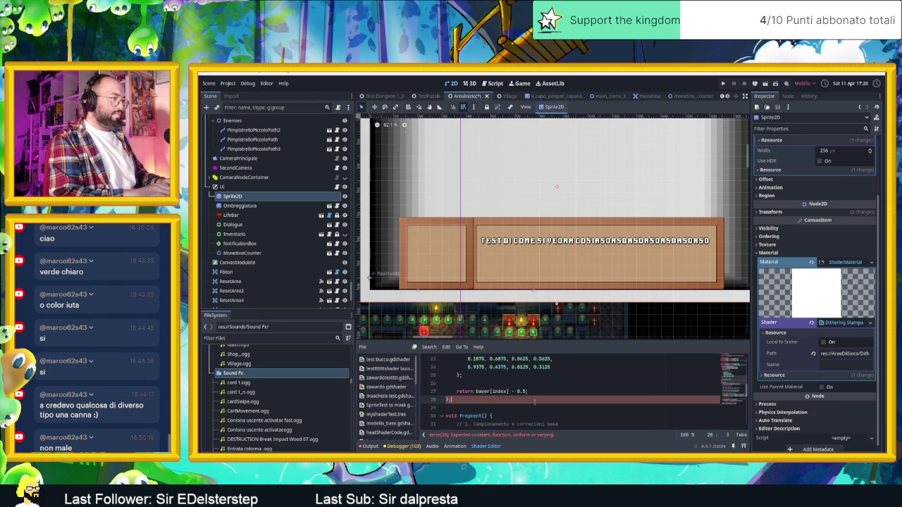
click(491, 435)
scroll(514, 409, up, 7)
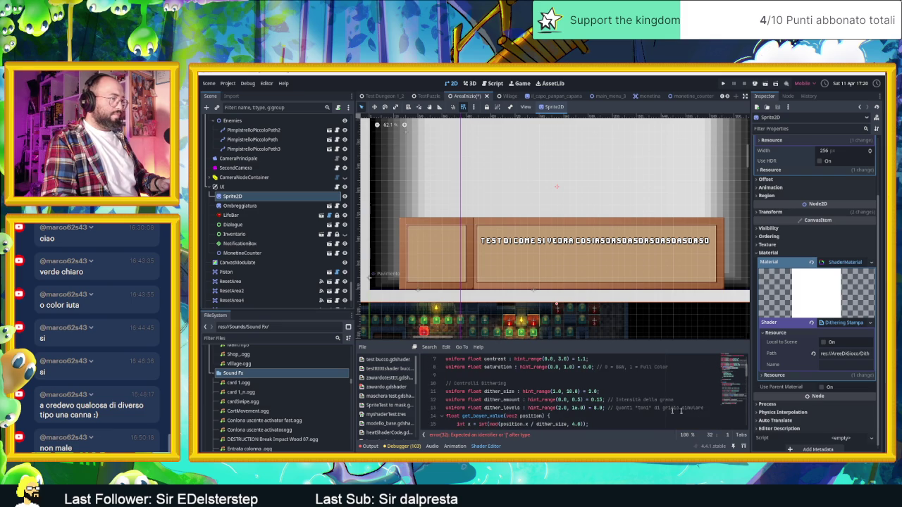
click(710, 408)
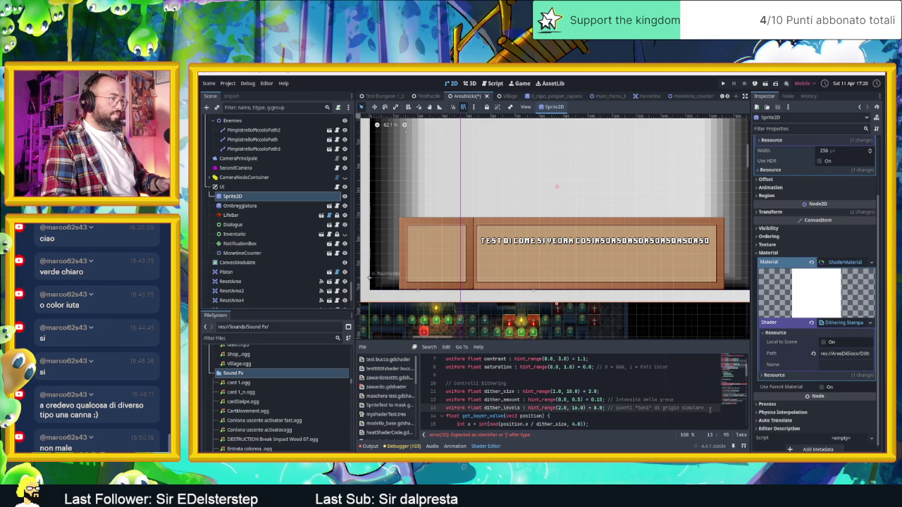
key(Return)
Add a semicolon after the function's closing brace and check the line 29 error.
scroll(589, 401, down, 3)
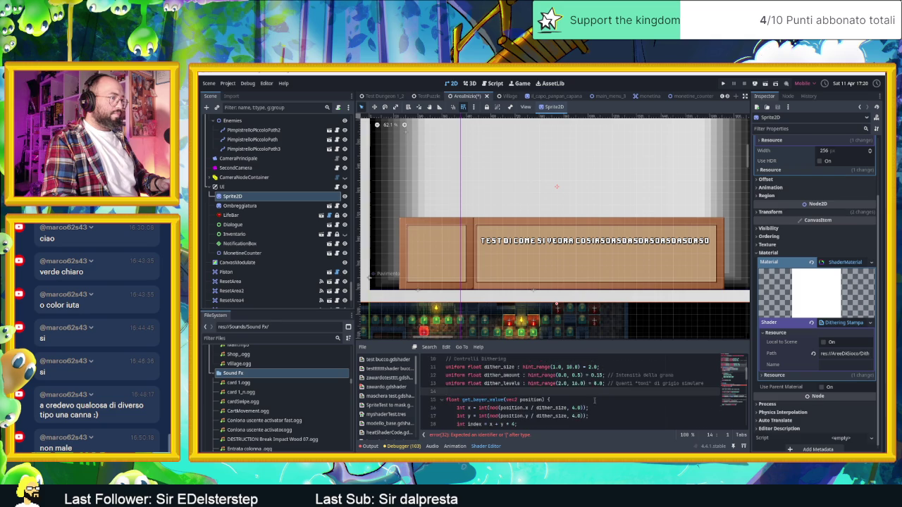
scroll(589, 401, down, 2)
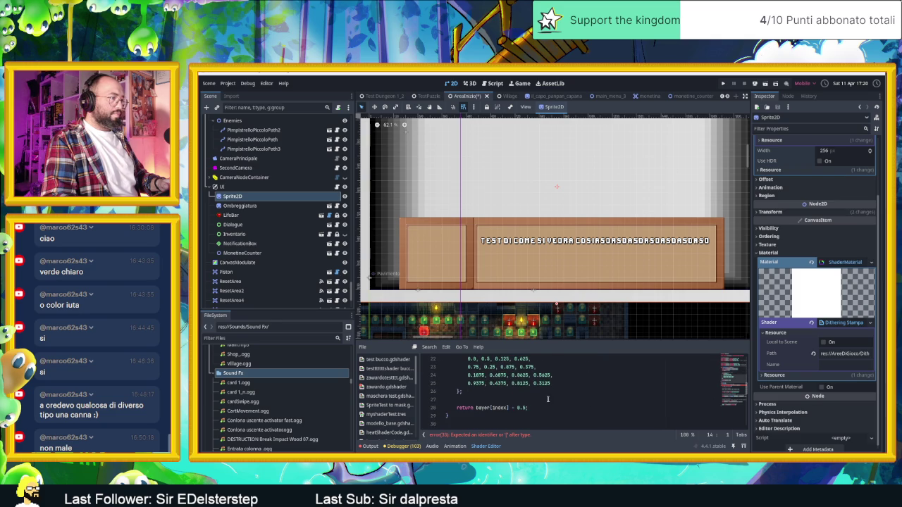
click(488, 417)
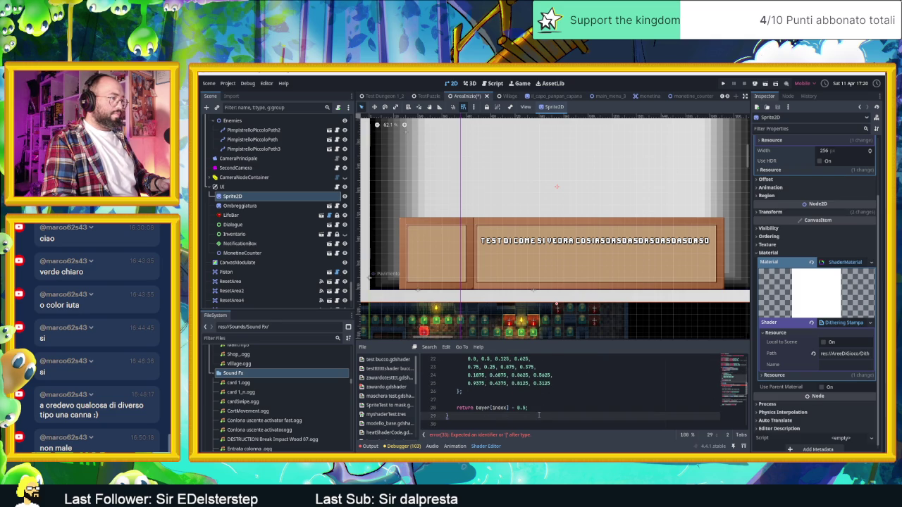
text(;)
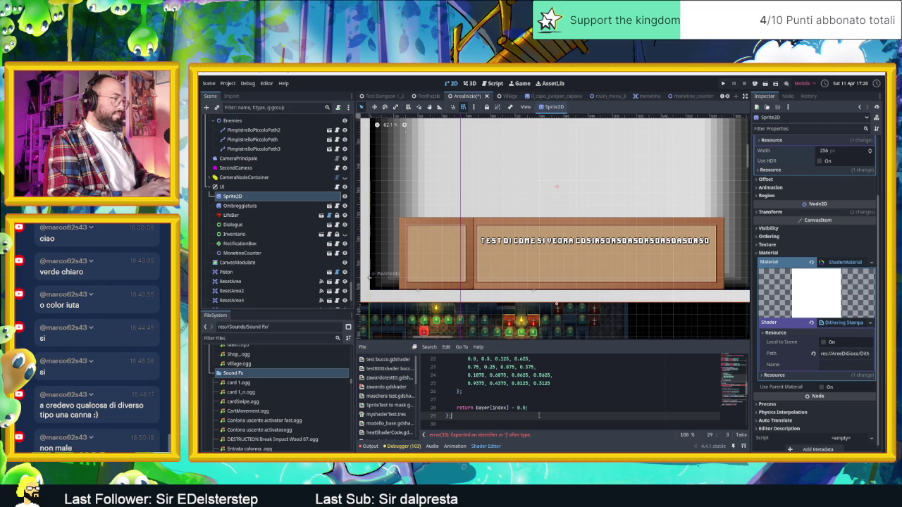
click(538, 407)
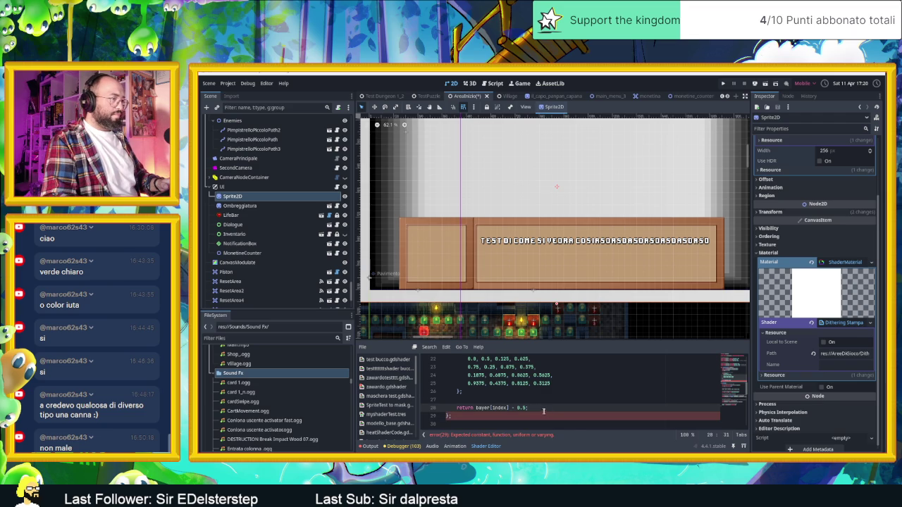
scroll(542, 410, down, 1)
key(Right)
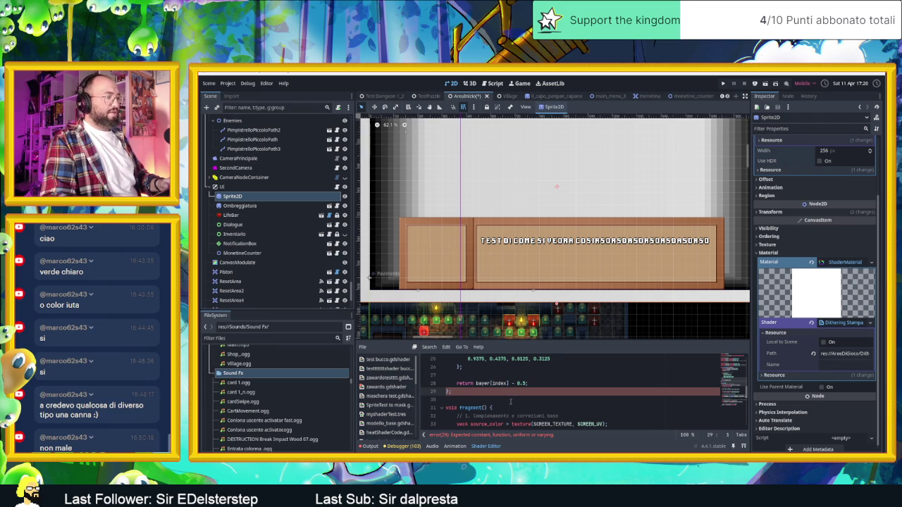
Scroll back over the shader code and return to the Gemini chat.
scroll(510, 401, up, 1)
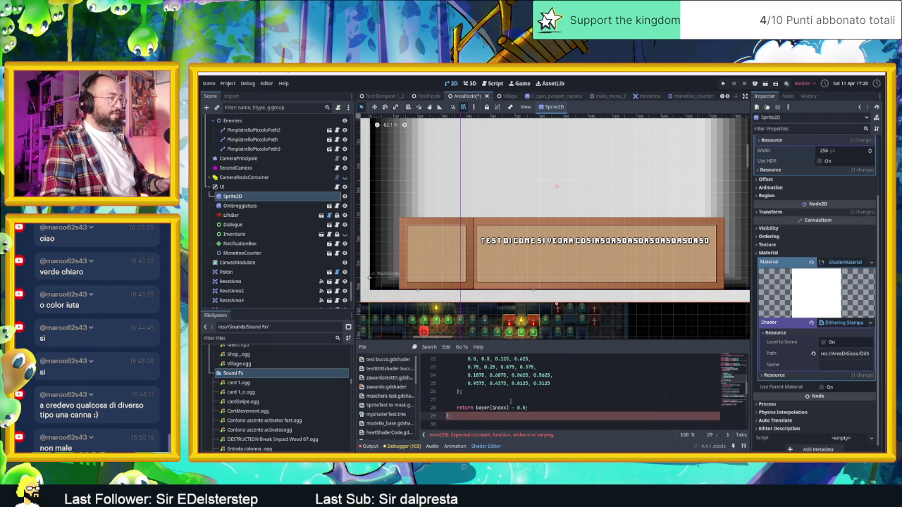
scroll(510, 402, up, 3)
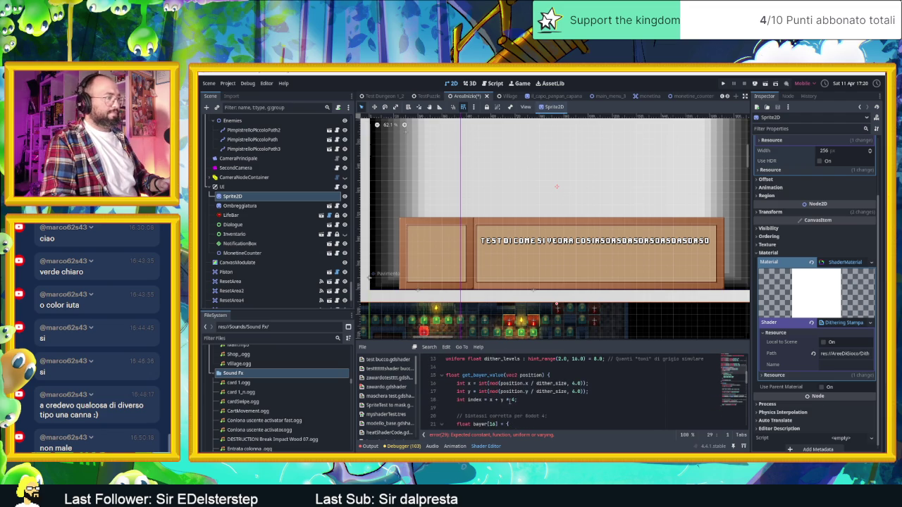
scroll(509, 401, up, 1)
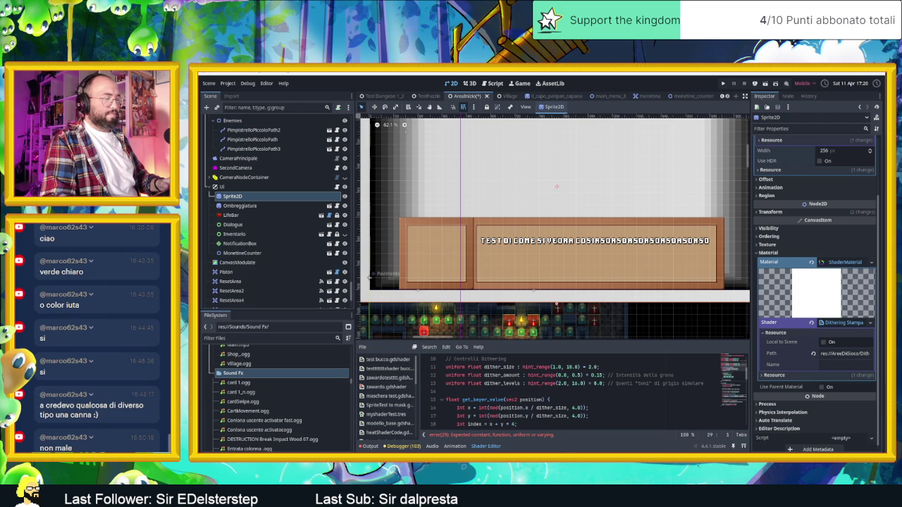
key(alt+Tab)
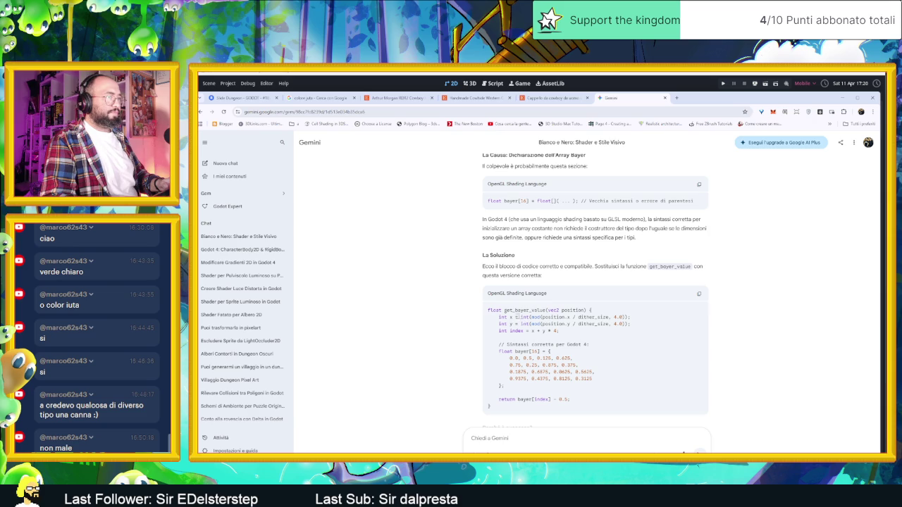
Read Gemini's corrected get_bayer_value function.
scroll(585, 321, up, 1)
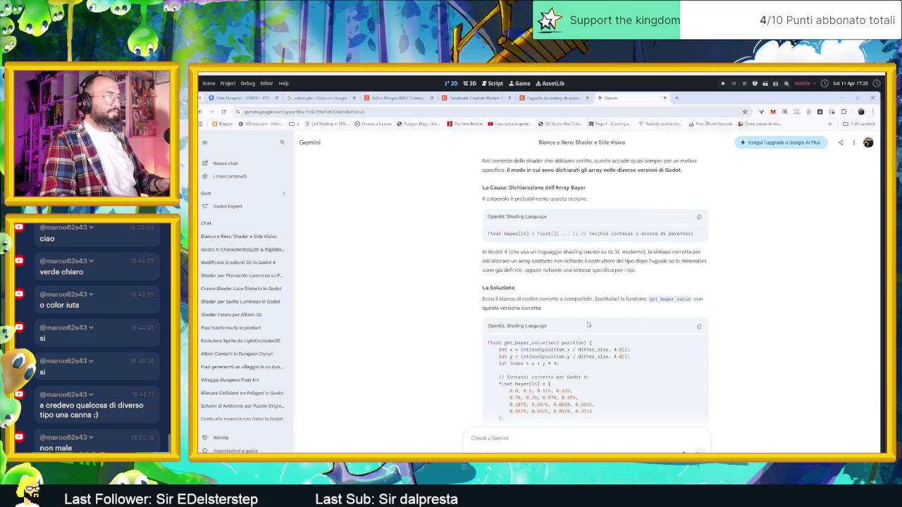
scroll(588, 325, down, 3)
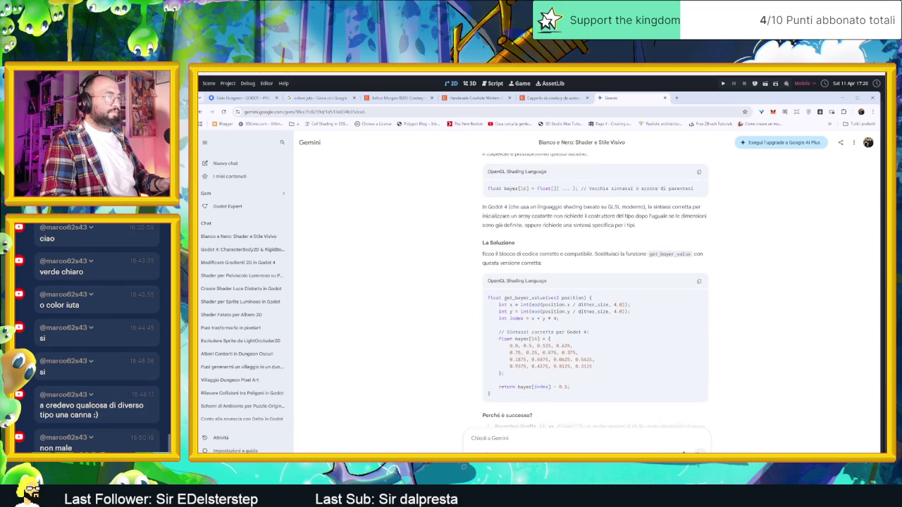
scroll(584, 325, down, 1)
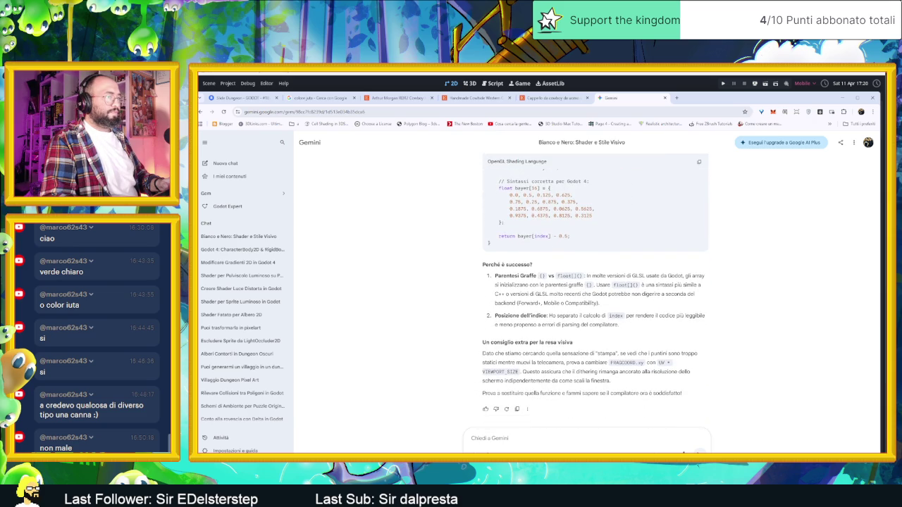
scroll(622, 290, up, 3)
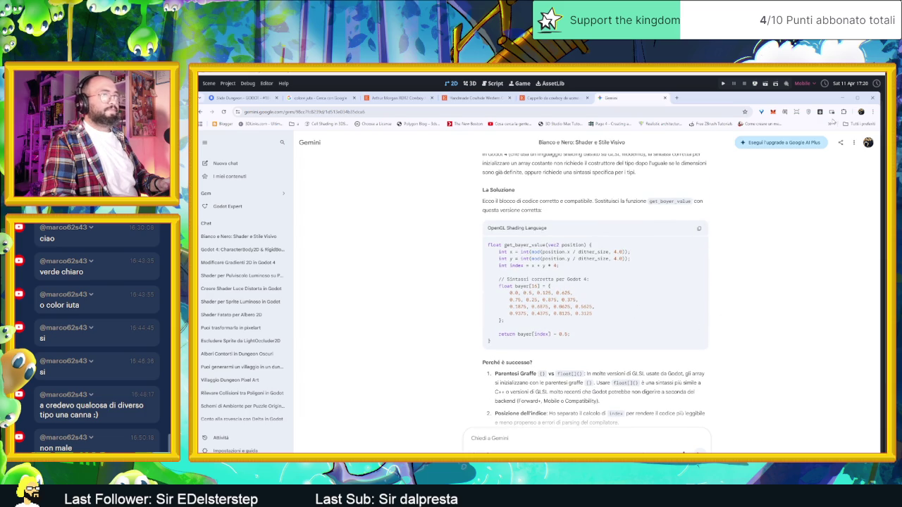
Back in Godot, enlarge the shader code area and select the old get_bayer_value block.
click(843, 99)
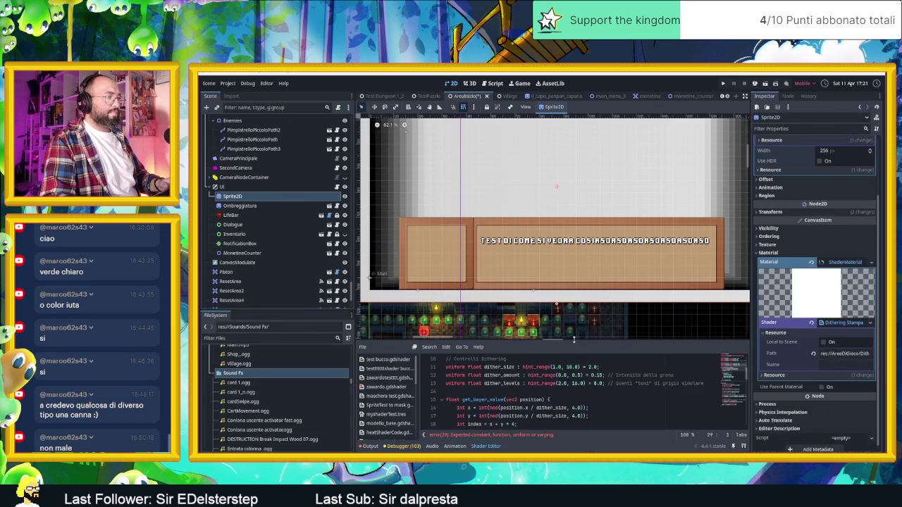
drag(573, 340, 564, 216)
scroll(500, 287, up, 1)
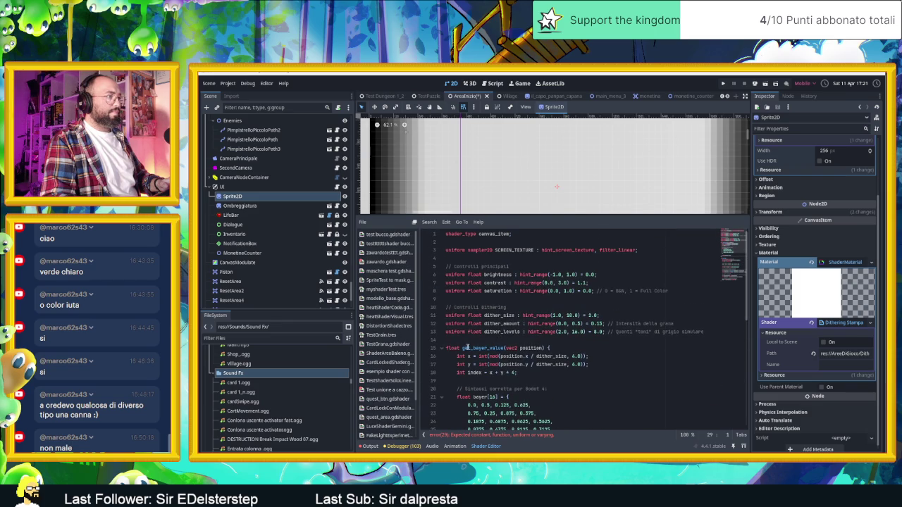
mouse_move(449, 344)
mouse_down()
mouse_move(507, 349)
mouse_move(529, 397)
mouse_up()
key(ctrl+c)
scroll(526, 397, down, 3)
Delete the old get_bayer_value function and paste the corrected version above fragment().
key(Delete)
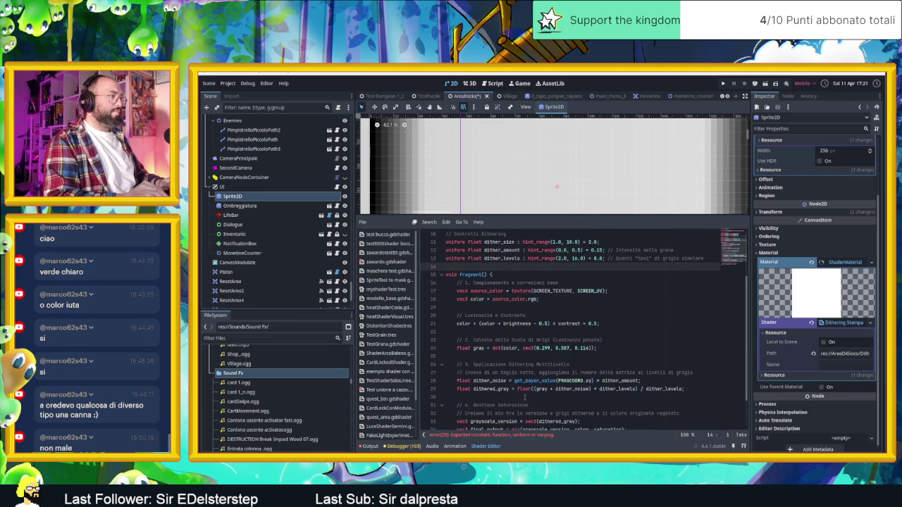
key(Return)
key(Up)
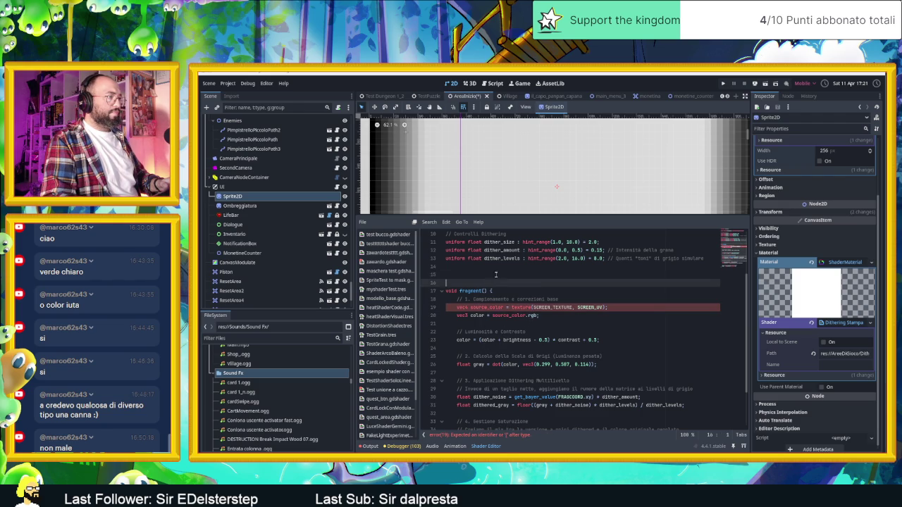
key(ctrl+v)
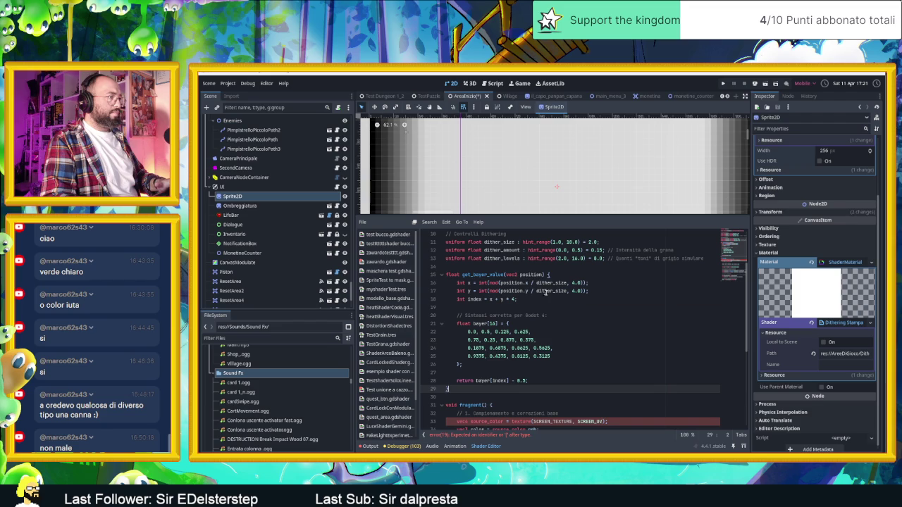
scroll(604, 380, down, 1)
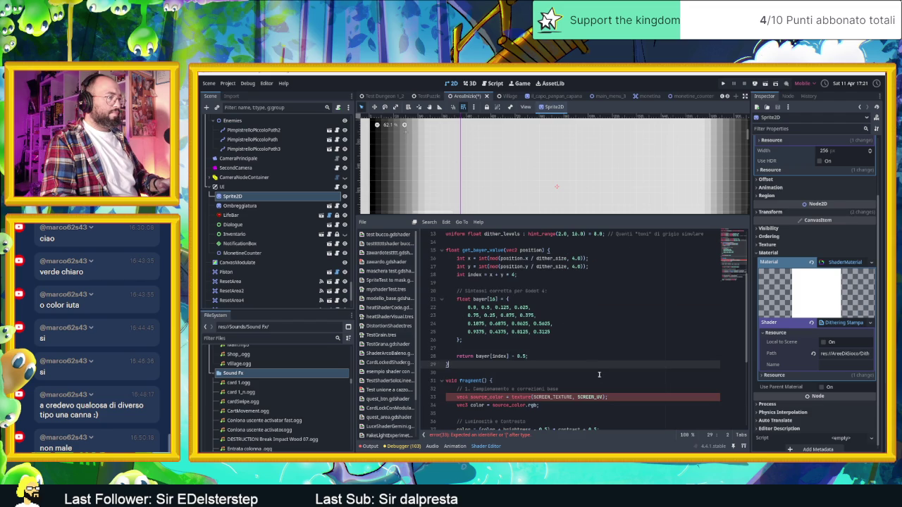
Review the pasted function and inspect the remaining error at line 33.
click(591, 372)
scroll(592, 373, down, 6)
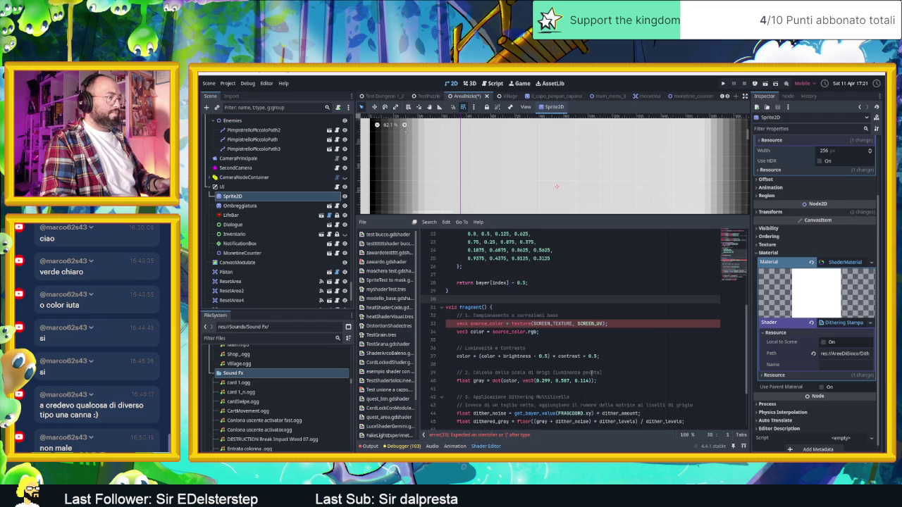
scroll(586, 371, up, 3)
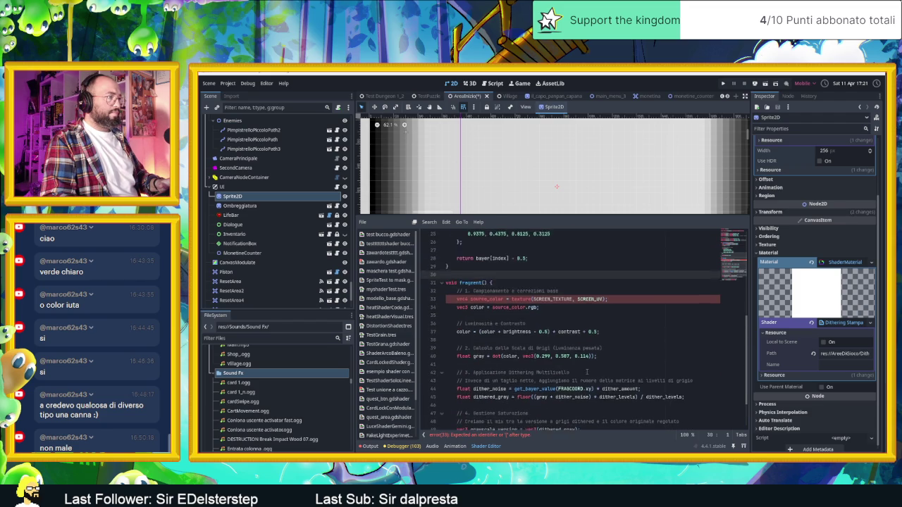
scroll(530, 296, up, 4)
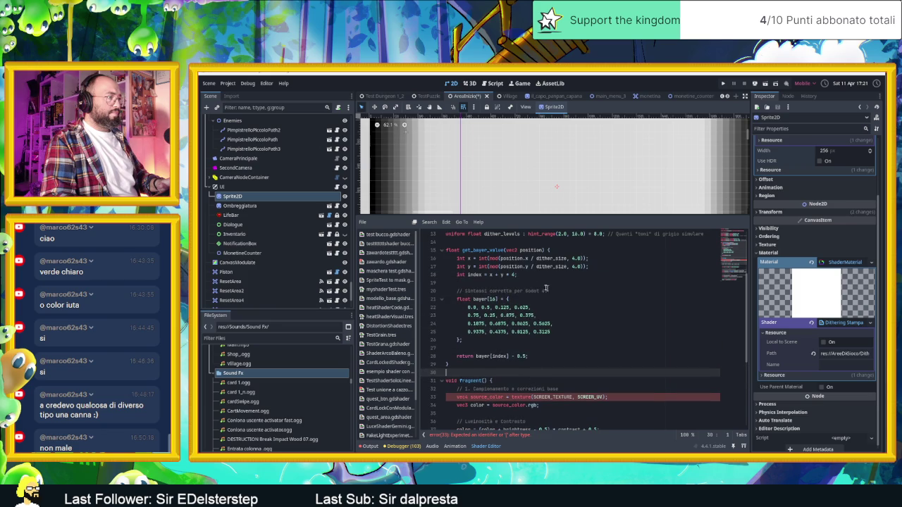
click(558, 307)
click(538, 268)
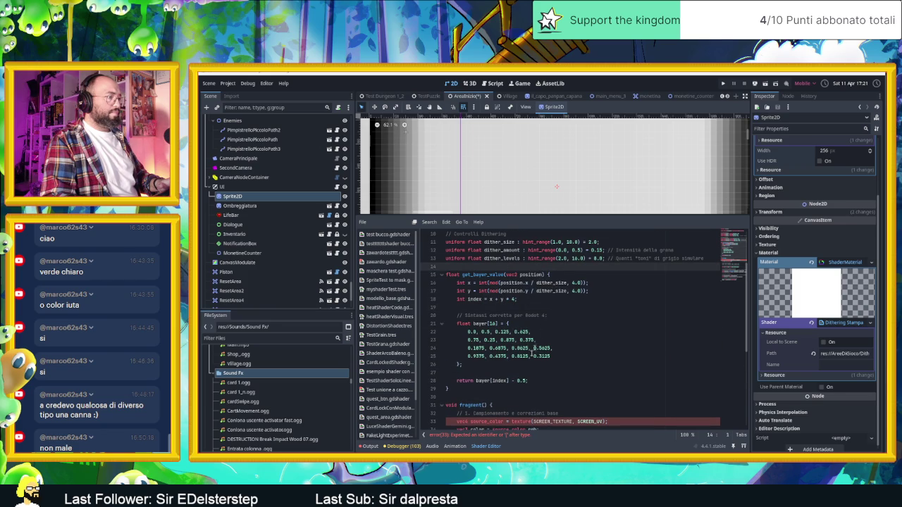
click(482, 435)
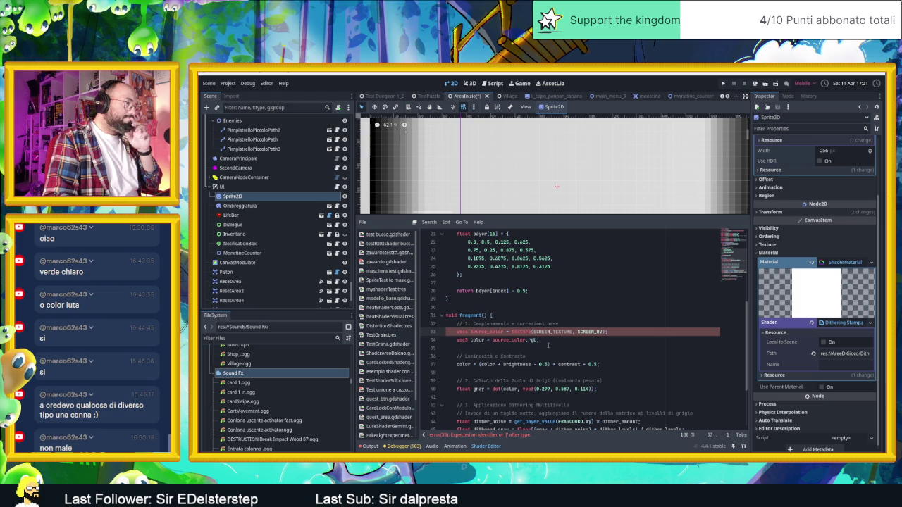
scroll(569, 360, down, 1)
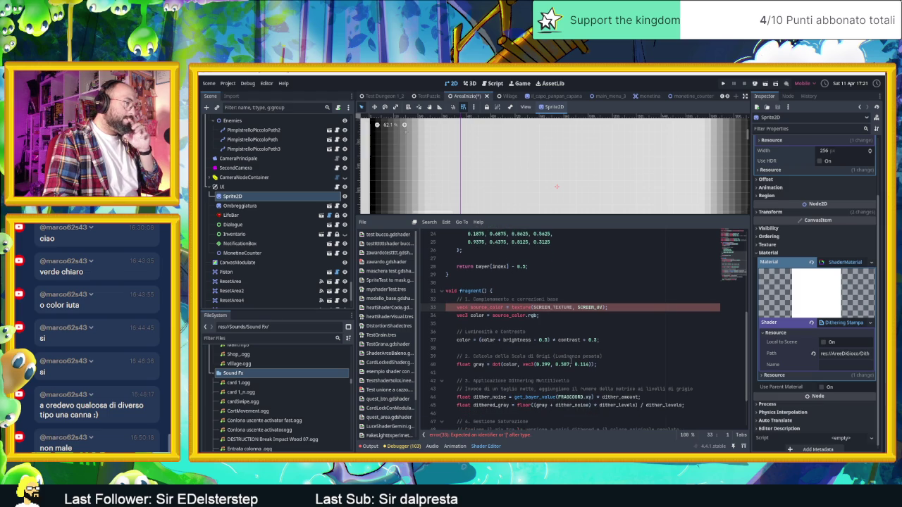
scroll(569, 363, down, 1)
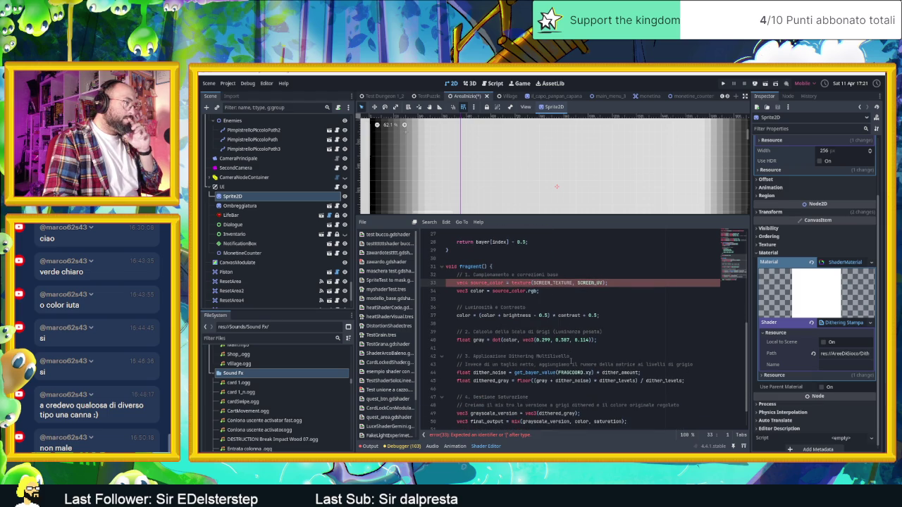
scroll(571, 361, down, 1)
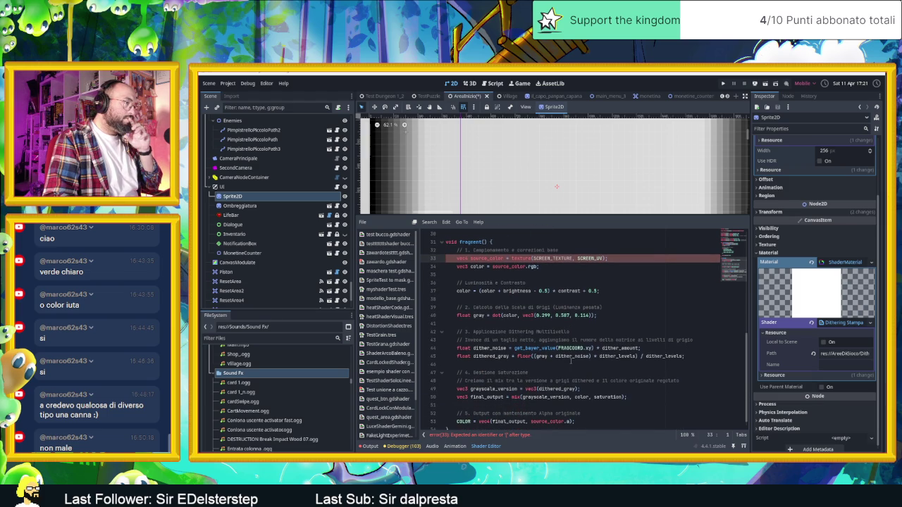
scroll(567, 360, up, 1)
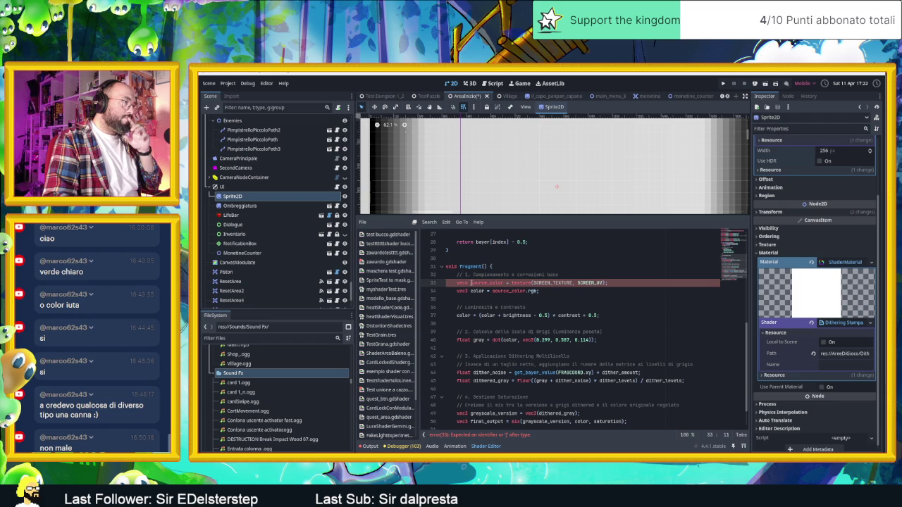
Try renaming source_color to sc on lines 33–34 and recheck the line 33 error.
text(so)
click(574, 300)
click(511, 291)
double_click(511, 291)
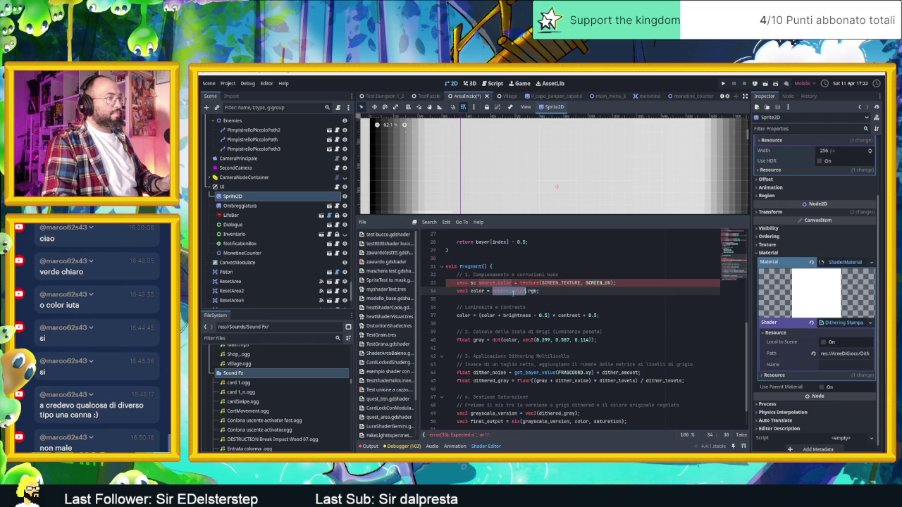
text(sc)
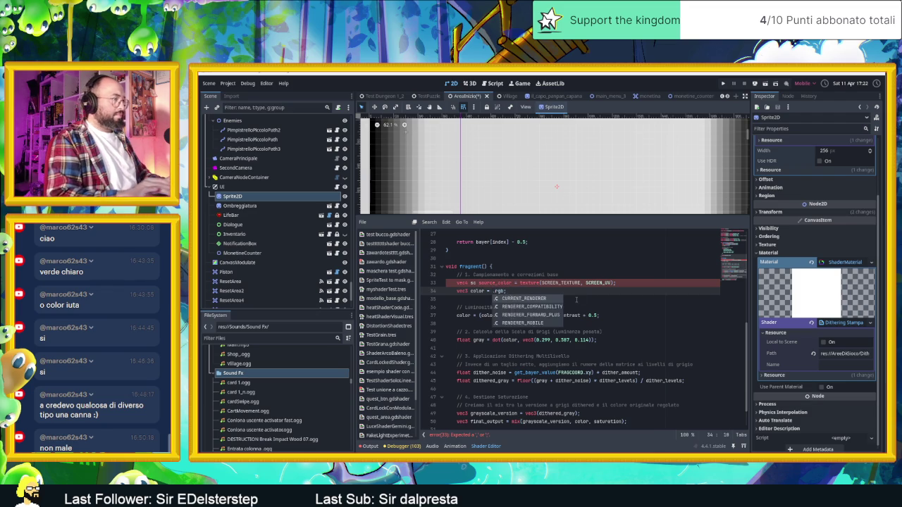
click(576, 300)
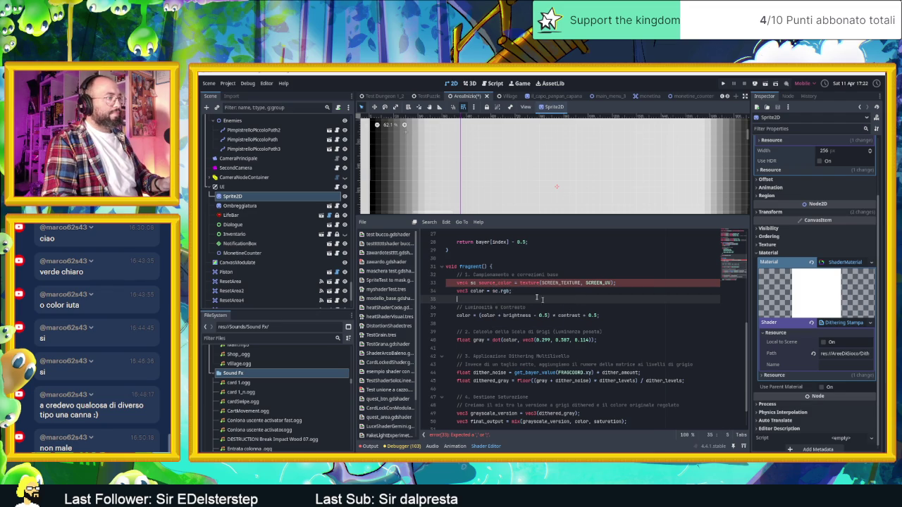
click(514, 282)
text(;)
click(576, 293)
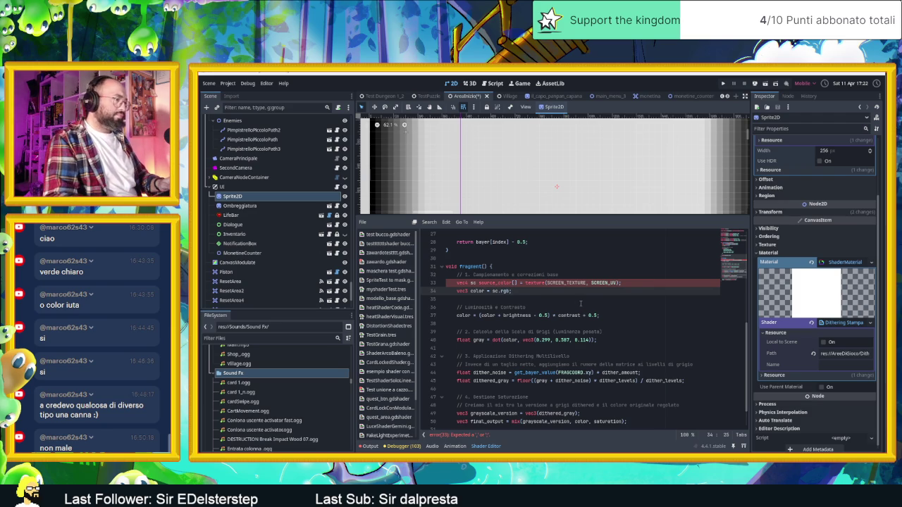
click(482, 436)
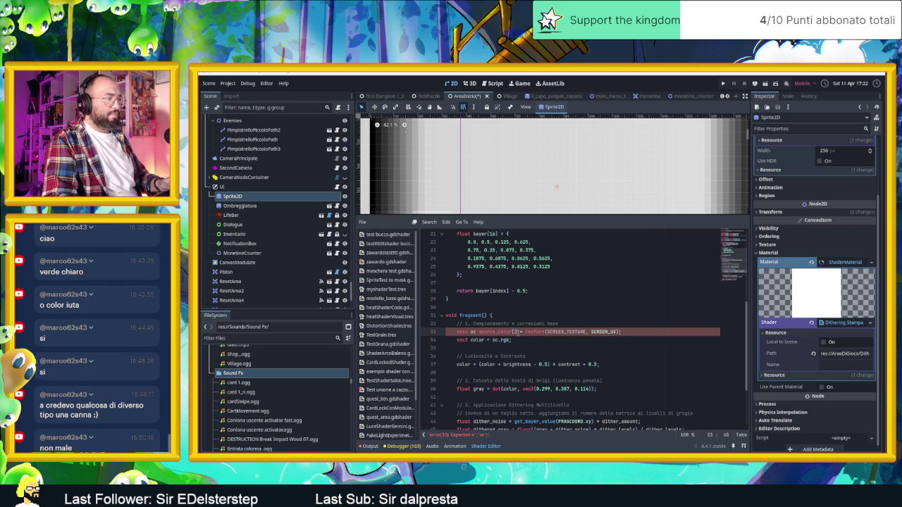
Restore the original source_color lines 33–34.
key(BackSpace)
key(Down)
key(Delete)
key(BackSpace)
text(source_color)
key(Up)
key(Home)
key(ctrl+Right)
key(Right)
key(Delete)
key(Delete)
key(Delete)
Scroll through the shader and return to the Gemini chat.
key(Up)
key(Up)
key(Up)
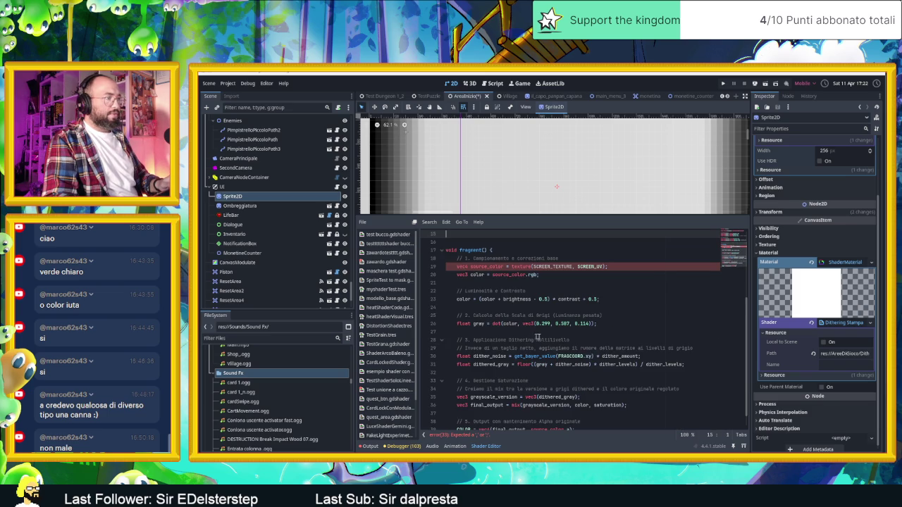
scroll(532, 340, down, 1)
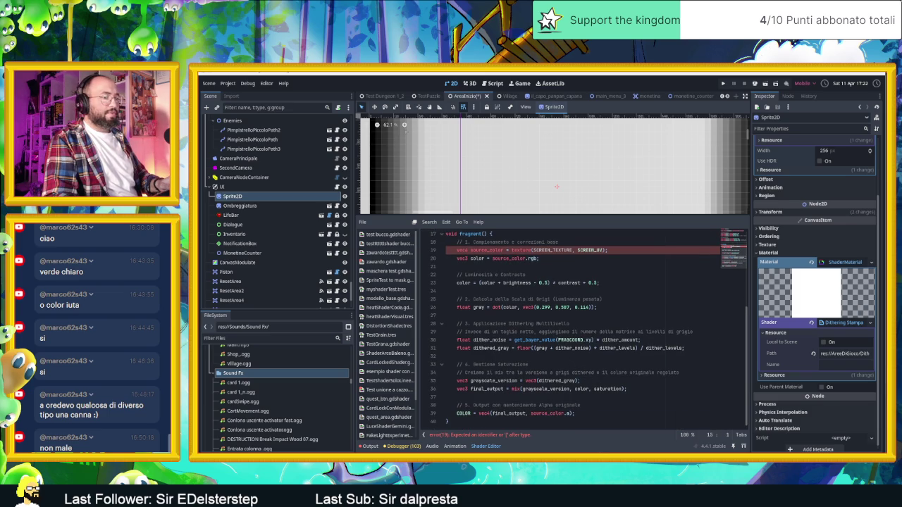
key(alt+Tab)
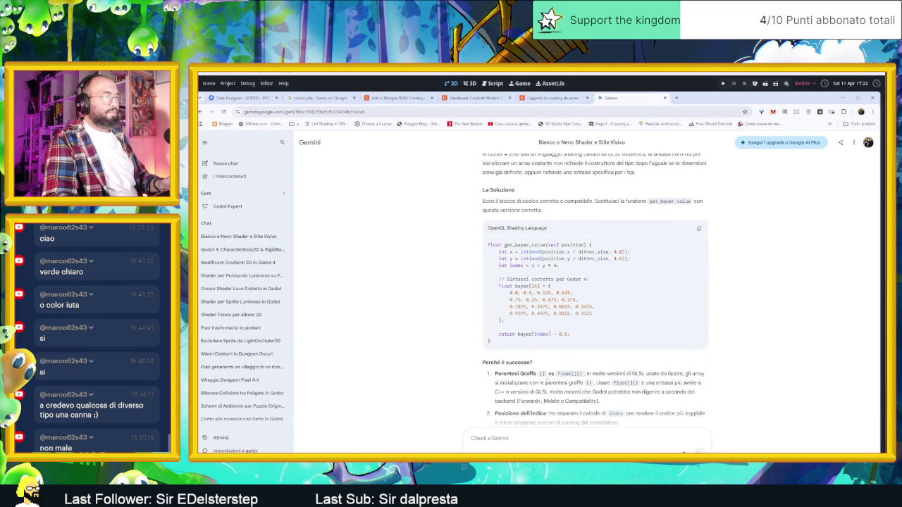
Ask Gemini to rewrite the shader because of the errors and review its if/else Bayer version.
text(Puoi riscrivermi il)
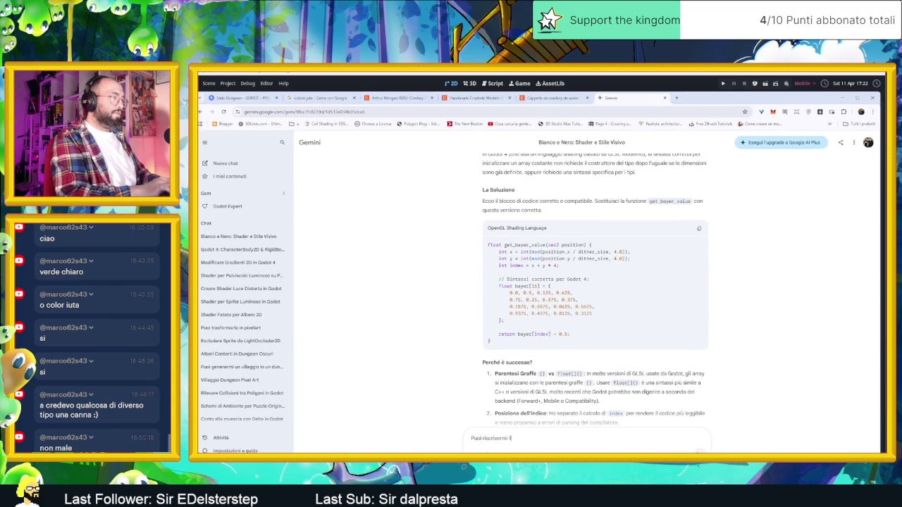
text(he d)
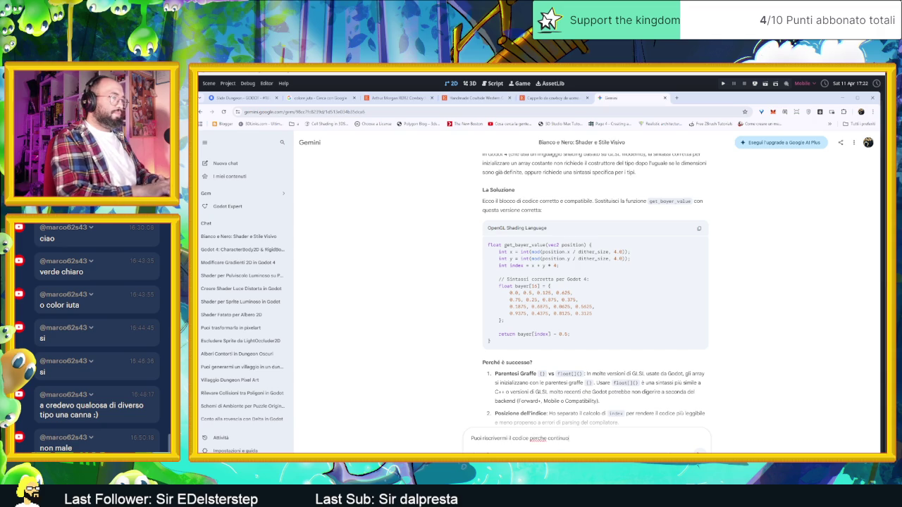
text( ad avere er)
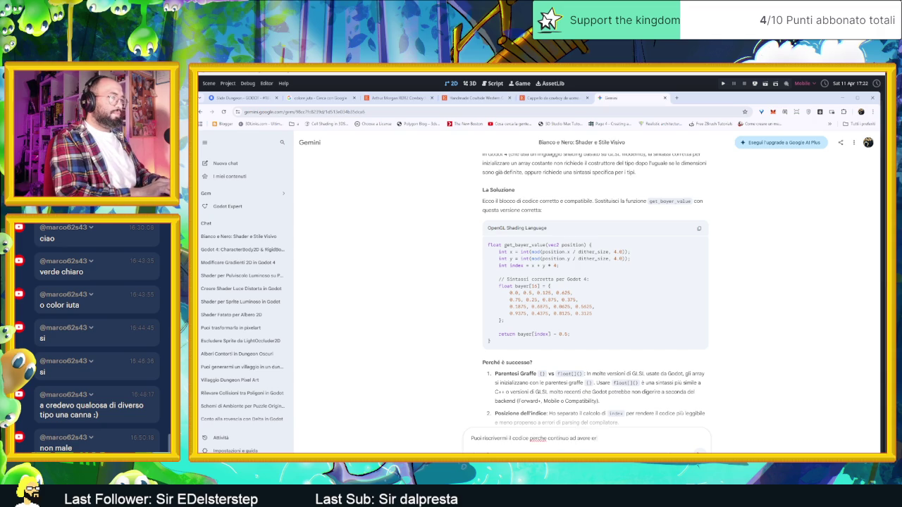
text(i)
key(Return)
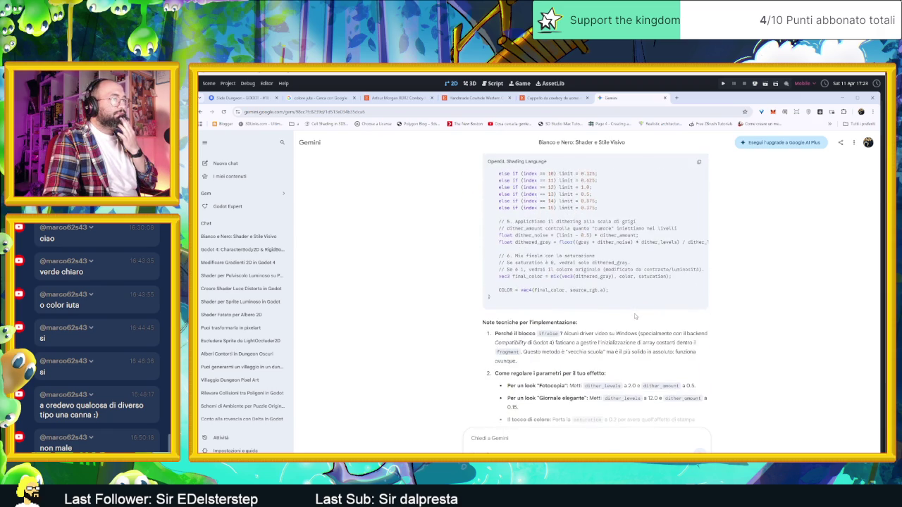
scroll(636, 317, up, 4)
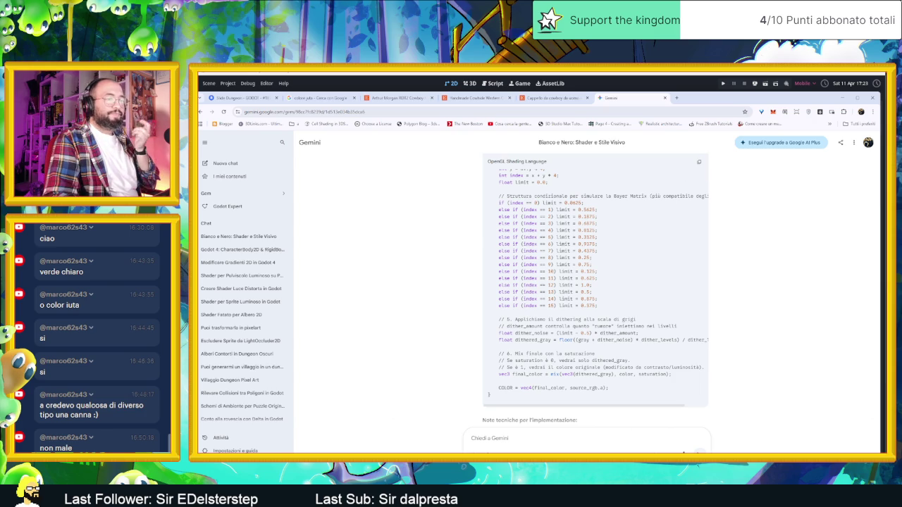
key(alt+Tab)
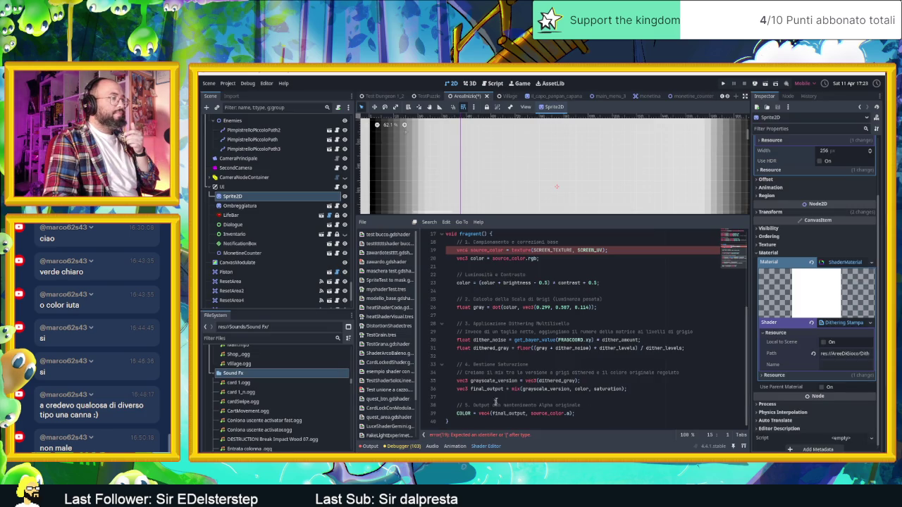
Replace the whole shader with Gemini's rewritten if/else Bayer code and enlarge the scene view.
key(shift+Up)
key(shift+Up)
key(shift+Up)
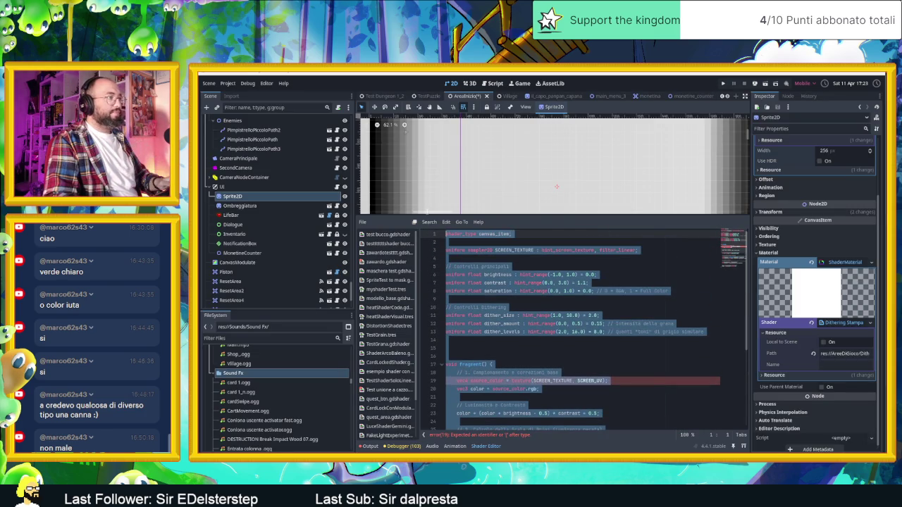
key(ctrl+v)
click(582, 293)
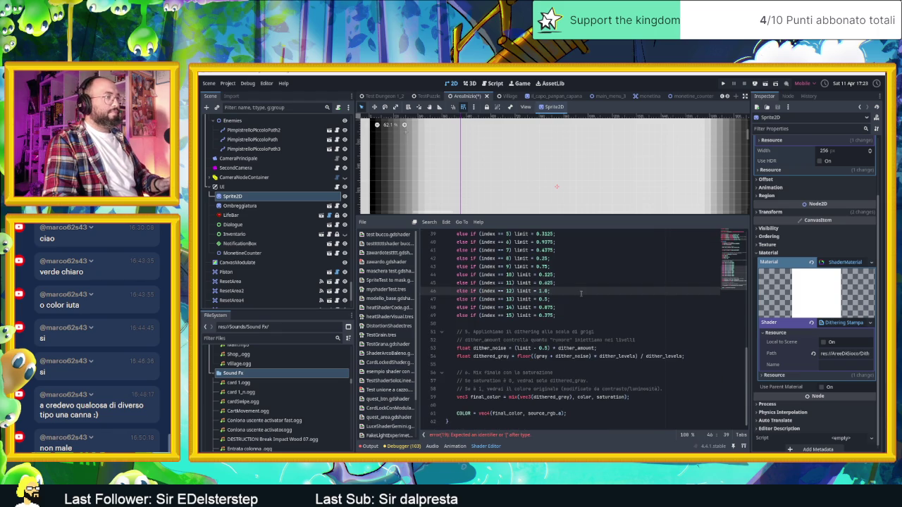
scroll(588, 302, up, 1)
scroll(550, 139, up, 4)
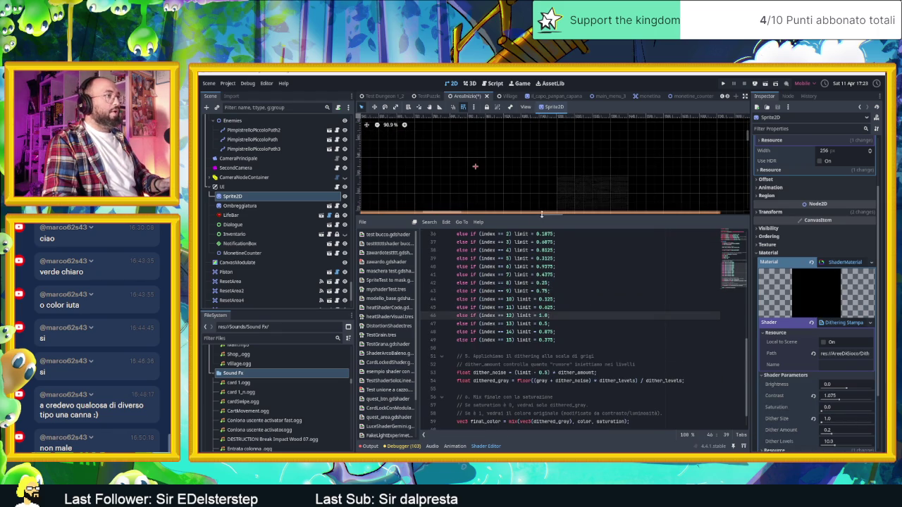
drag(540, 214, 542, 340)
scroll(544, 274, down, 3)
scroll(542, 268, up, 7)
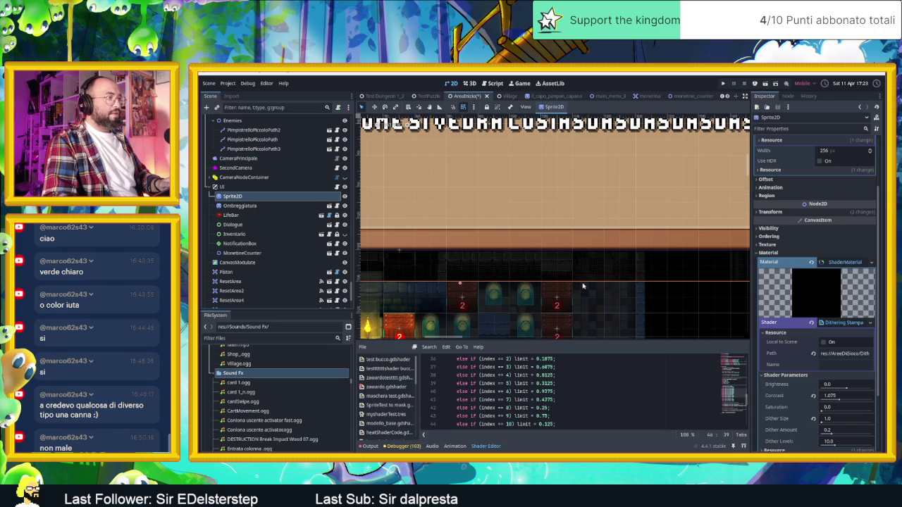
scroll(788, 401, down, 1)
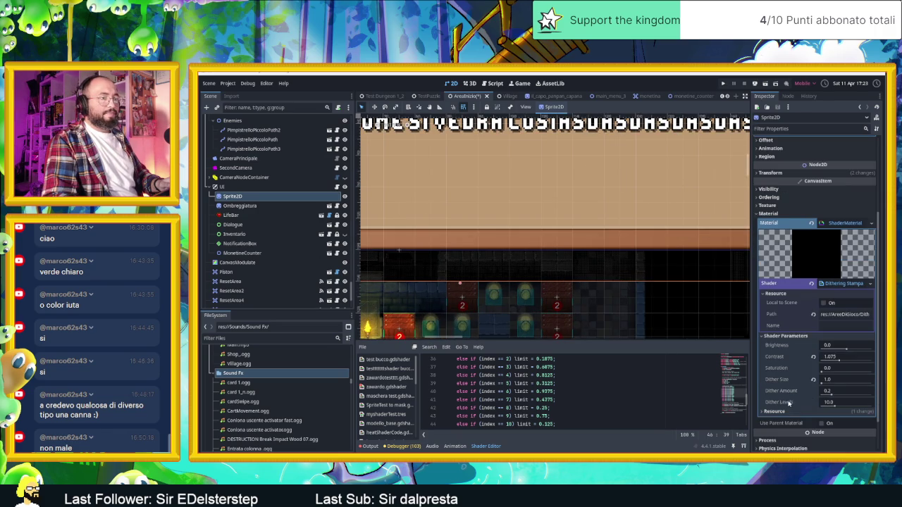
Drag Saturation to 0.13 and Brightness to 0.039 in the material's Shader Parameters.
click(825, 373)
drag(826, 372, 869, 373)
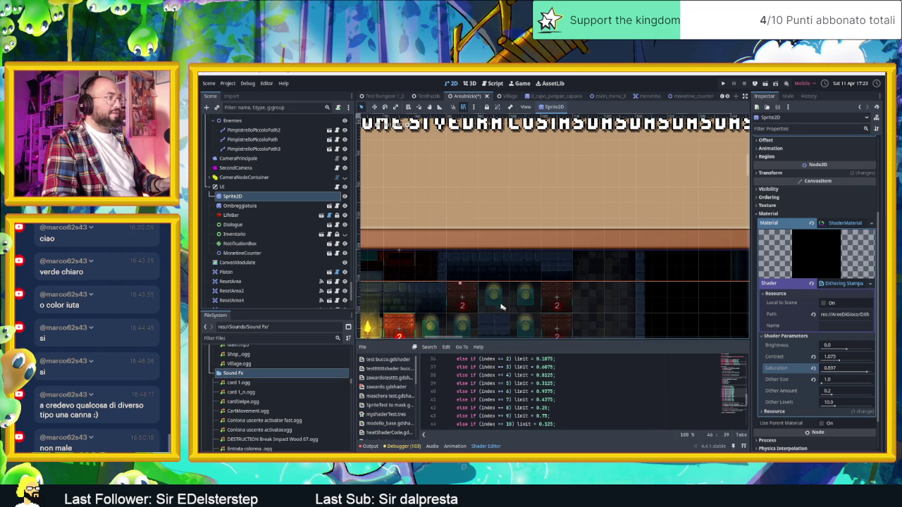
scroll(518, 313, up, 4)
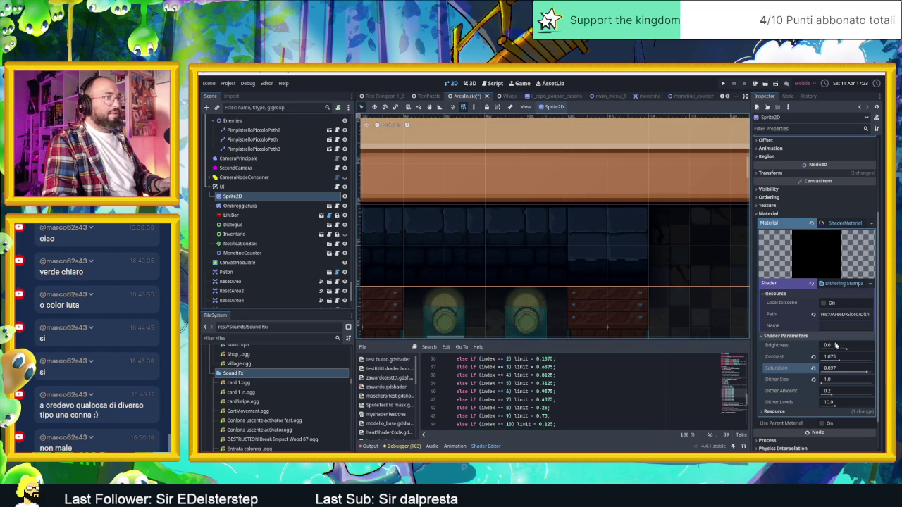
mouse_move(838, 367)
mouse_down()
mouse_move(782, 367)
mouse_move(800, 368)
mouse_up()
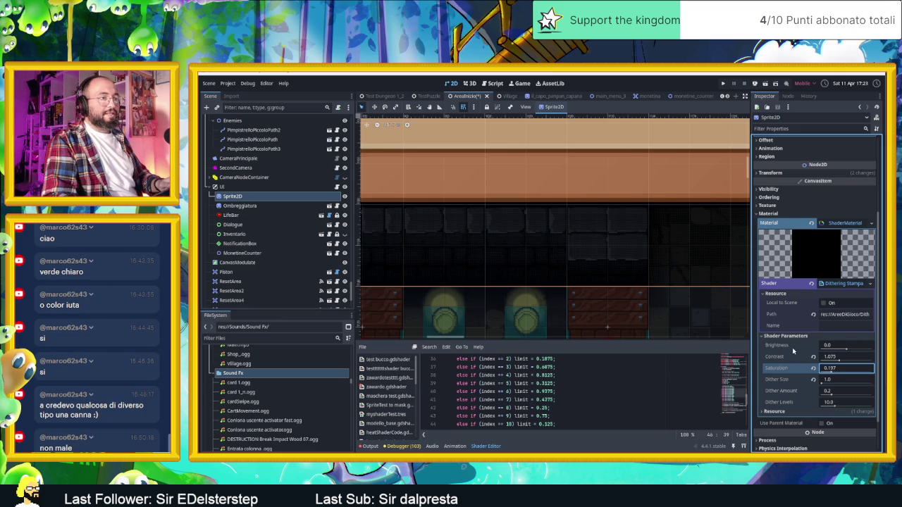
drag(846, 350, 848, 350)
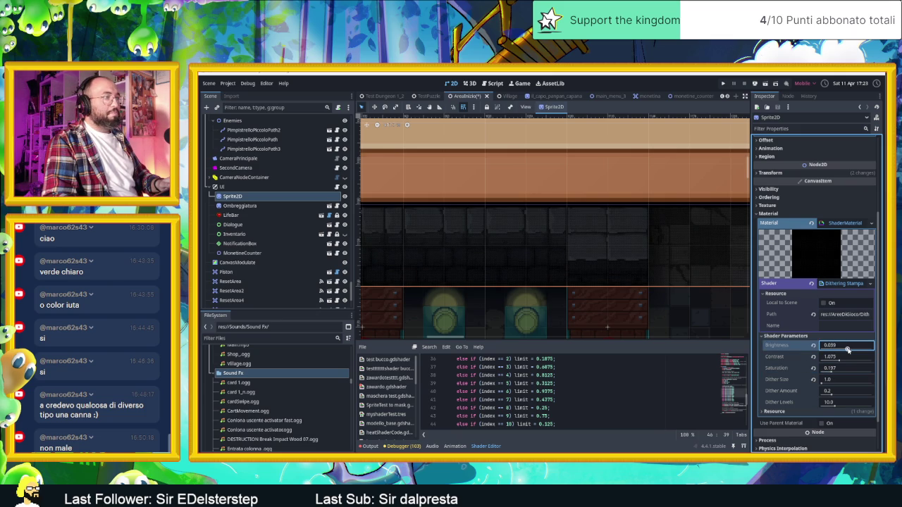
mouse_move(837, 372)
mouse_down()
mouse_move(877, 372)
mouse_move(828, 372)
mouse_up()
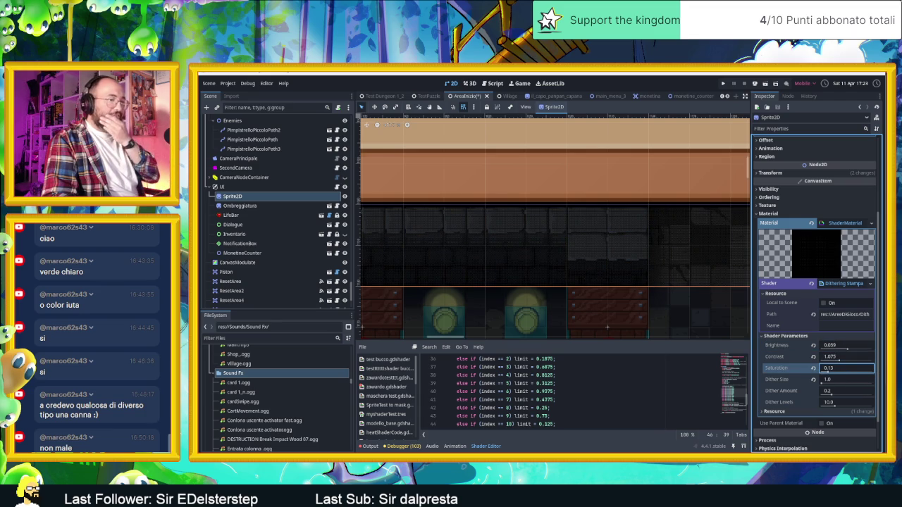
key(alt+Tab)
scroll(600, 317, up, 10)
scroll(615, 291, up, 15)
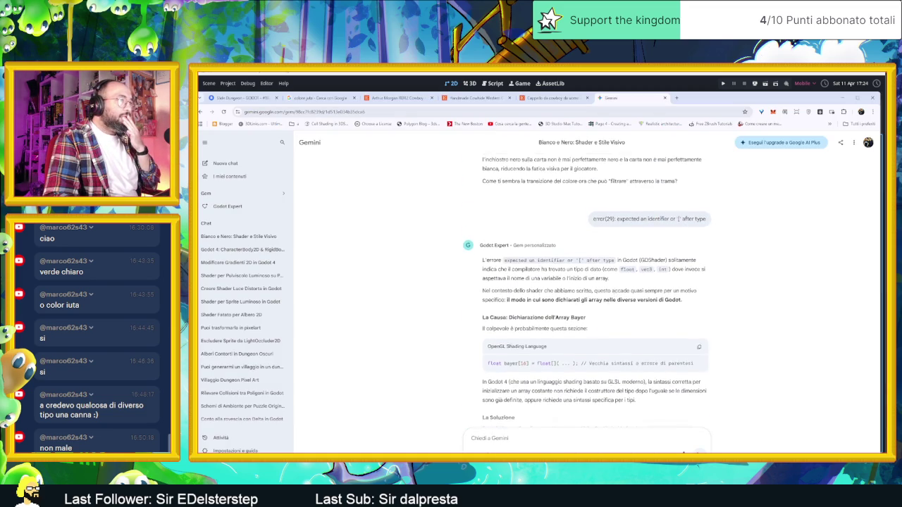
scroll(642, 299, up, 5)
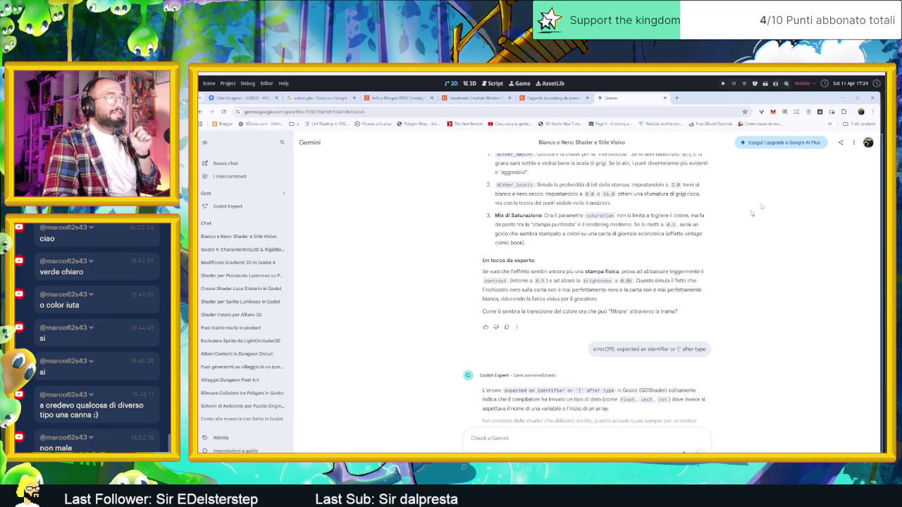
click(843, 100)
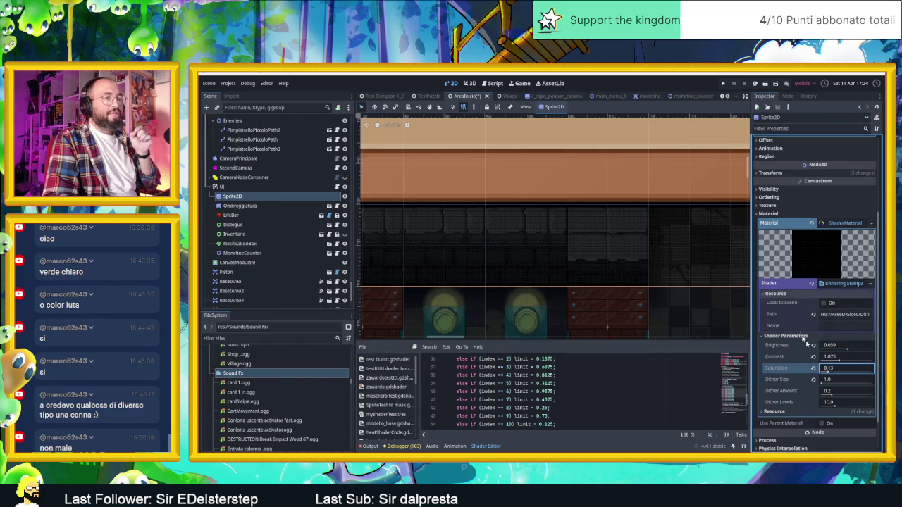
Enter Brightness 0 and Contrast 0.5, then try a larger Dither Size and reset it.
click(845, 345)
text(0)
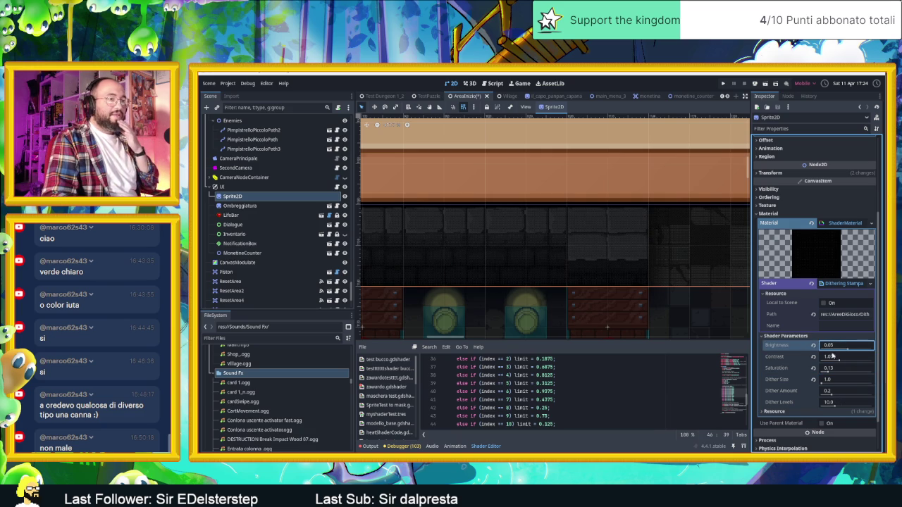
click(832, 355)
text(0.5)
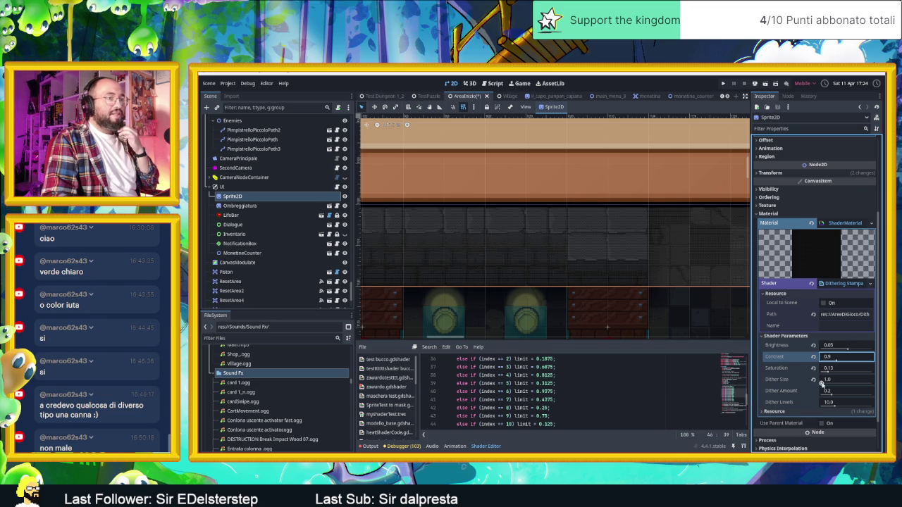
drag(822, 383, 844, 384)
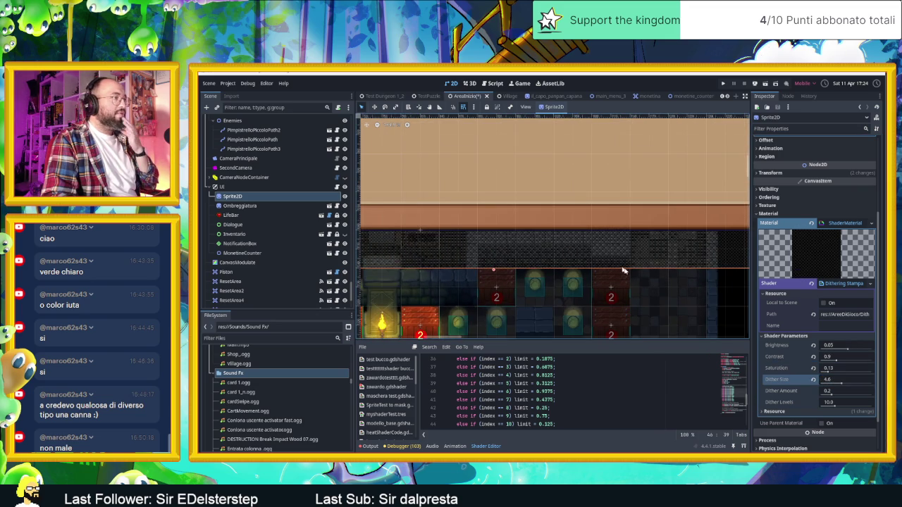
click(813, 380)
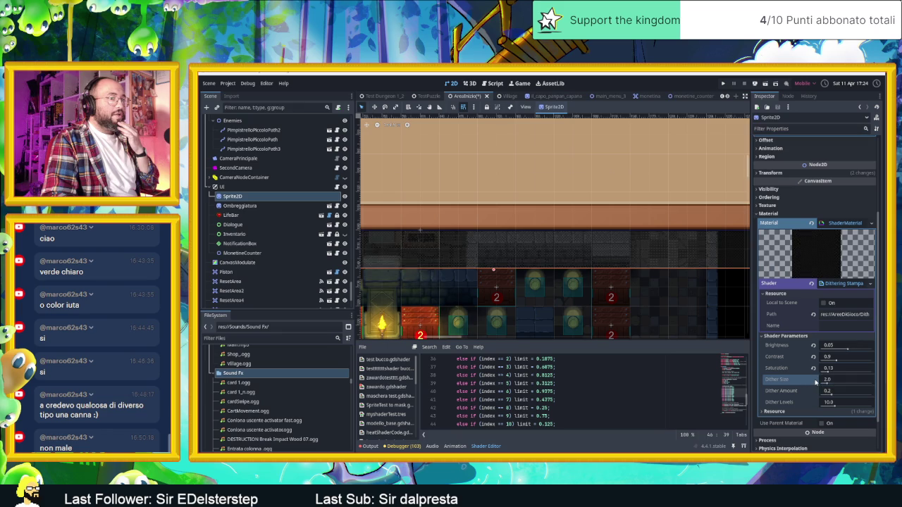
scroll(610, 248, up, 1)
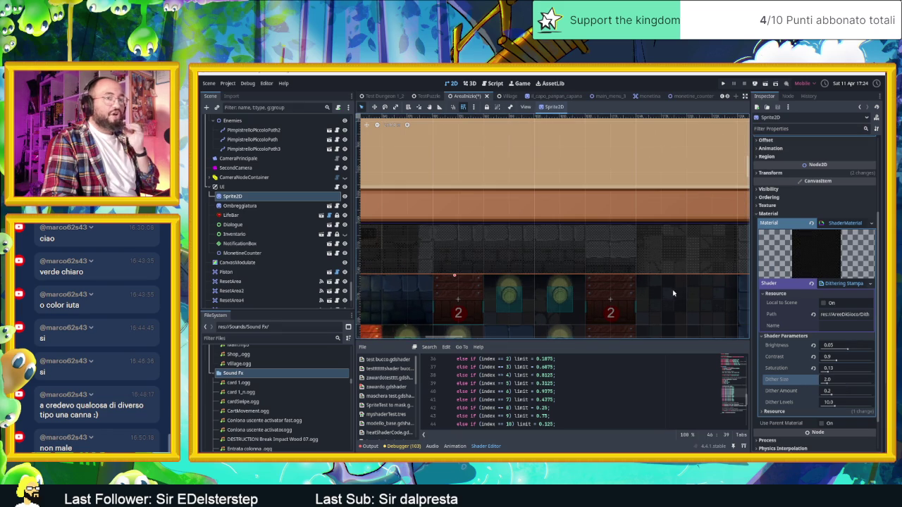
Set Saturation to 0.13, Dither Size to 1.17 and Dither Amount to 0.2.
click(830, 368)
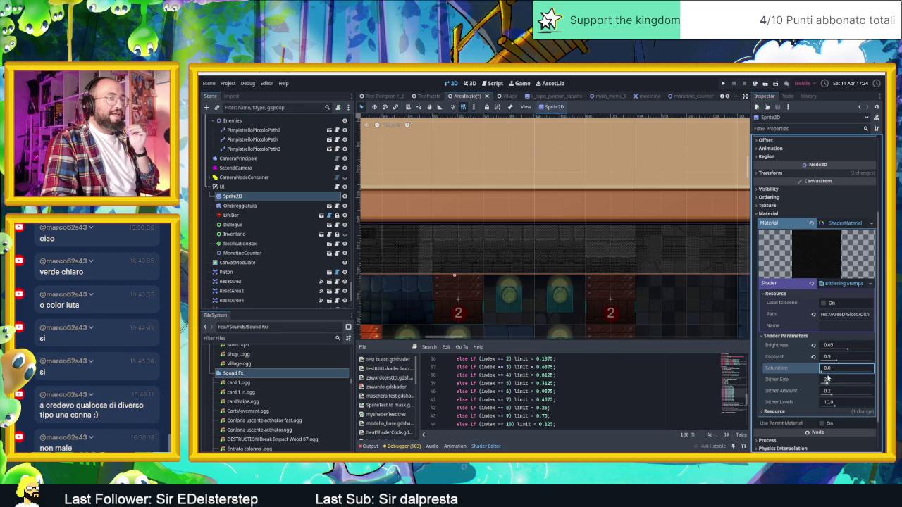
text(0.13)
key(Return)
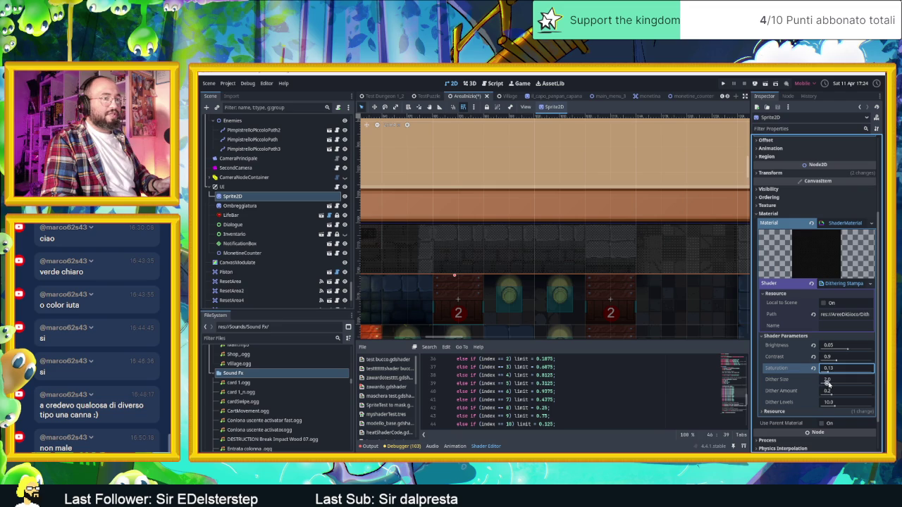
click(830, 381)
text(1.17)
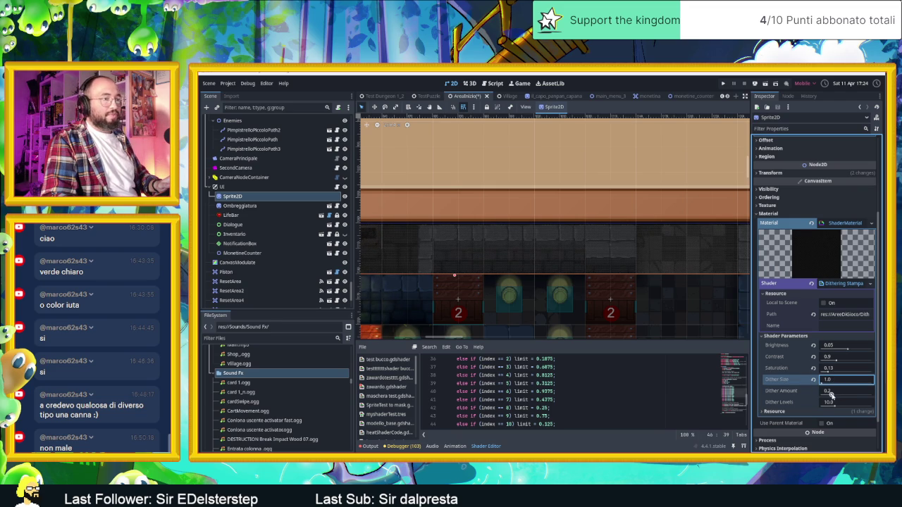
mouse_move(831, 394)
mouse_down()
mouse_move(843, 396)
mouse_move(821, 395)
mouse_up()
text(0.2)
key(Return)
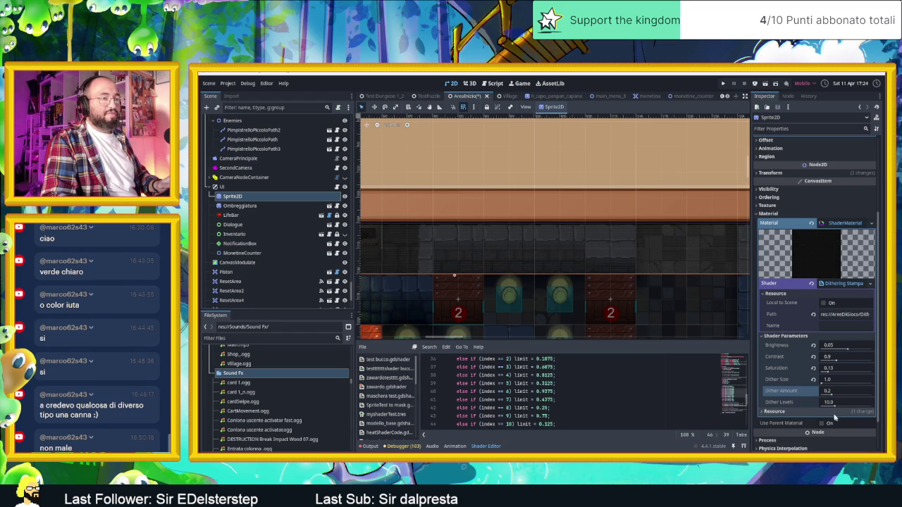
Raise Dither Levels to about 8.26, nudge Saturation to 0.181, and run the game.
mouse_move(834, 407)
mouse_down()
mouse_move(848, 407)
mouse_move(832, 409)
mouse_up()
scroll(715, 157, down, 2)
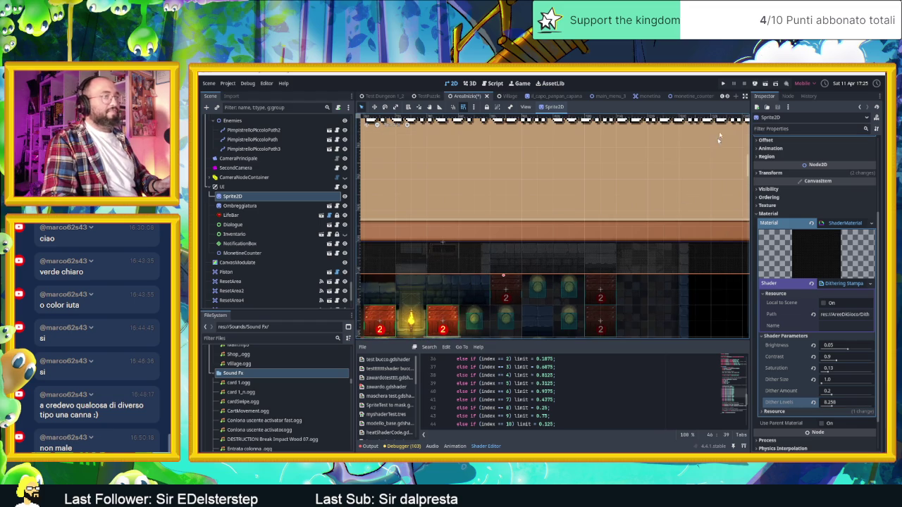
drag(833, 372, 830, 372)
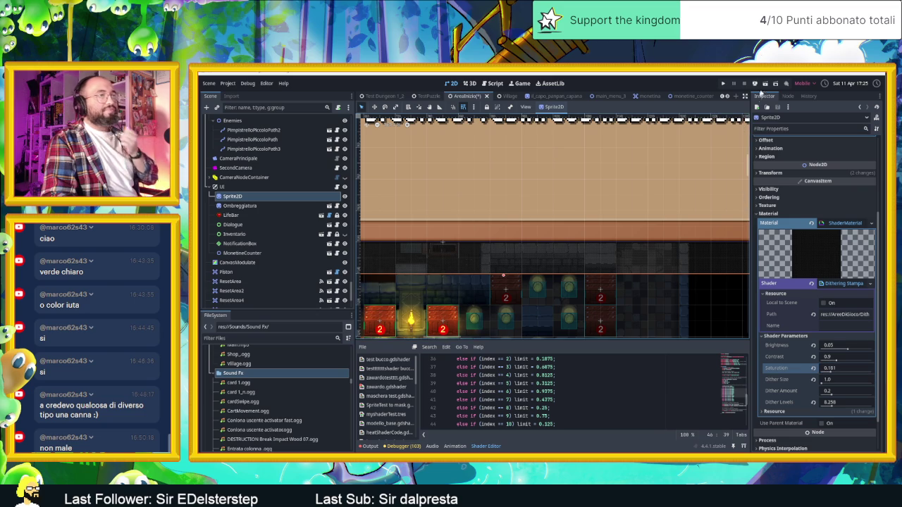
click(764, 86)
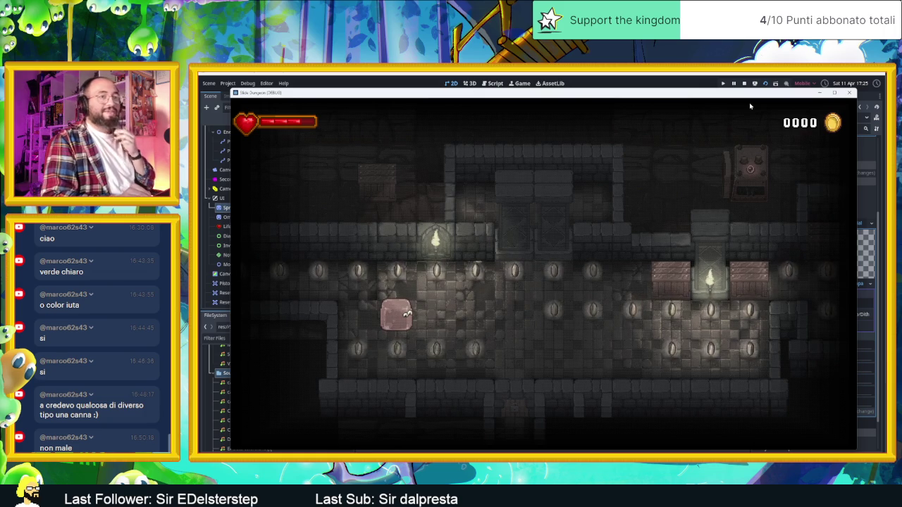
Slide the slime into the next room, grab two coins, circle the central column and reach the torch.
key(Down)
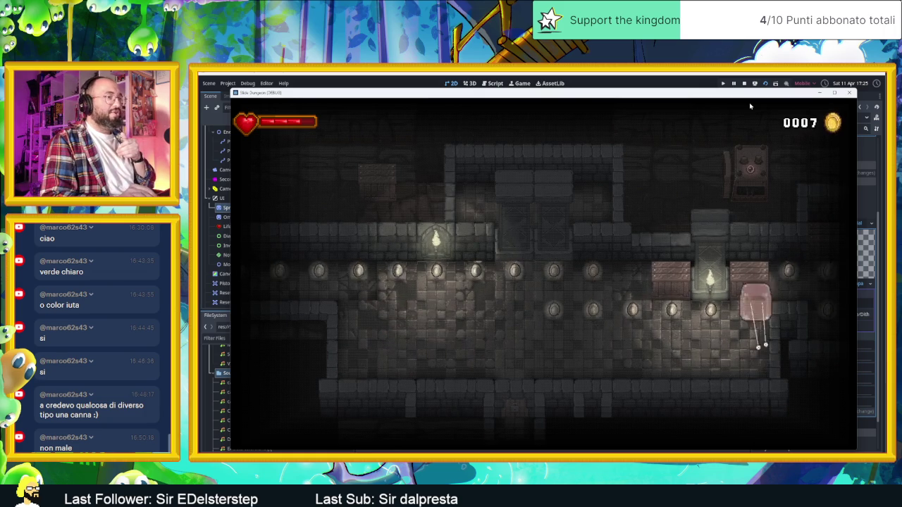
key(Right)
key(Down)
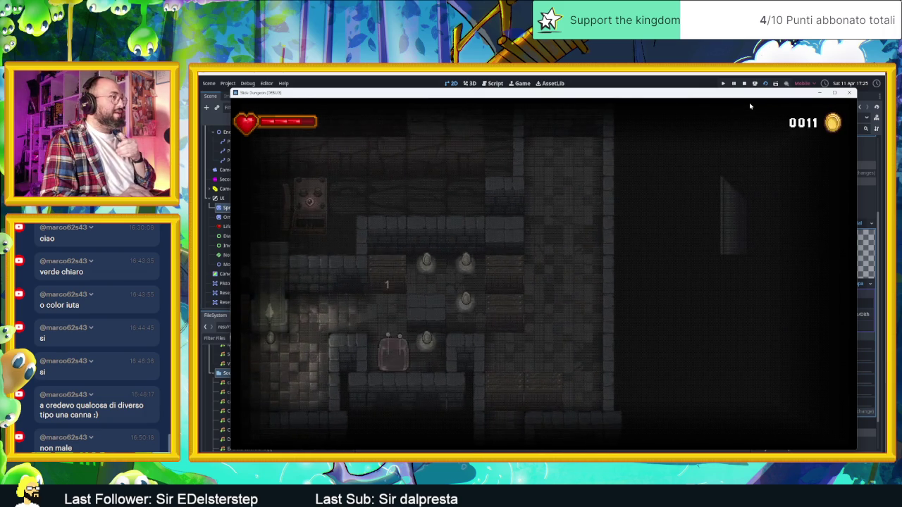
key(Up)
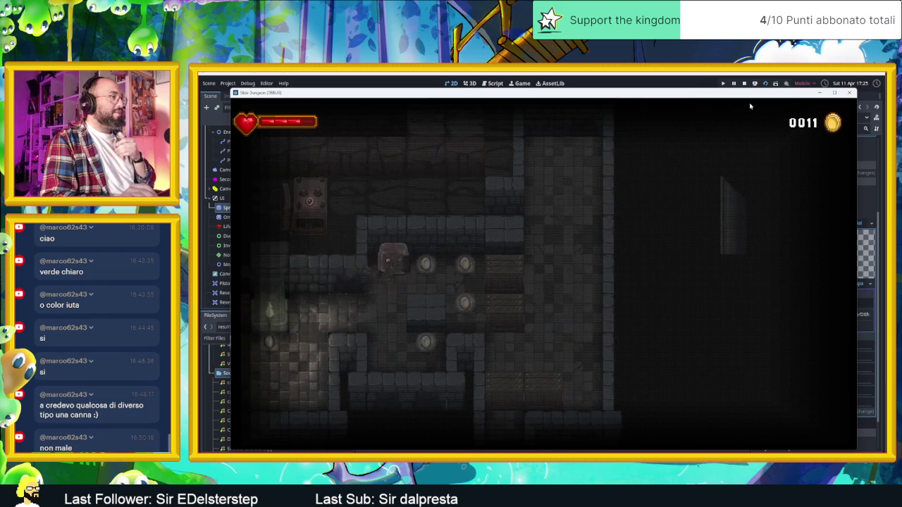
key(Up)
key(Left)
key(Down)
key(Up)
key(Down)
key(Left)
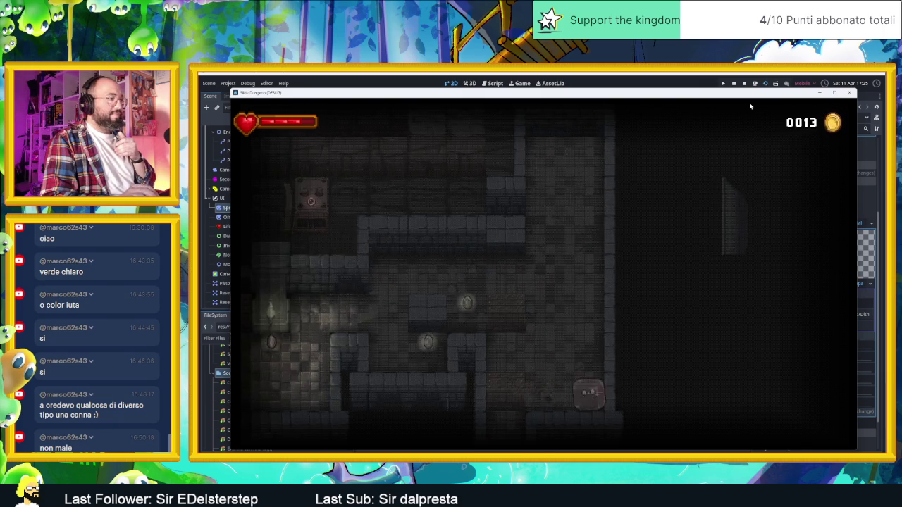
key(Left)
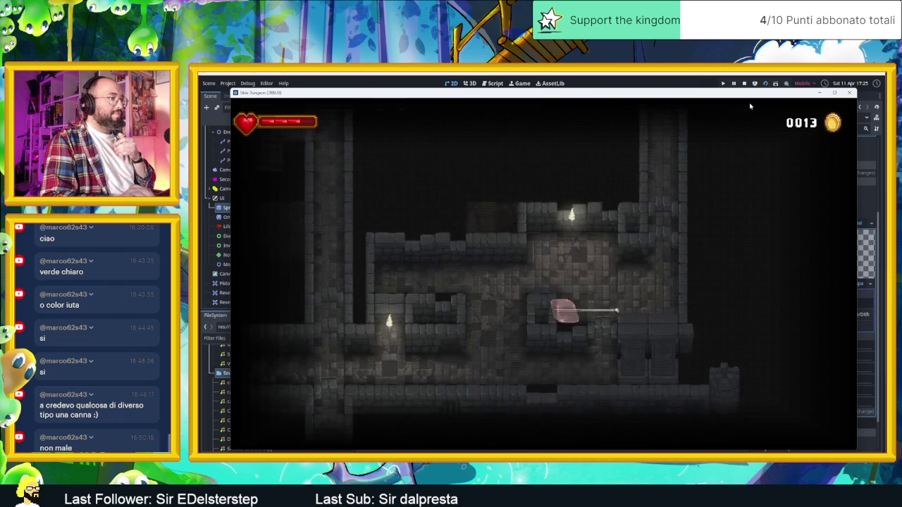
key(Up)
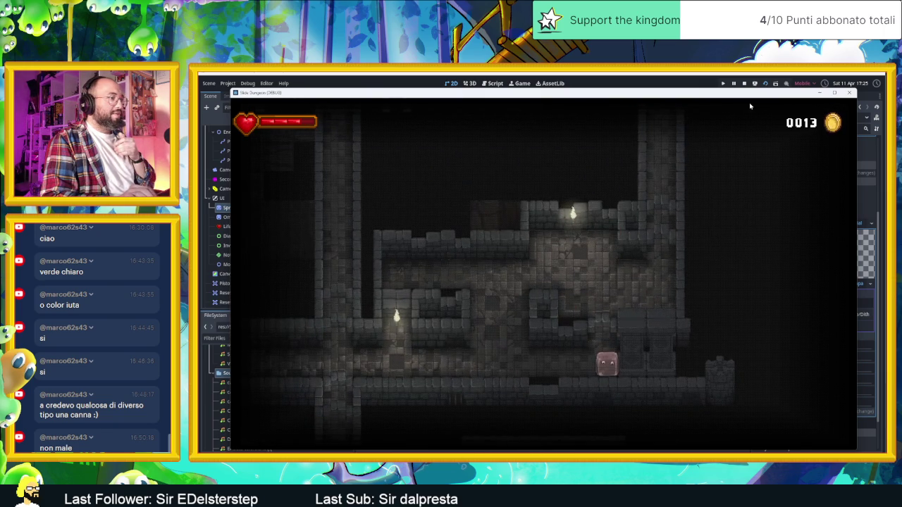
Slide through further rooms, bounce off the arrow tile and collect four coins, bringing the counter to 0020.
key(Right)
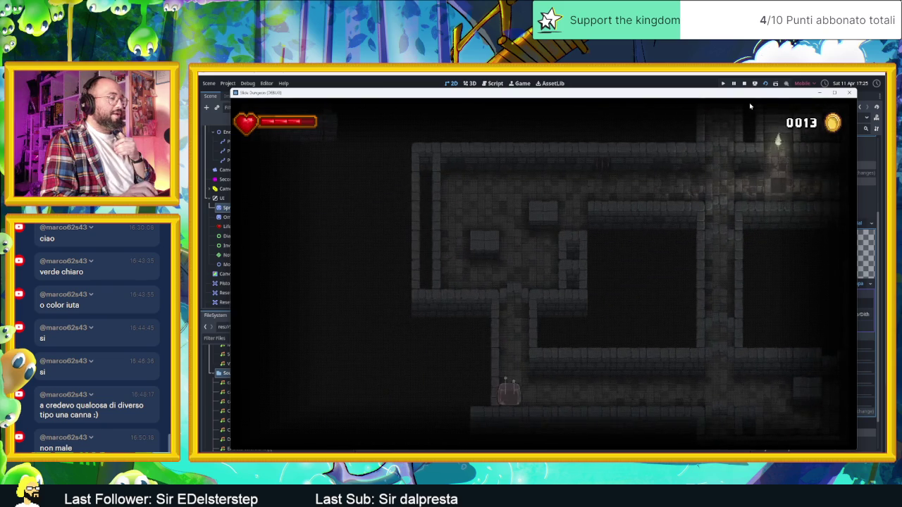
key(Up)
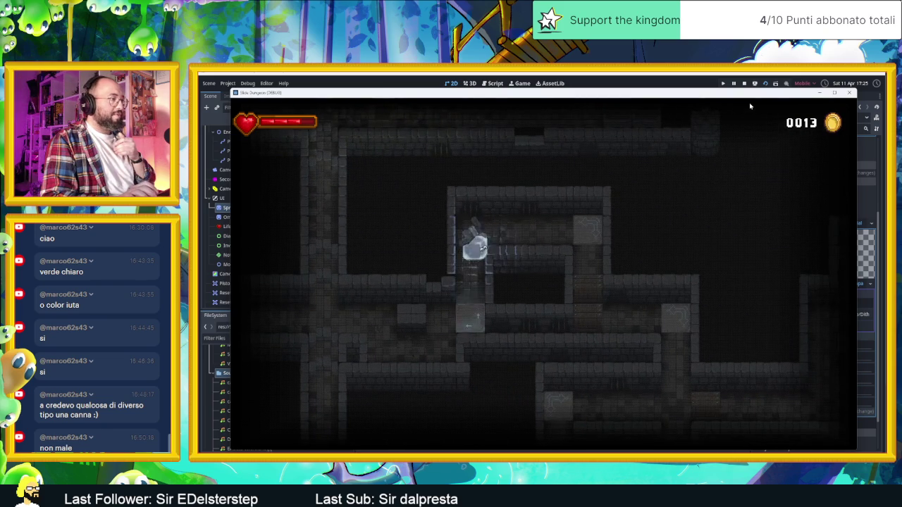
key(Right)
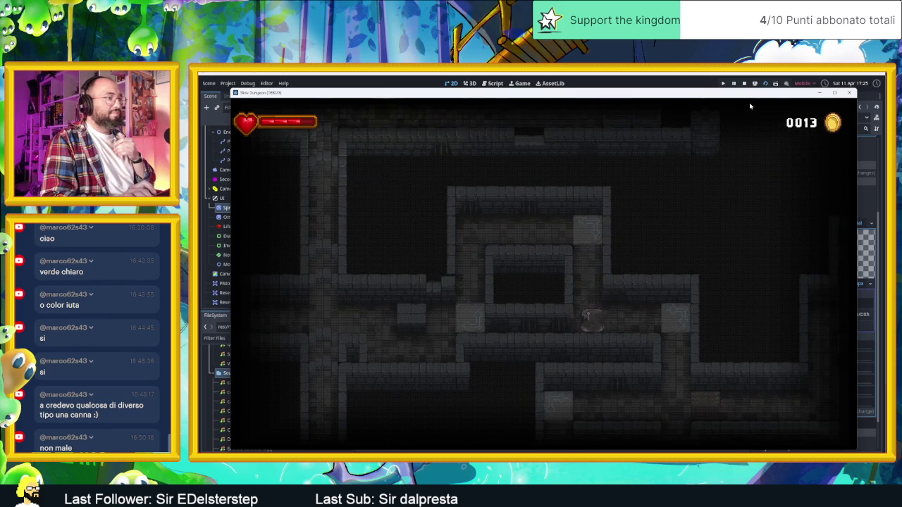
key(Up)
key(Up)
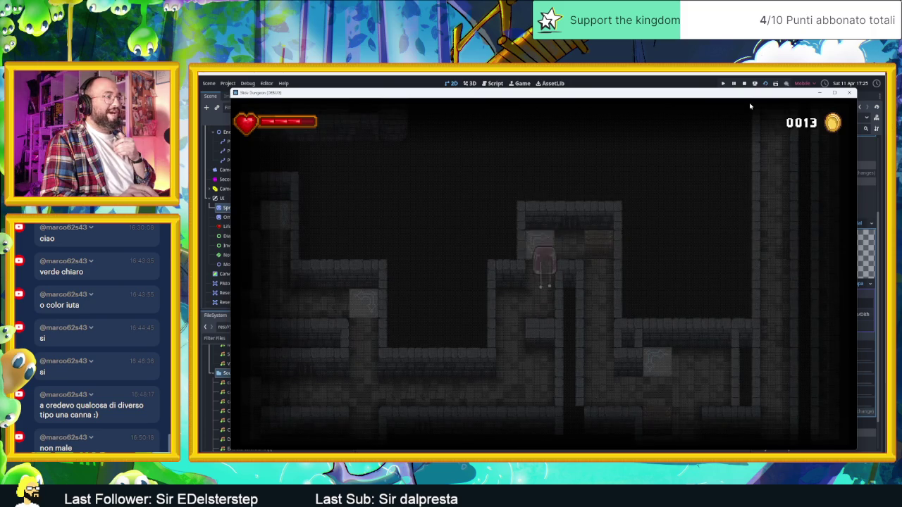
key(Down)
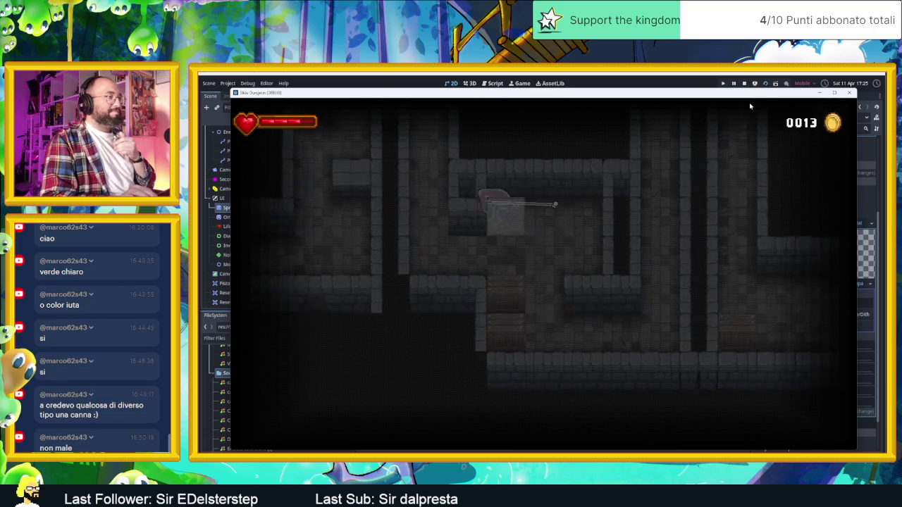
key(Up)
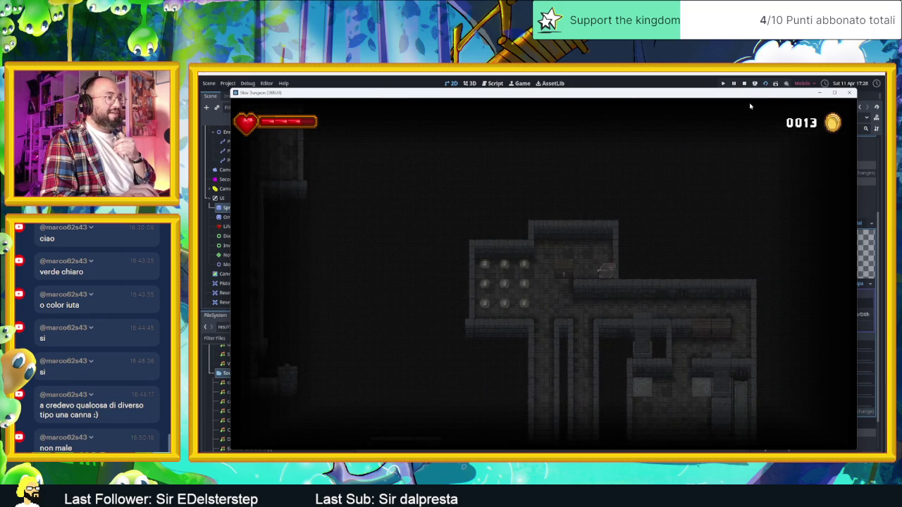
key(Down)
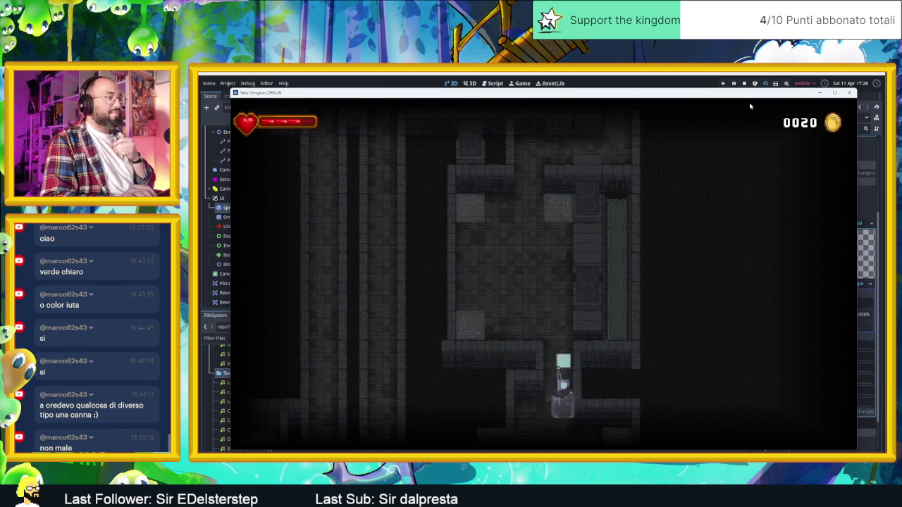
key(Up)
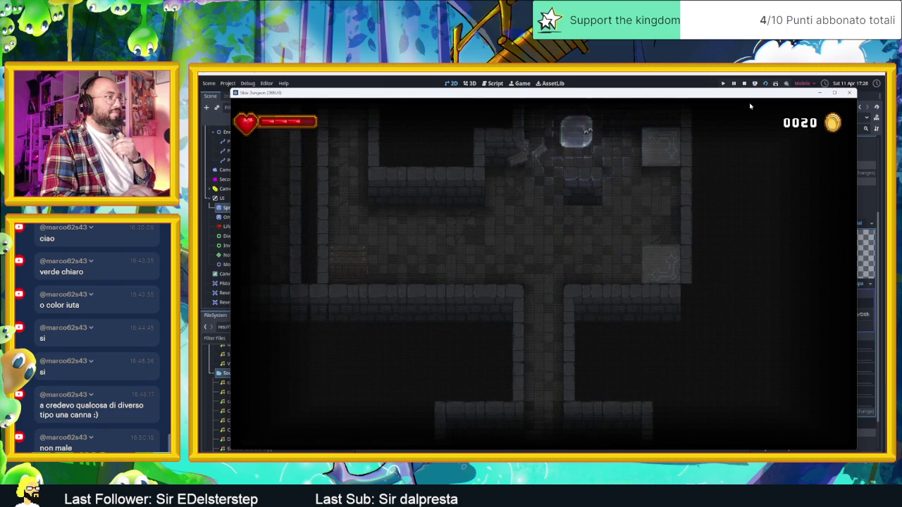
Dash the slime left along a corridor, then send it up the vertical corridor.
key(Down)
key(Up)
key(Right)
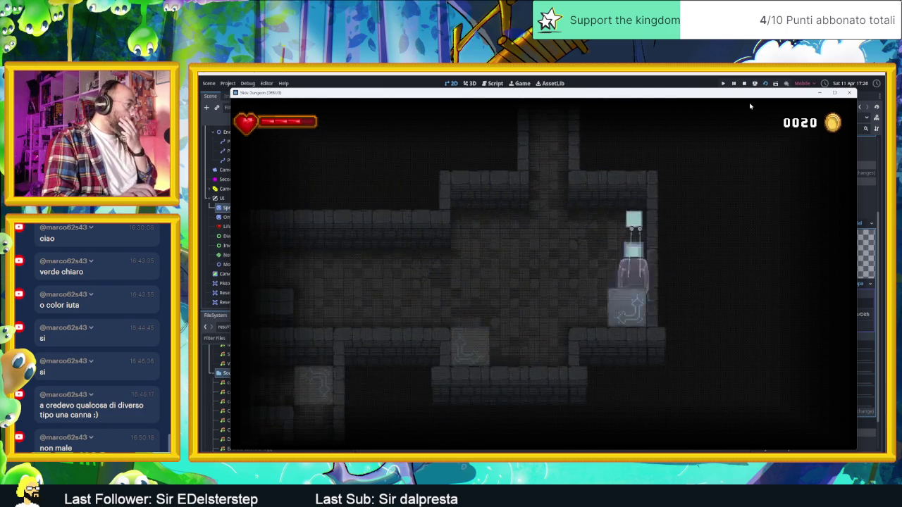
key(Down)
key(Left)
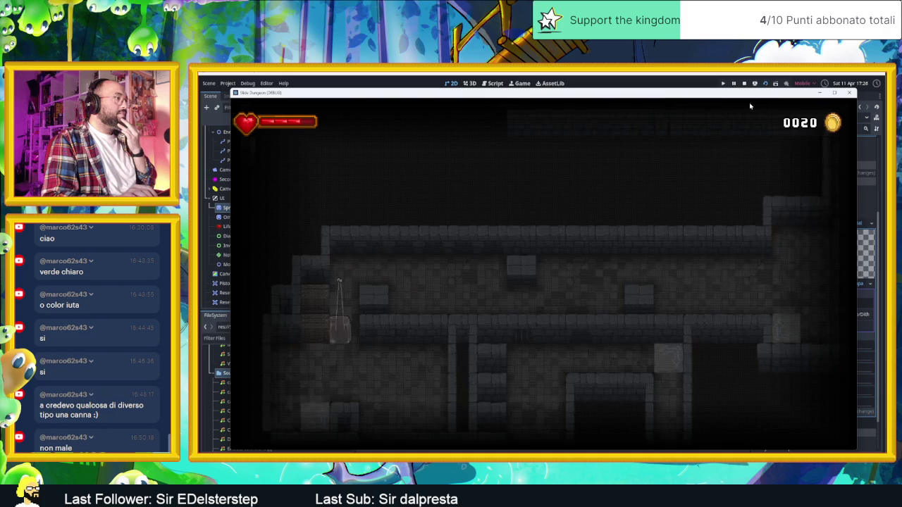
key(Down)
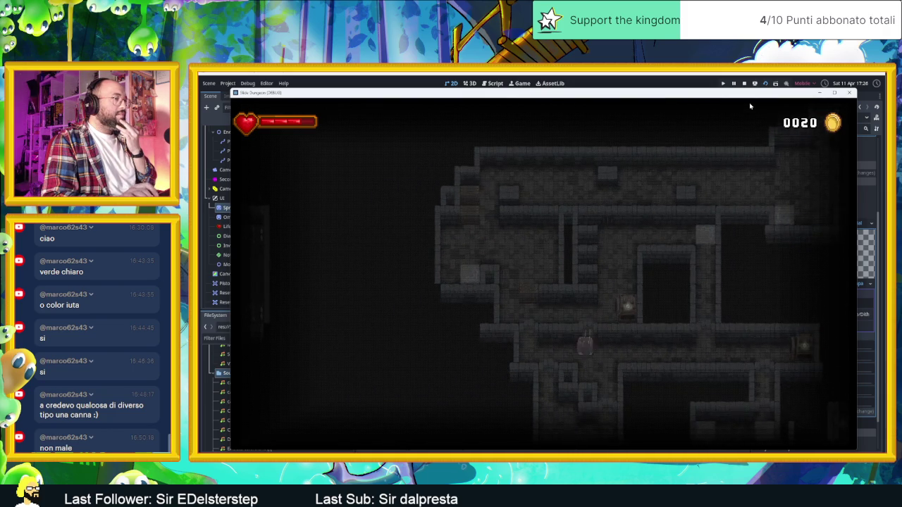
key(Up)
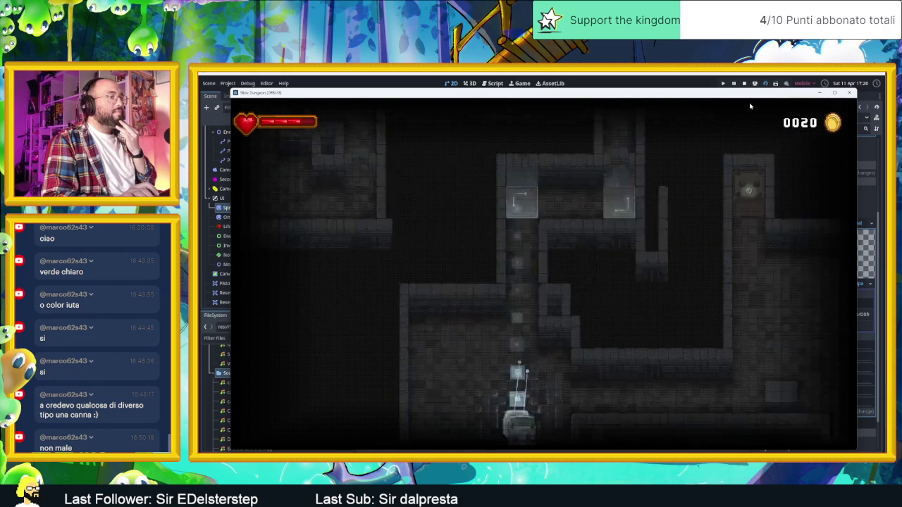
key(Right)
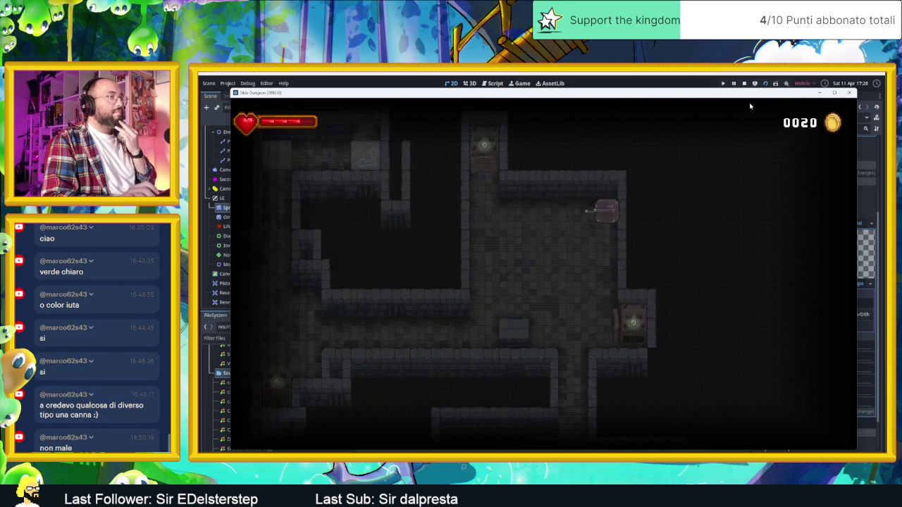
Slide the slime through more rooms, past the spikes, to a corridor's bottom.
key(Down)
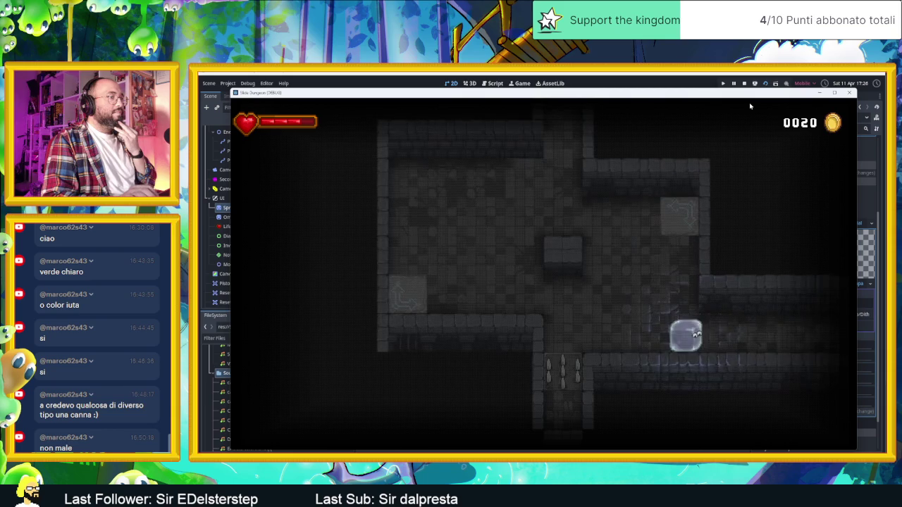
key(Right)
key(Up)
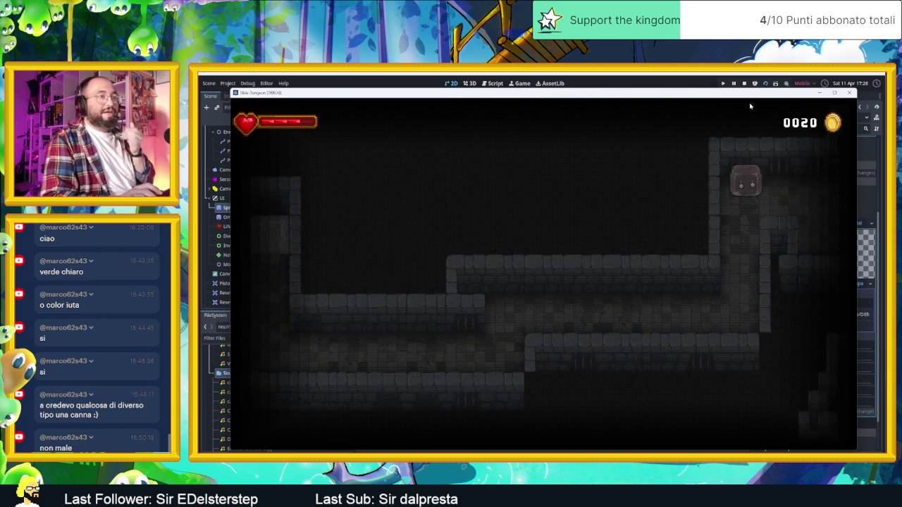
key(Left)
key(Right)
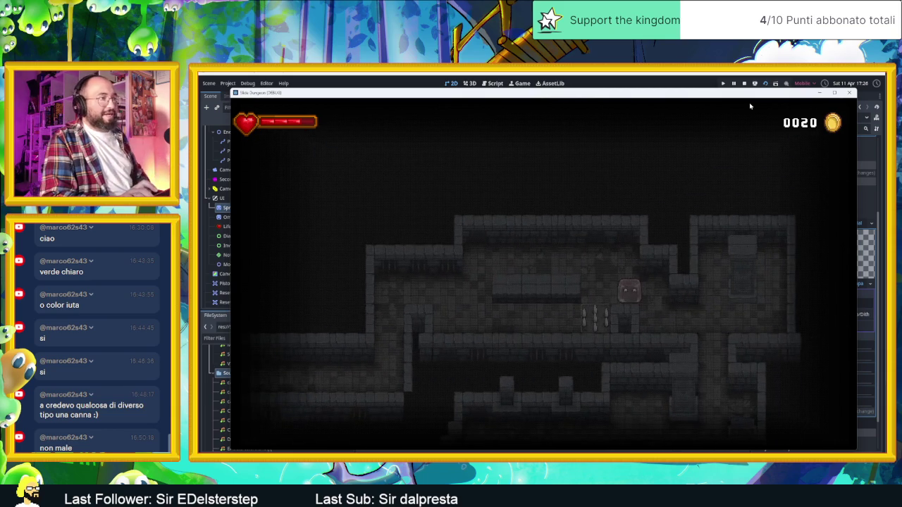
key(Right)
key(Up)
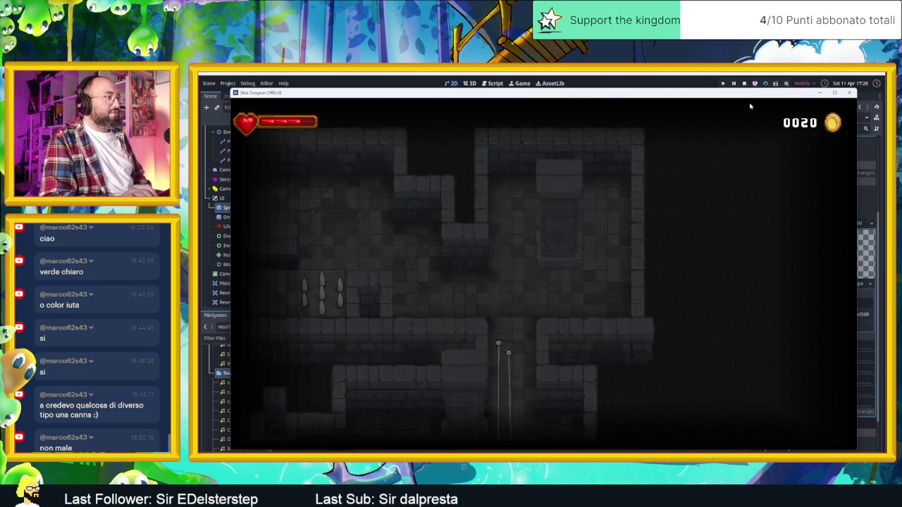
key(Right)
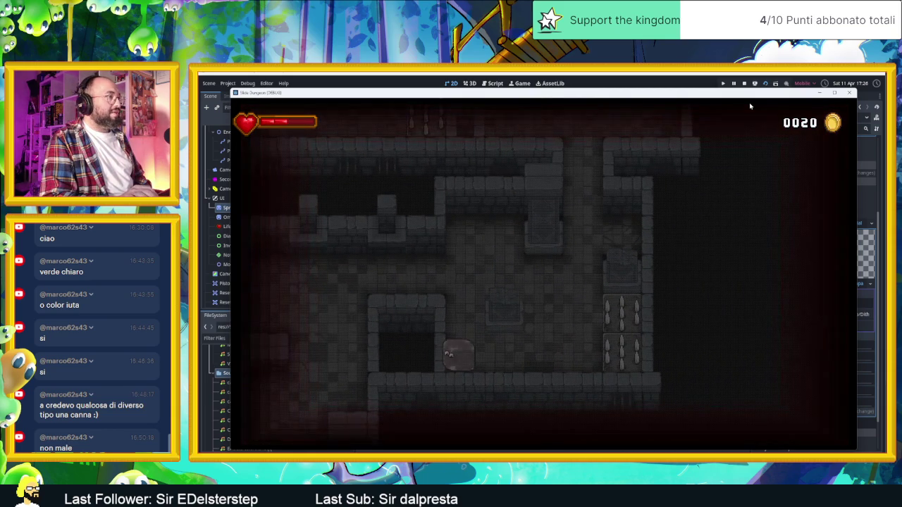
key(Down)
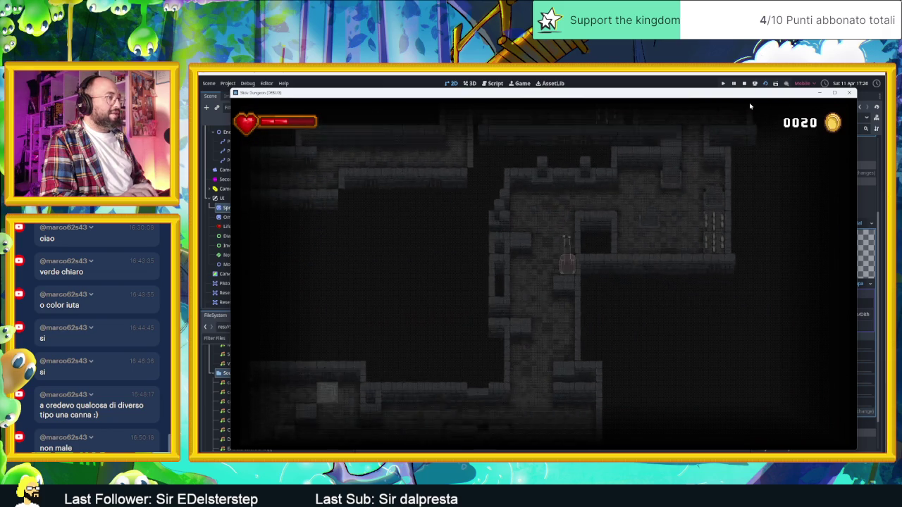
Guide the slime through the door room and upper corridor into the lit room beside the chest.
key(Up)
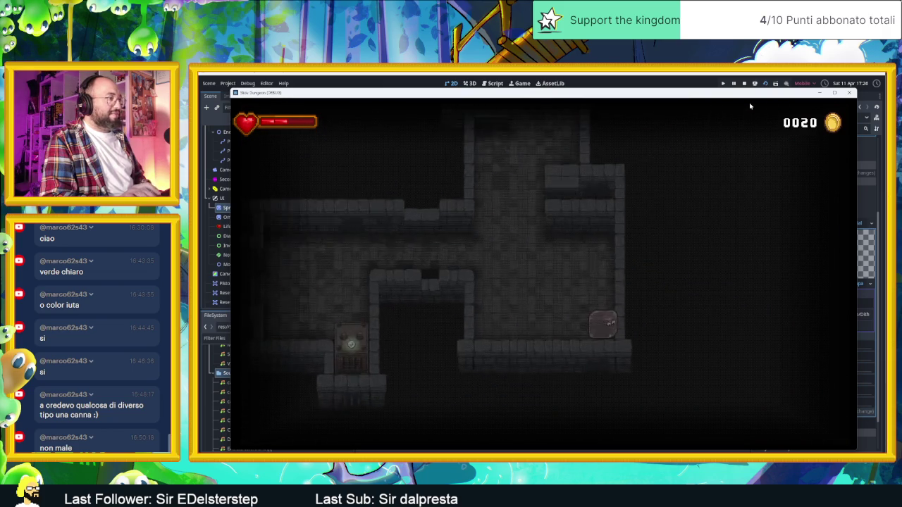
key(Right)
key(Up)
key(Left)
key(Down)
key(Right)
key(Left)
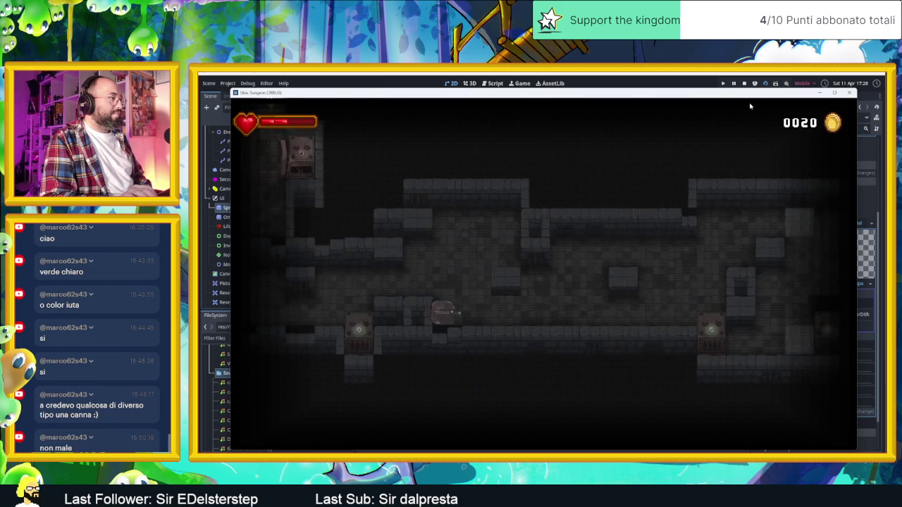
key(Up)
key(Right)
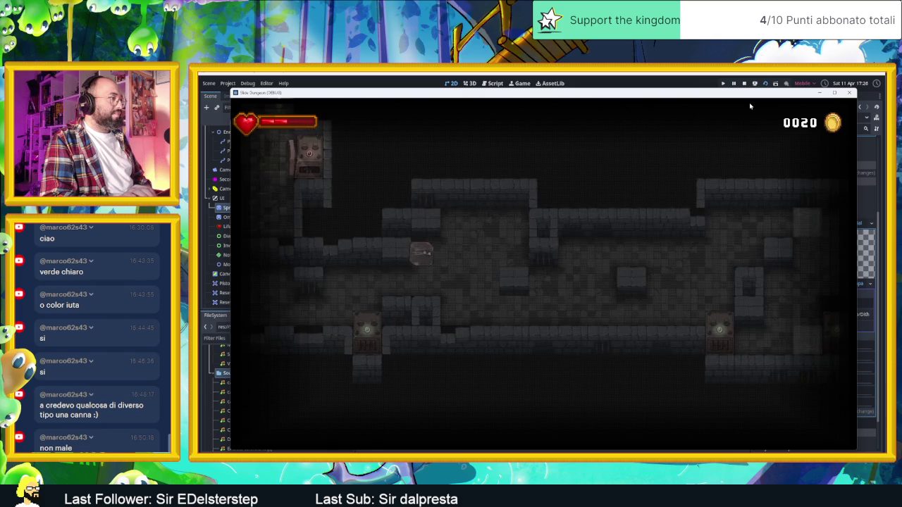
key(Up)
key(Right)
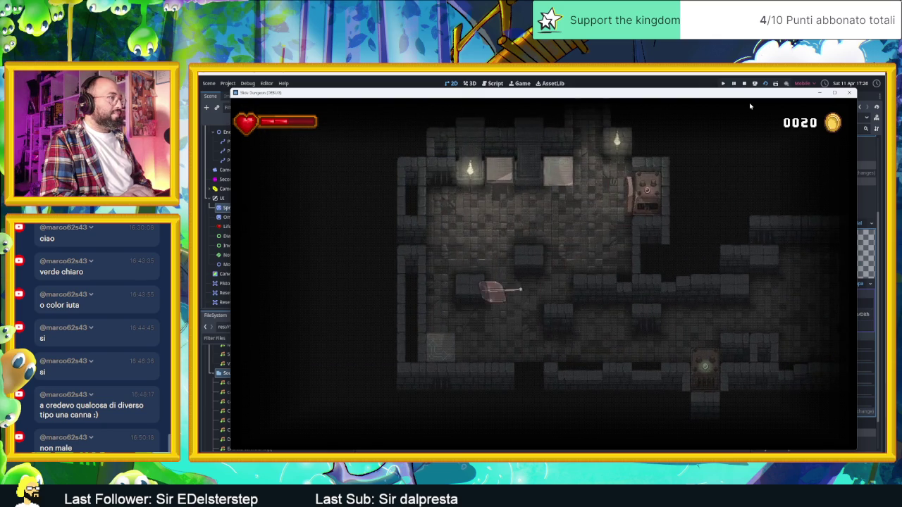
Slide the slime out of the chest room, left past the spikes and into another room.
key(Left)
key(Right)
key(Up)
key(Left)
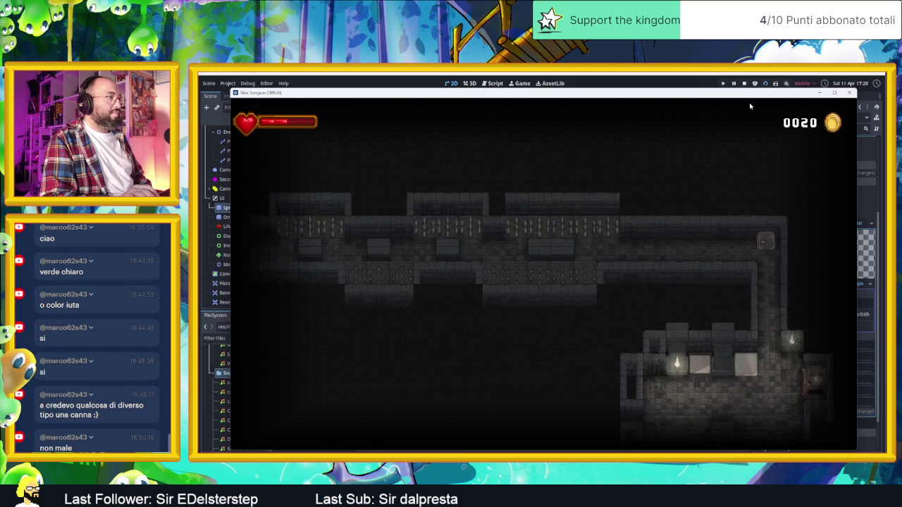
key(Left)
key(Down)
key(Left)
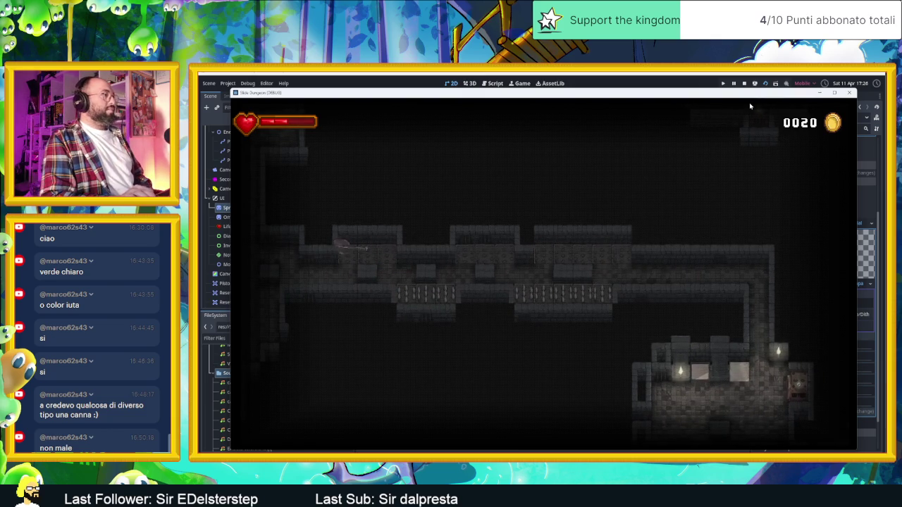
key(Up)
key(Down)
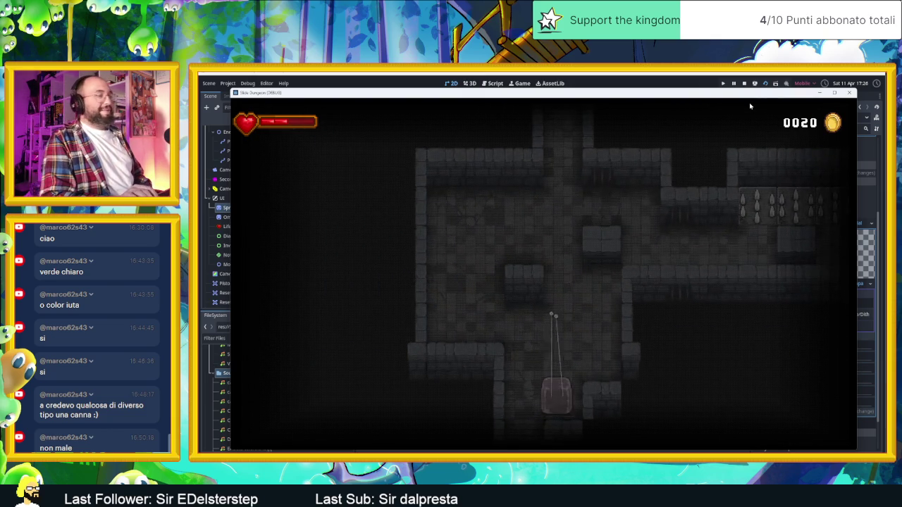
Take the slime below the stone block, through the doorway and down to the lower floor.
key(Down)
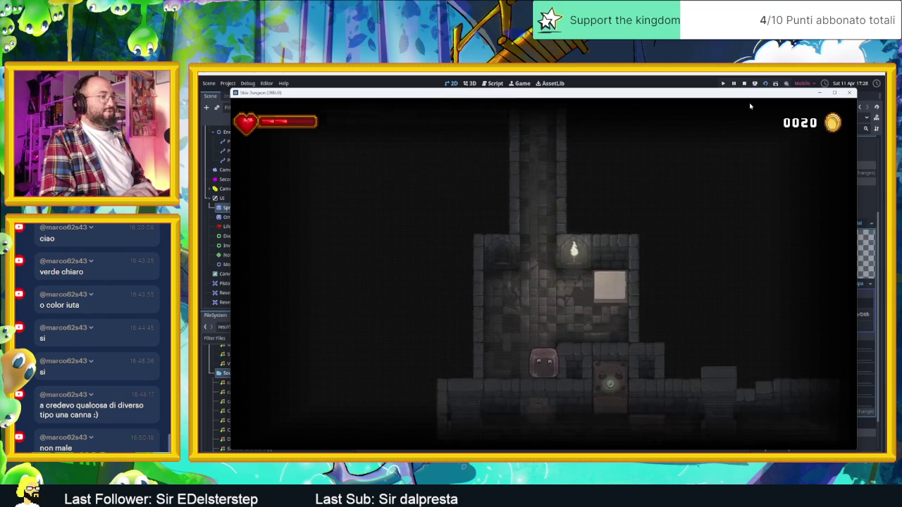
key(Left)
key(Up)
key(Down)
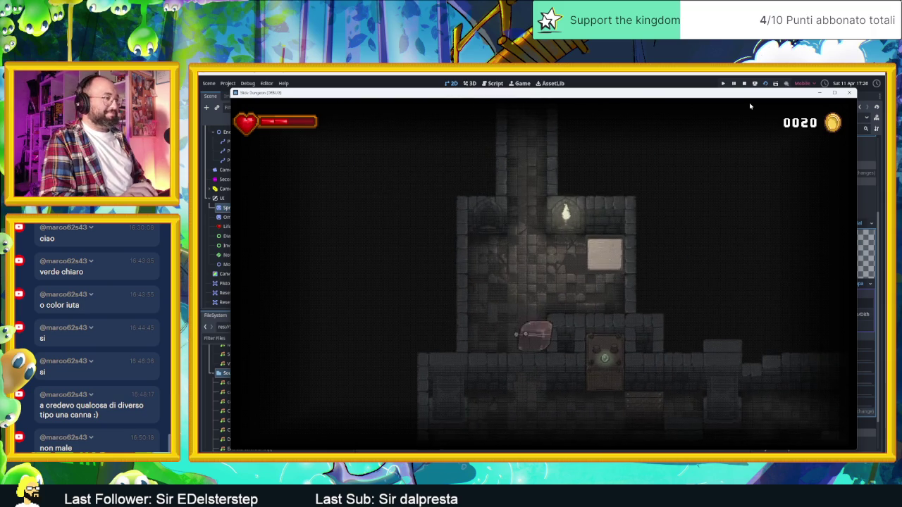
key(Right)
key(Down)
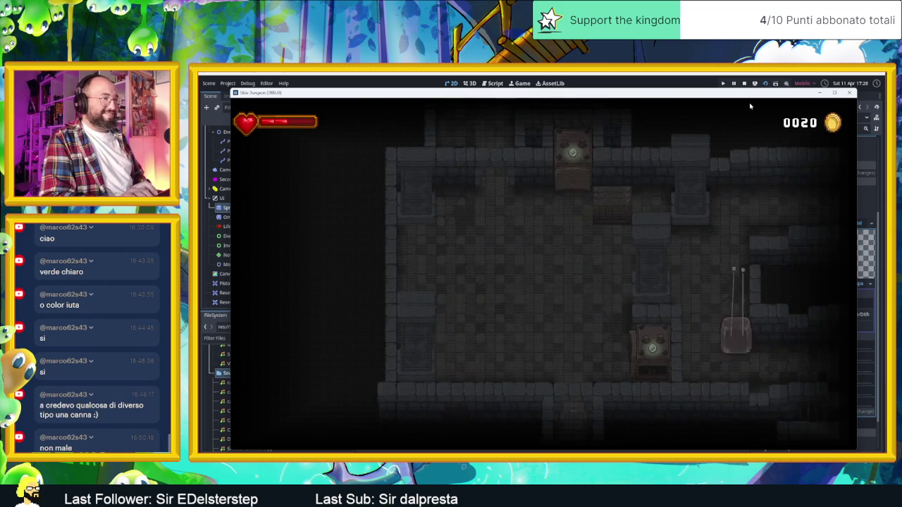
key(Right)
key(Up)
key(Down)
key(Up)
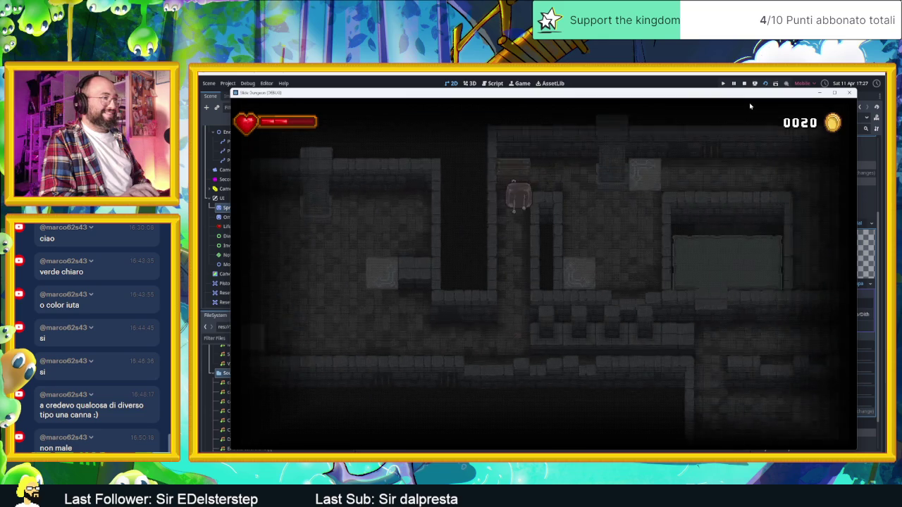
key(Down)
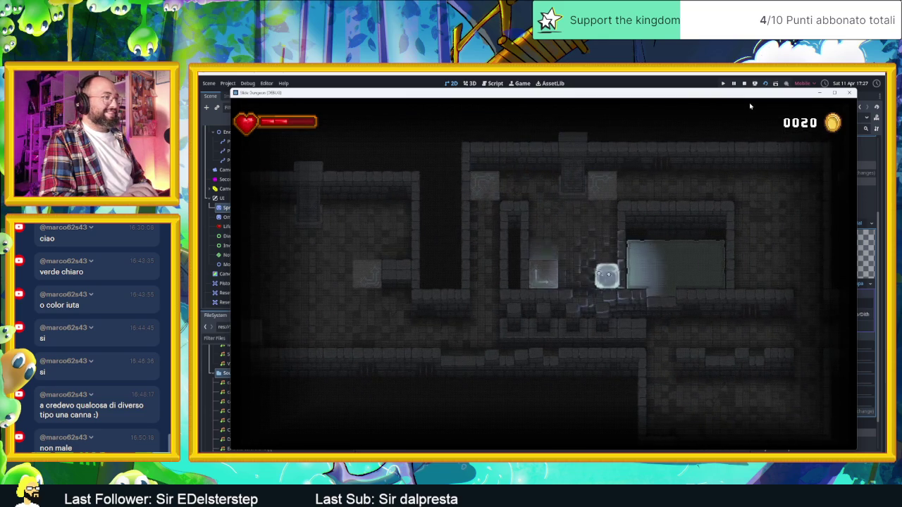
Weave the slime through the corridors until it reaches a new room.
key(Up)
key(Down)
key(Left)
key(Up)
key(Right)
key(Down)
key(Right)
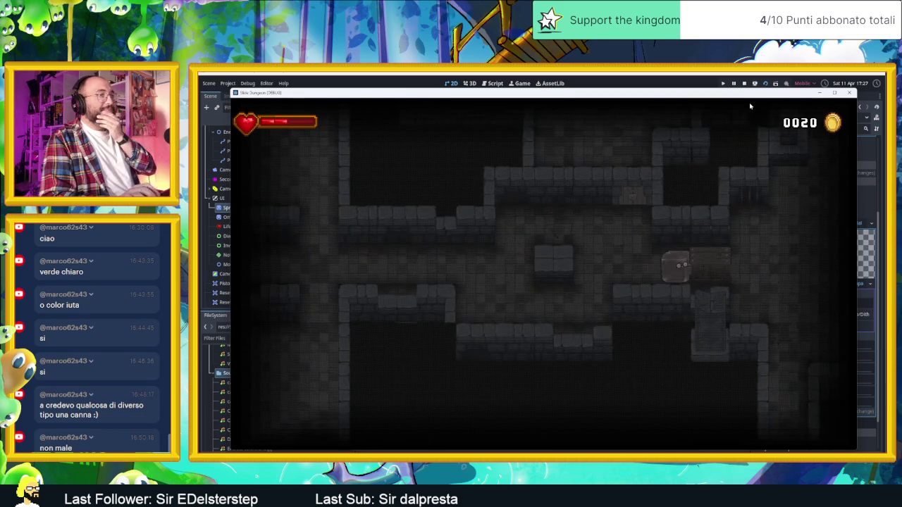
key(Right)
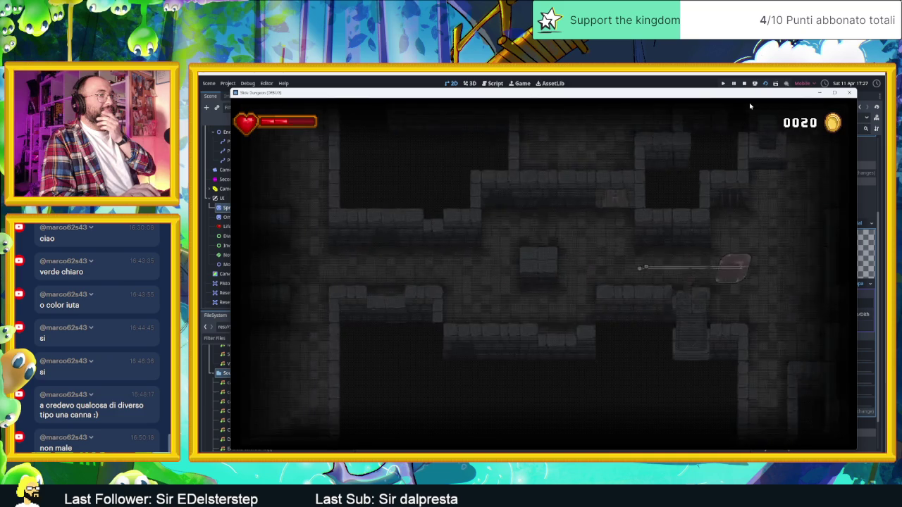
key(Up)
key(Right)
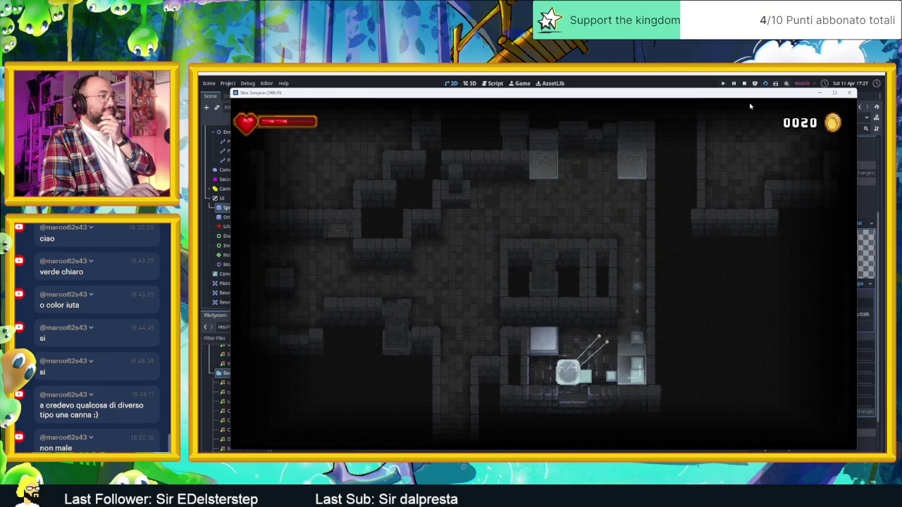
Move the slime into a lit room, then through corridors and down into the lower room.
key(Right)
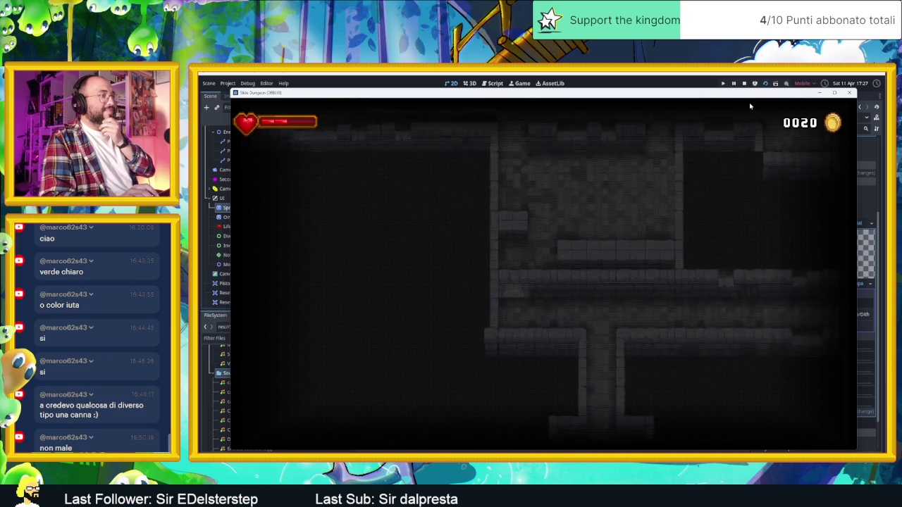
key(Up)
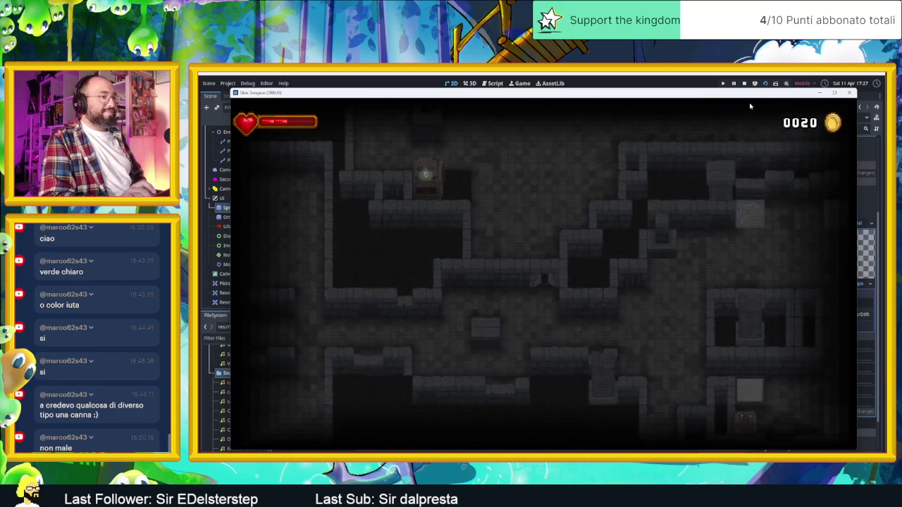
key(Down)
key(Left)
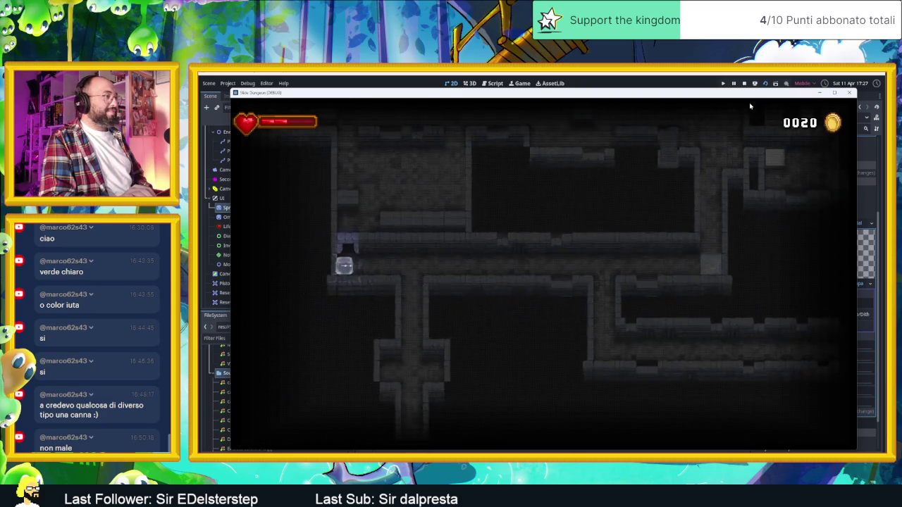
key(Right)
key(Right)
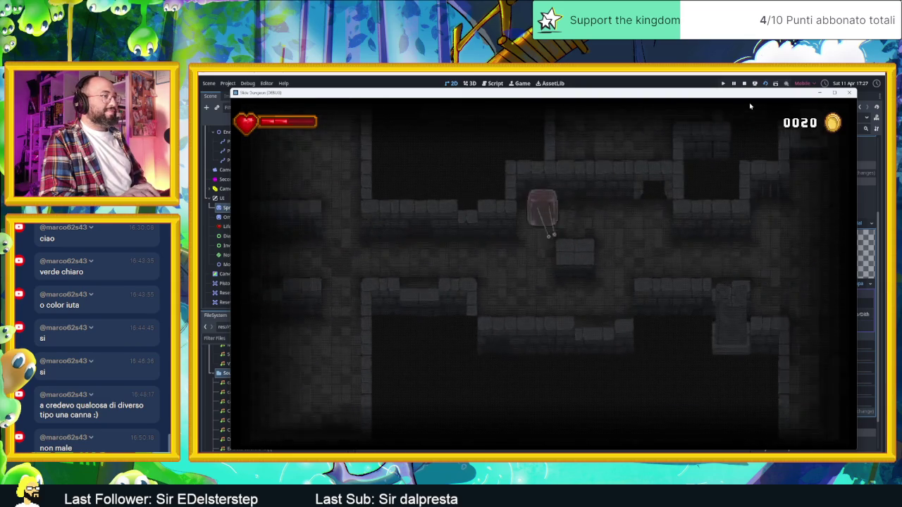
key(Down)
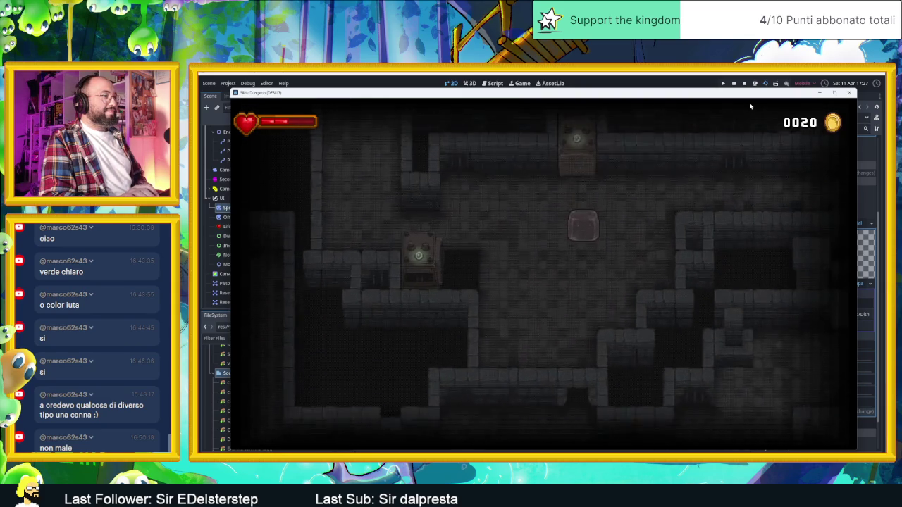
key(Left)
key(Up)
key(Right)
key(Down)
key(Left)
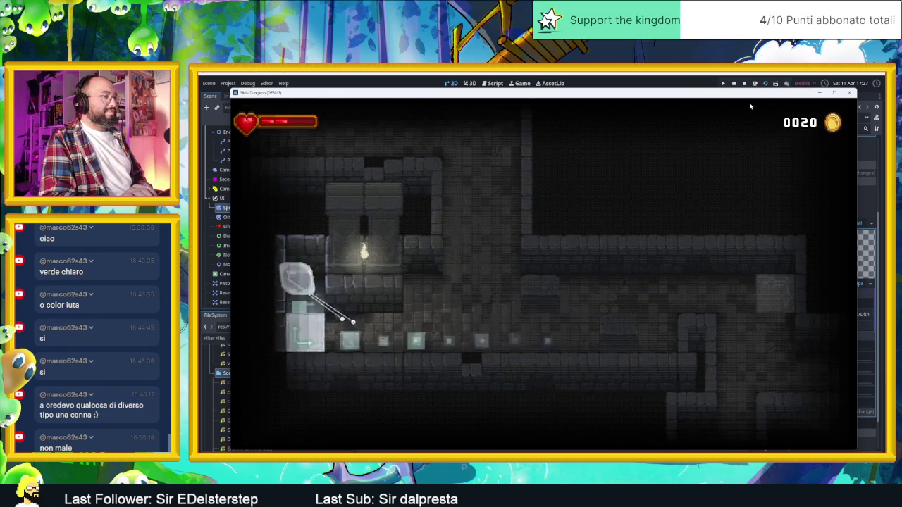
Run the slime up and down the vertical shaft and along the lower and top corridors, coins staying at 0020.
key(Up)
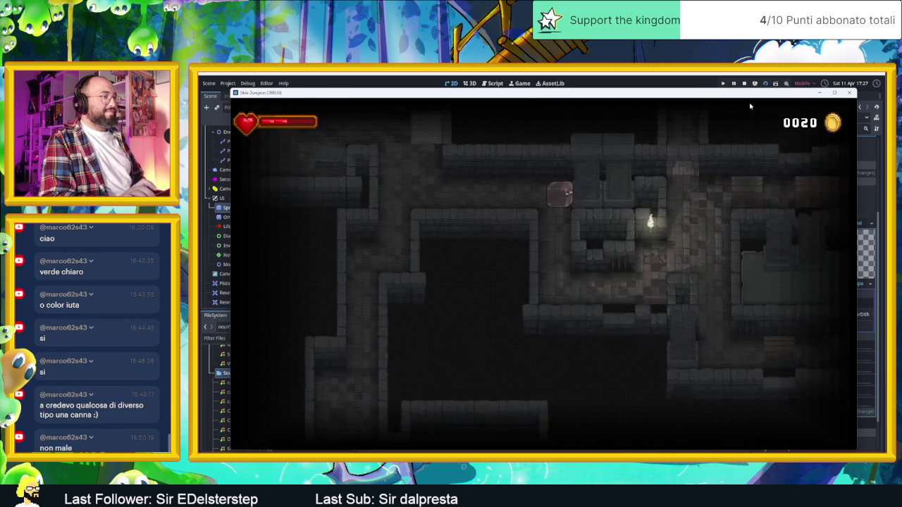
key(Left)
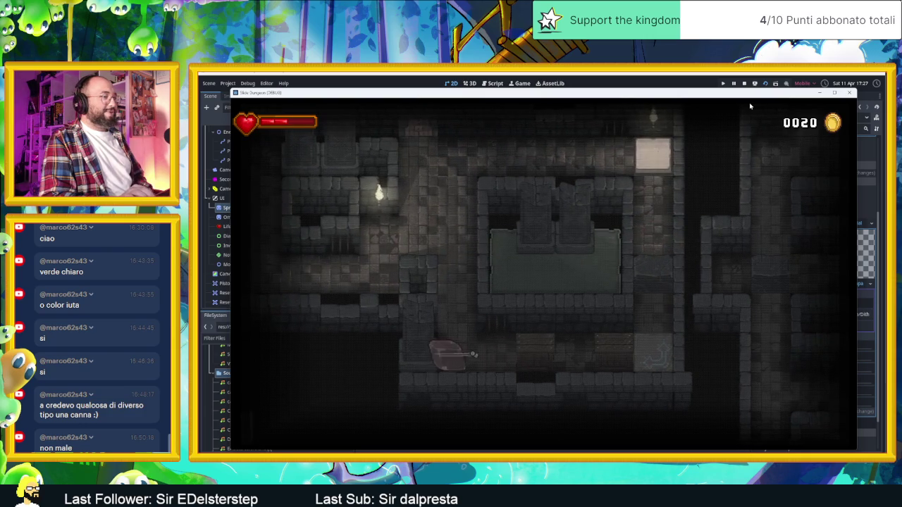
key(Right)
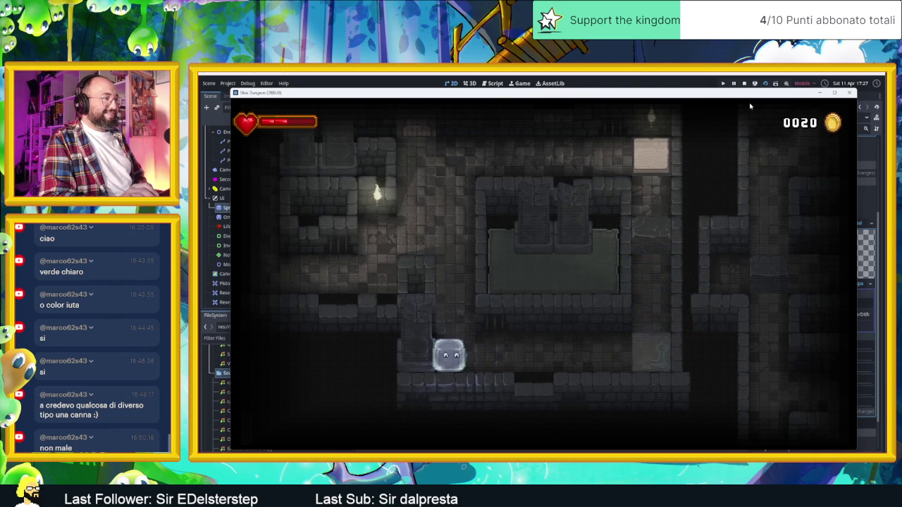
key(Right)
key(Up)
key(Down)
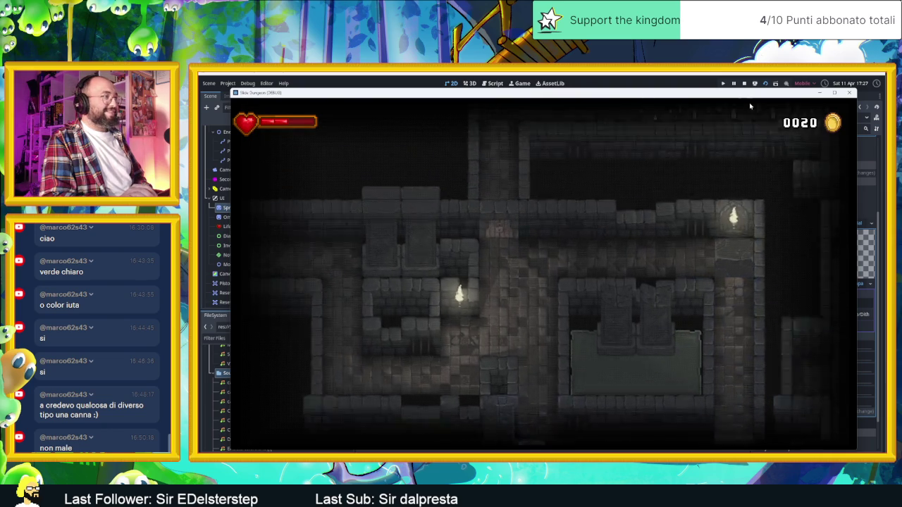
key(Left)
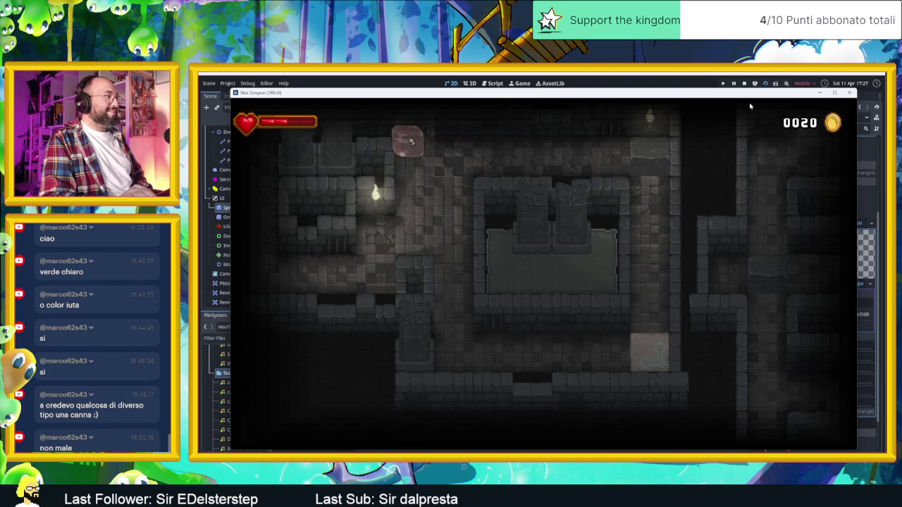
key(Down)
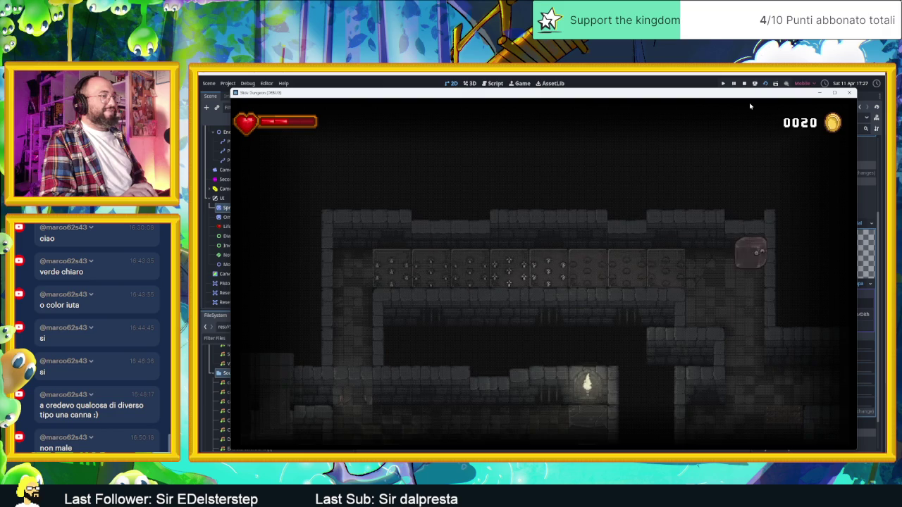
key(Right)
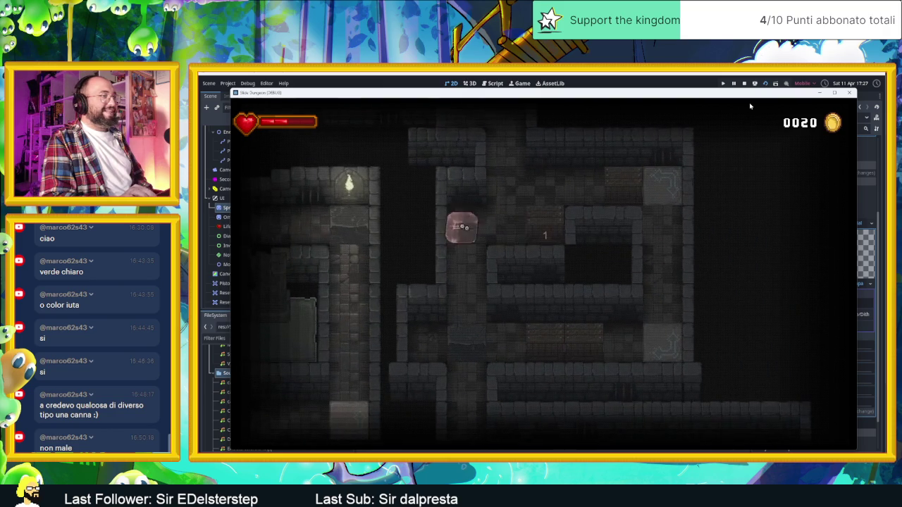
key(Right)
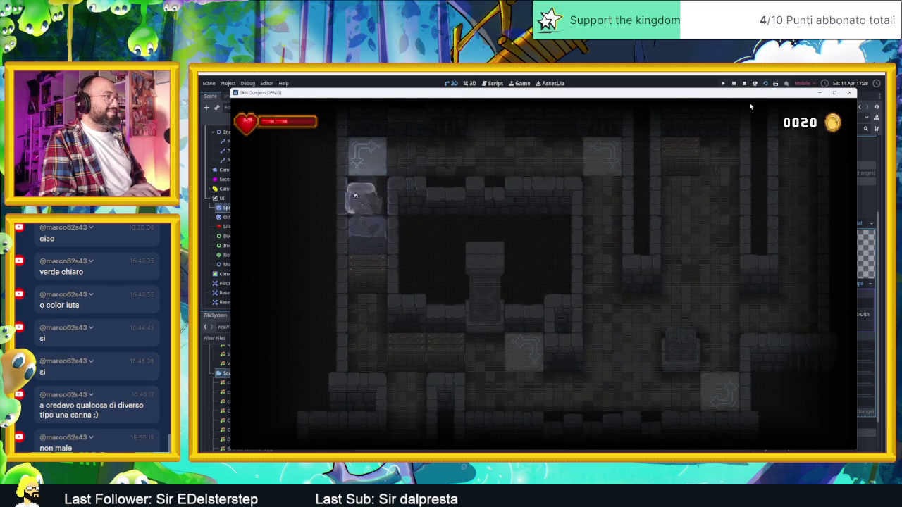
Slide the character through the dungeon rooms to reach the thank-you end screen.
key(Down)
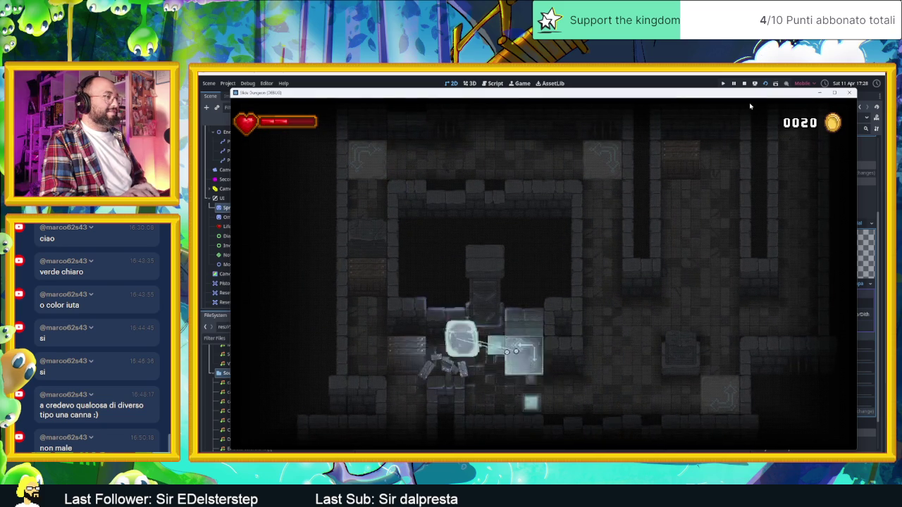
key(Left)
key(Right)
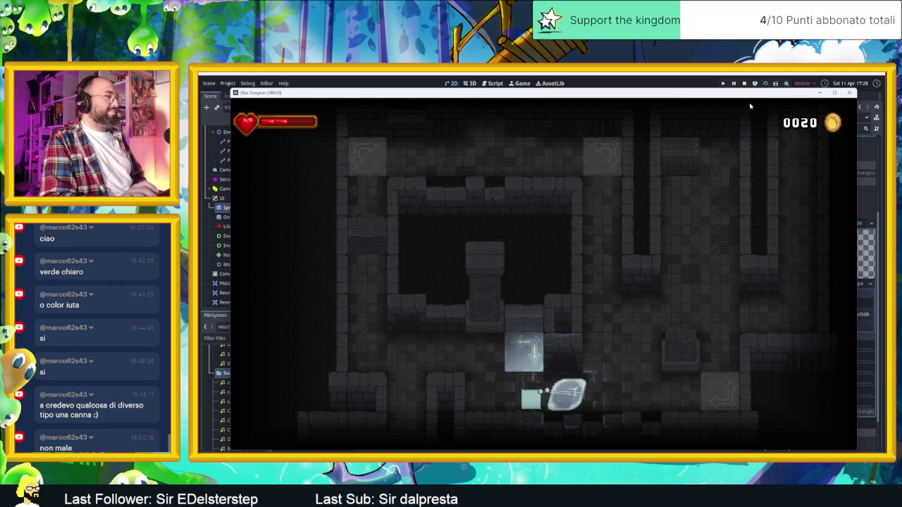
key(Up)
key(Left)
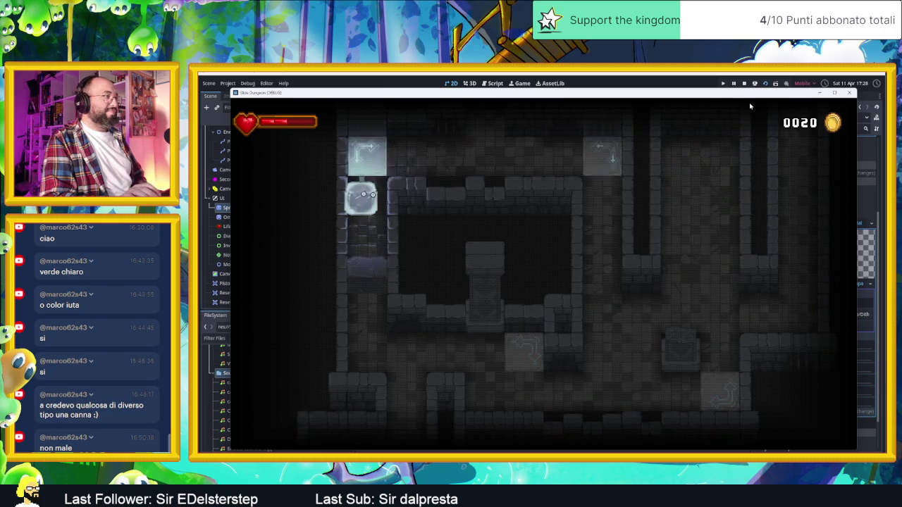
key(Down)
key(Up)
key(Right)
key(Left)
key(Right)
key(Down)
key(Up)
key(Right)
key(Down)
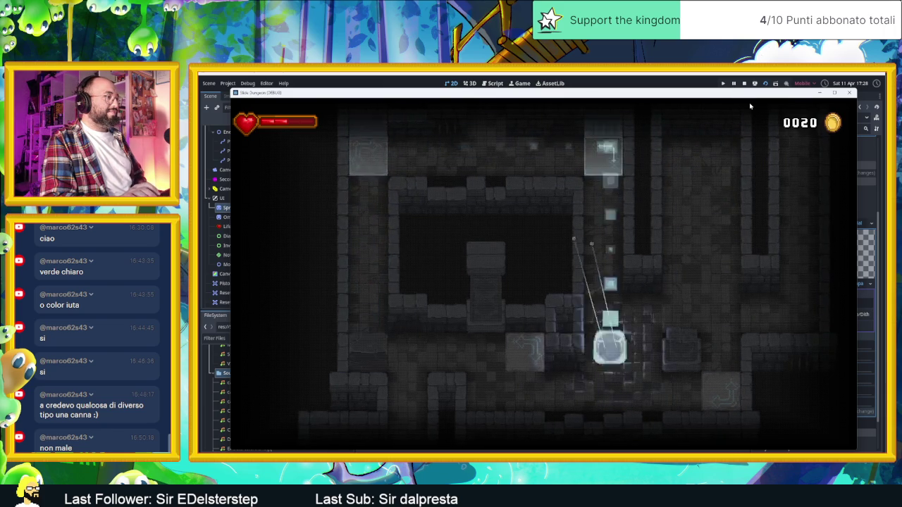
key(Down)
key(Left)
key(Down)
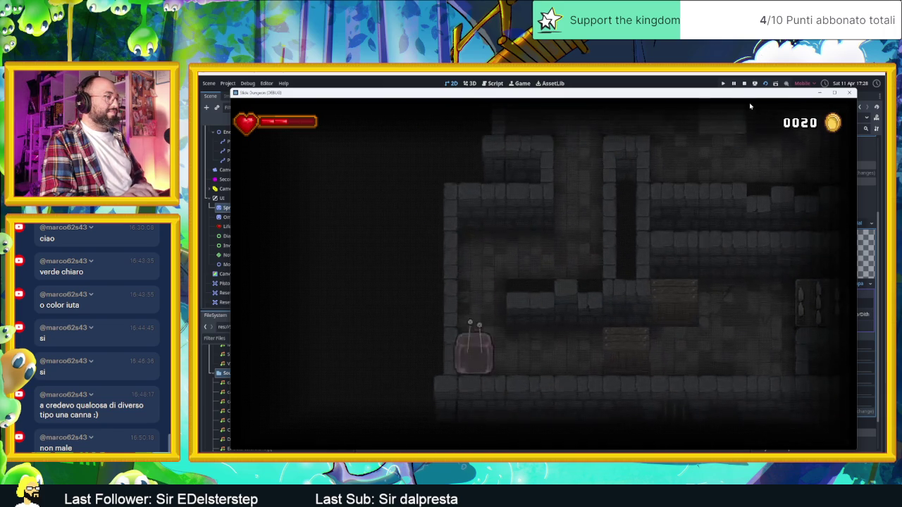
key(Left)
key(Up)
key(Down)
key(Right)
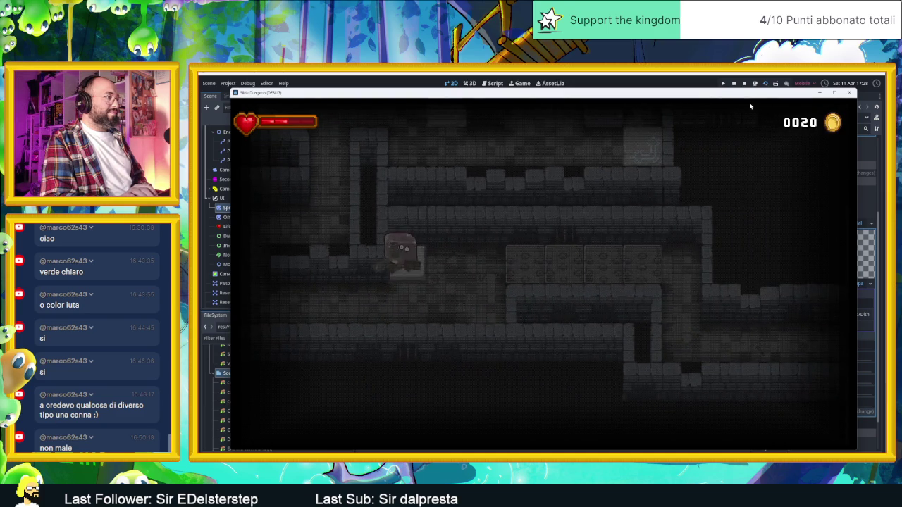
key(Right)
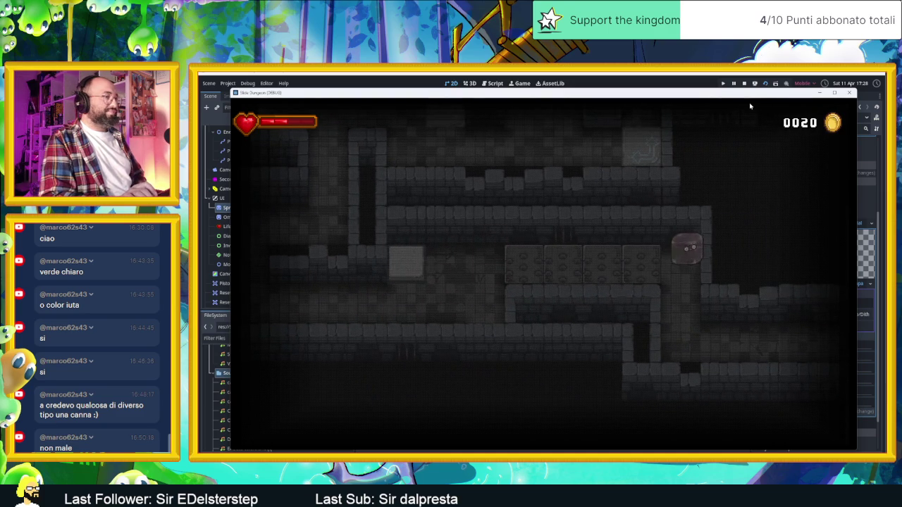
key(Up)
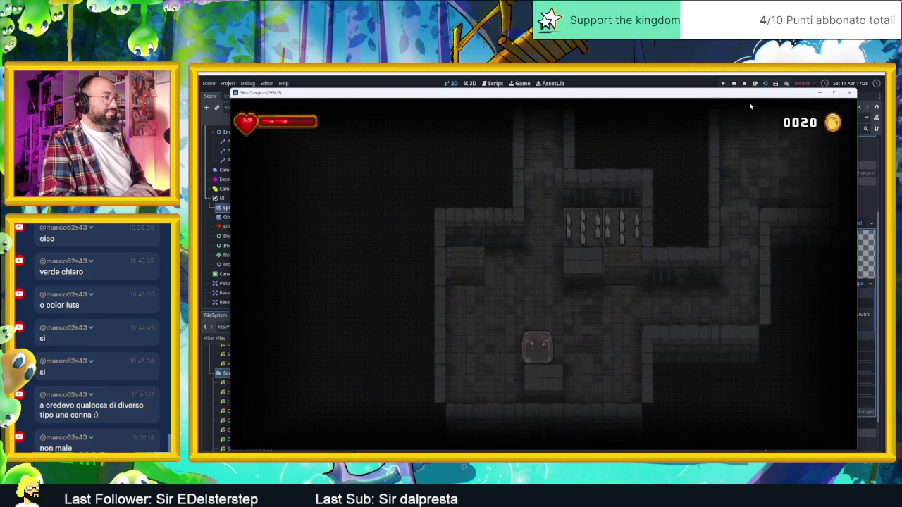
key(Up)
key(Right)
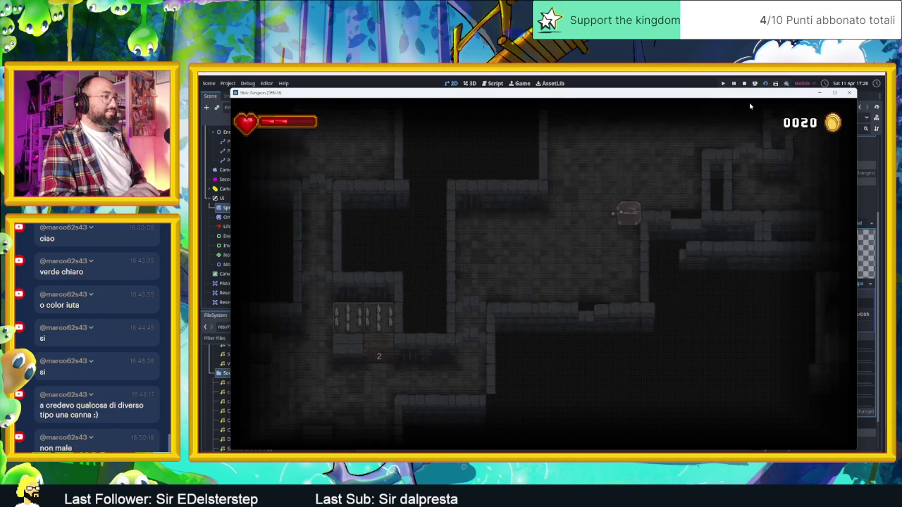
key(Up)
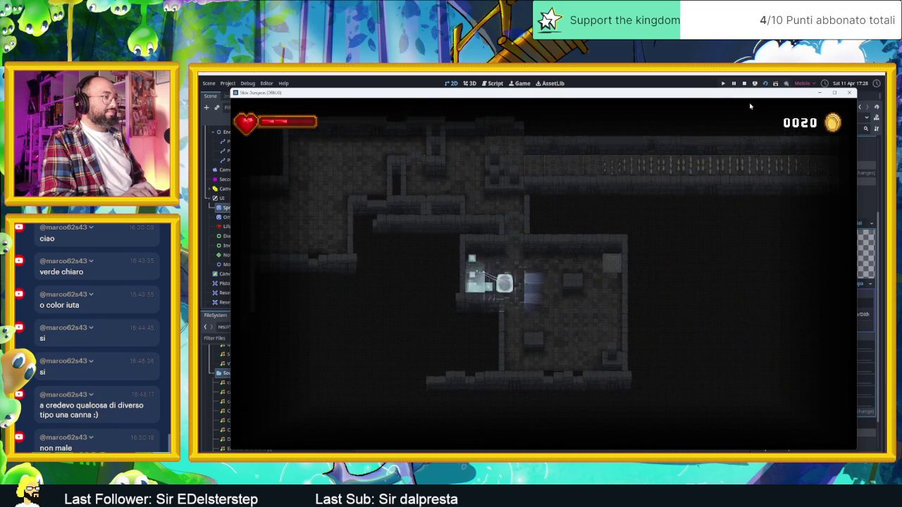
key(Up)
key(Down)
key(Right)
key(Left)
key(Up)
key(Left)
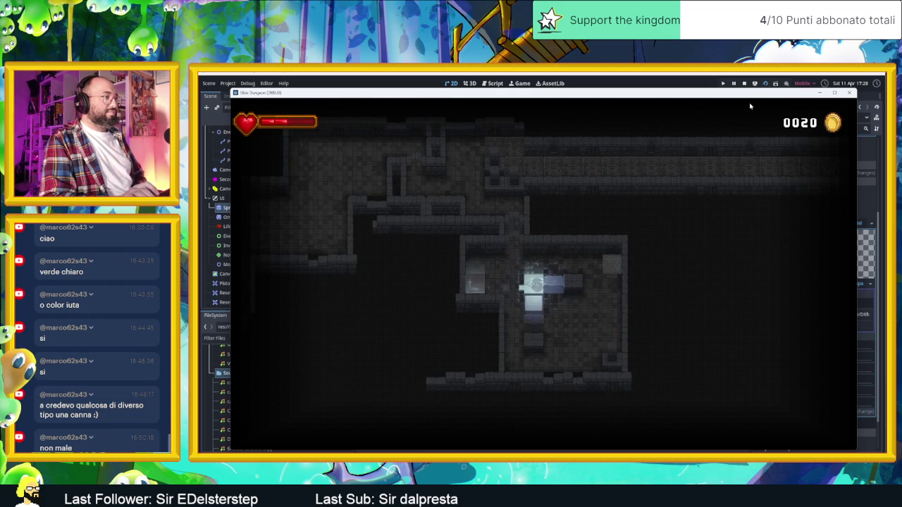
key(Up)
key(Left)
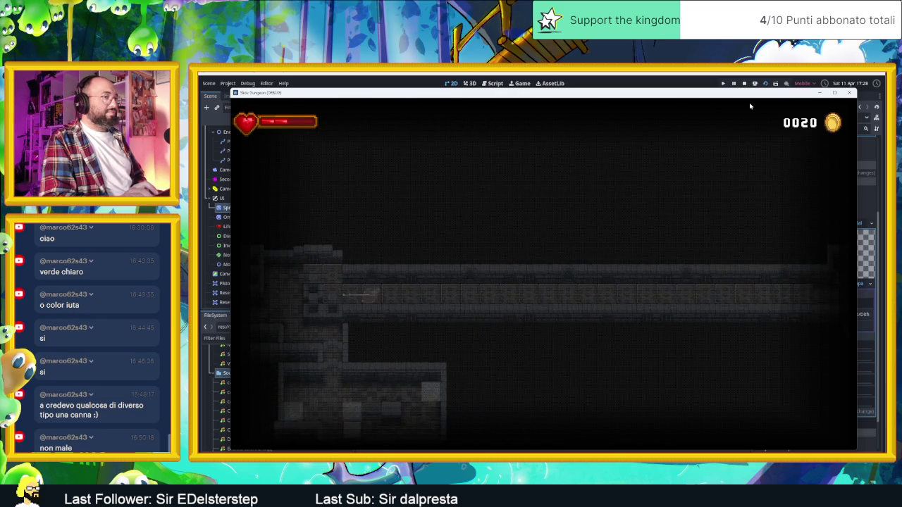
key(Down)
key(Up)
key(Right)
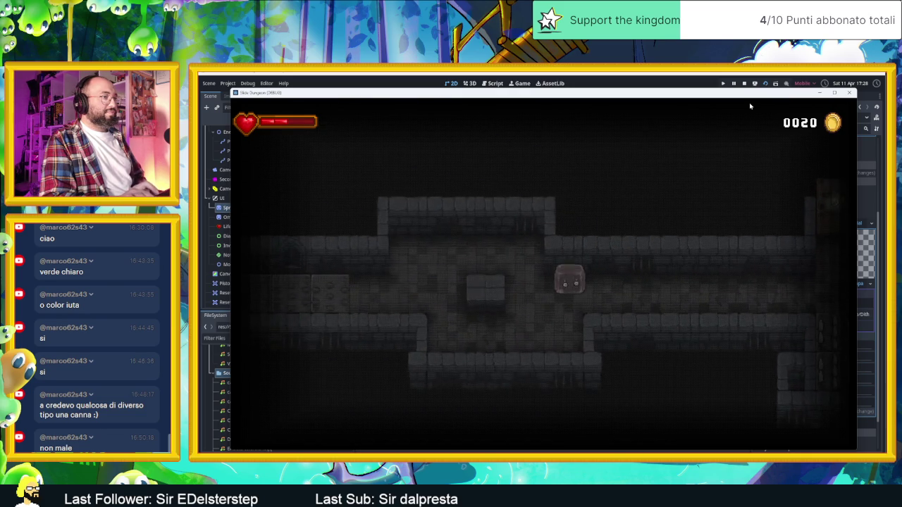
key(Up)
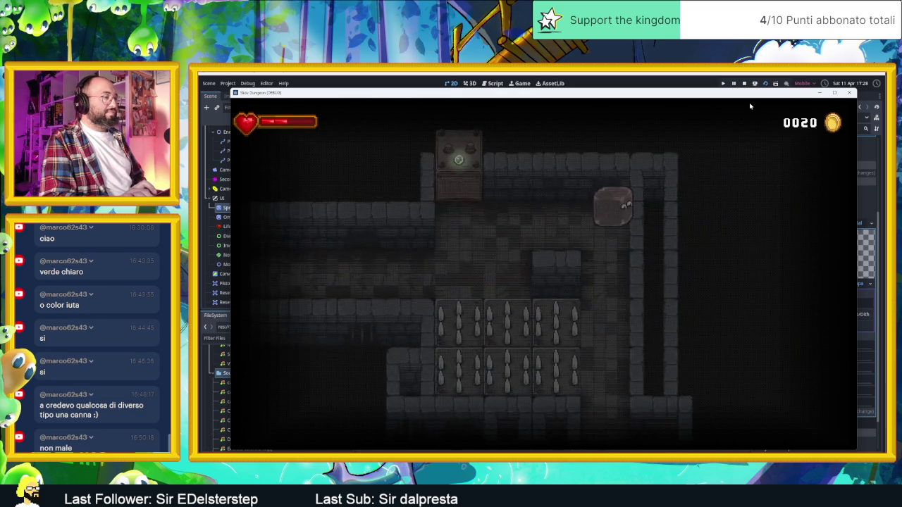
key(Down)
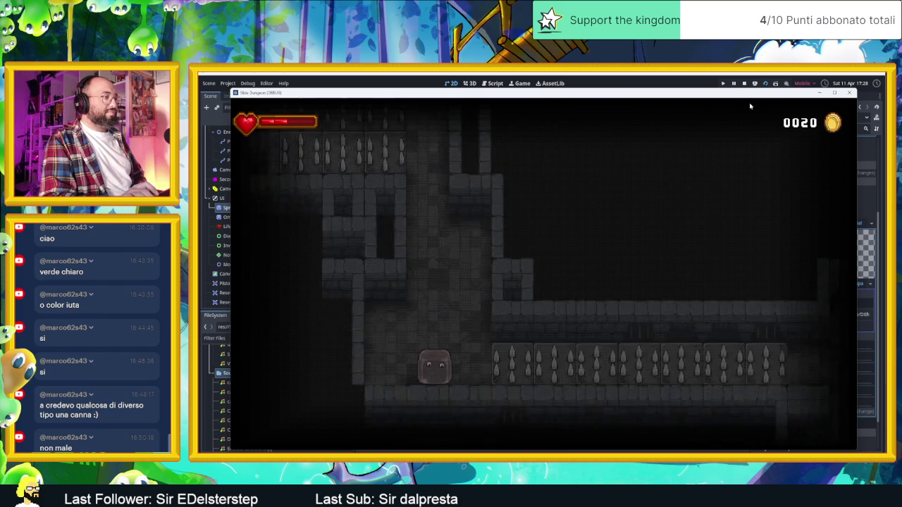
key(Down)
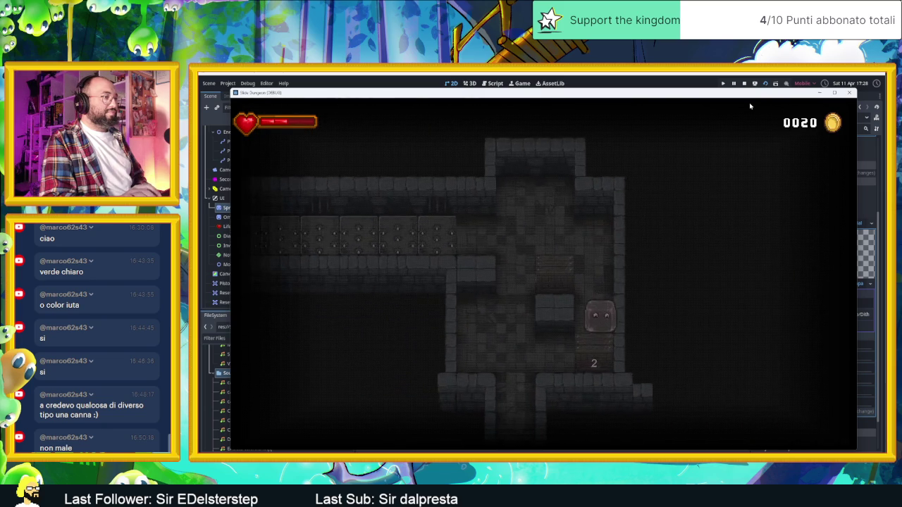
key(Down)
key(Left)
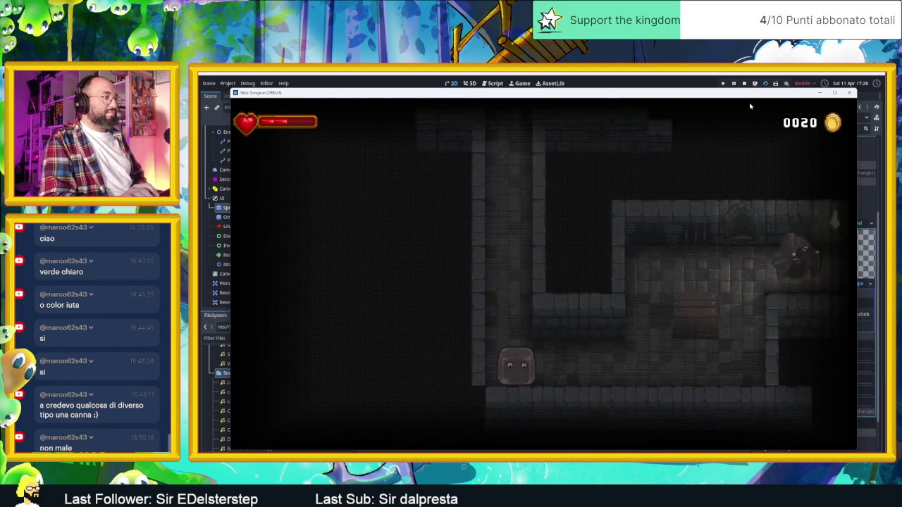
key(Down)
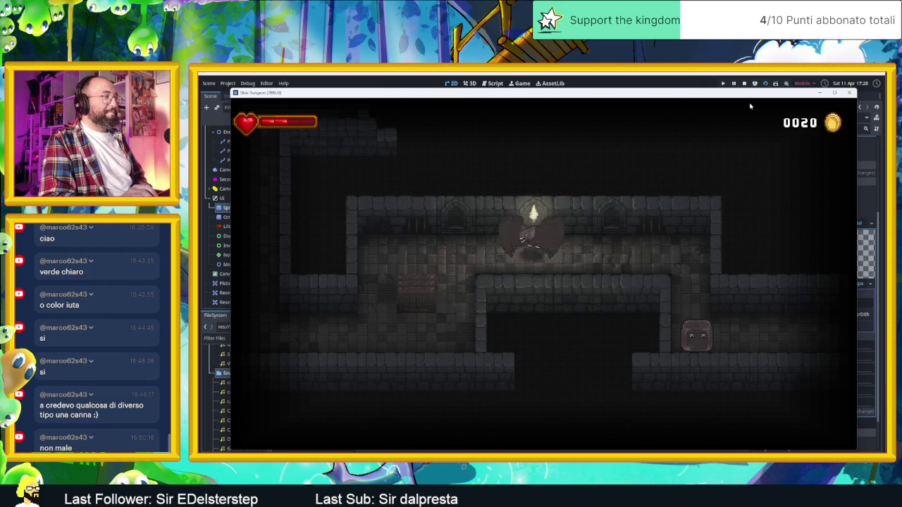
key(Down)
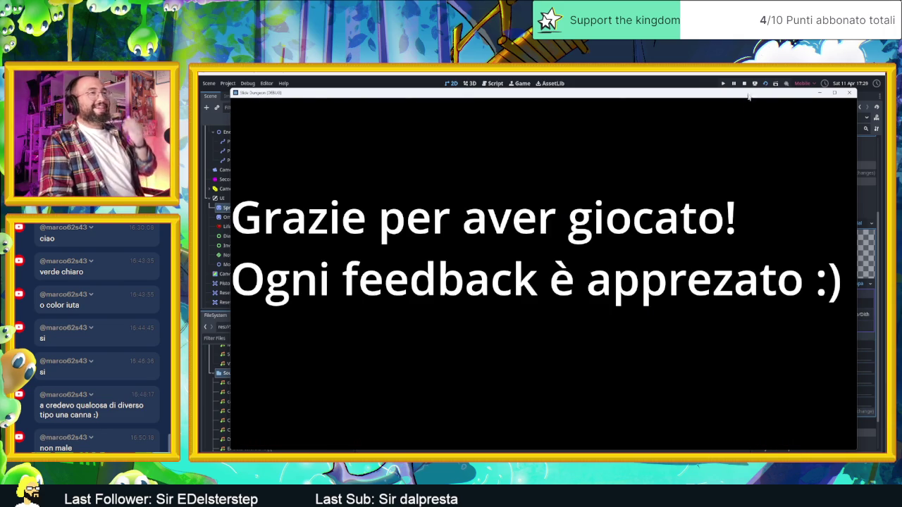
Close the finished game and toggle the Sprite2D shader overlay's visibility in AreaInizio.
click(744, 84)
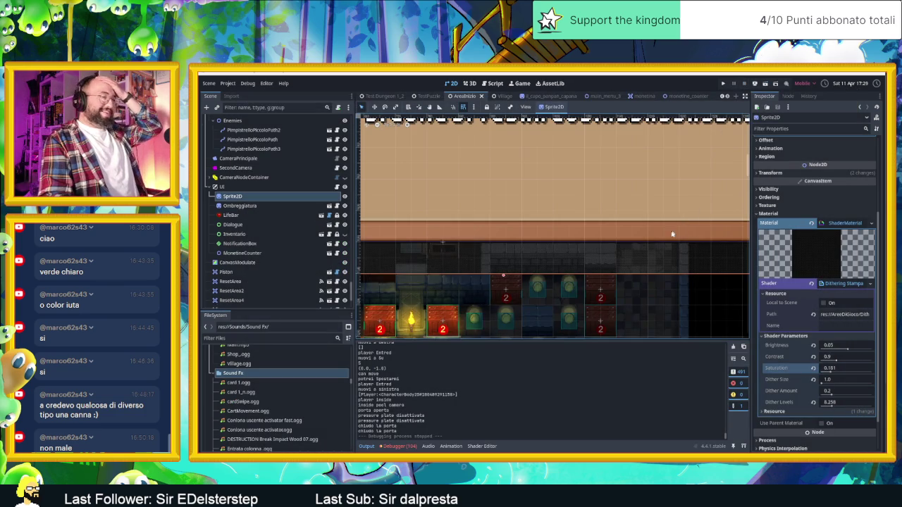
scroll(674, 233, down, 3)
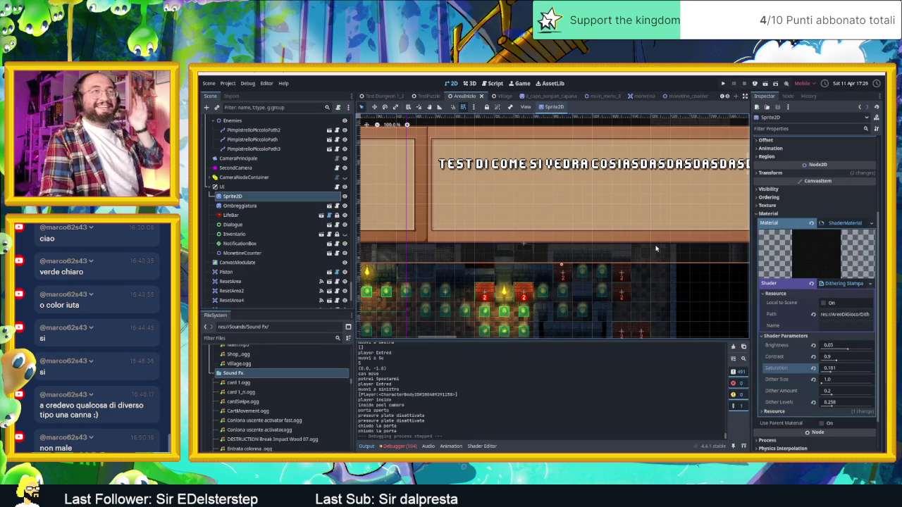
scroll(609, 251, down, 2)
click(345, 197)
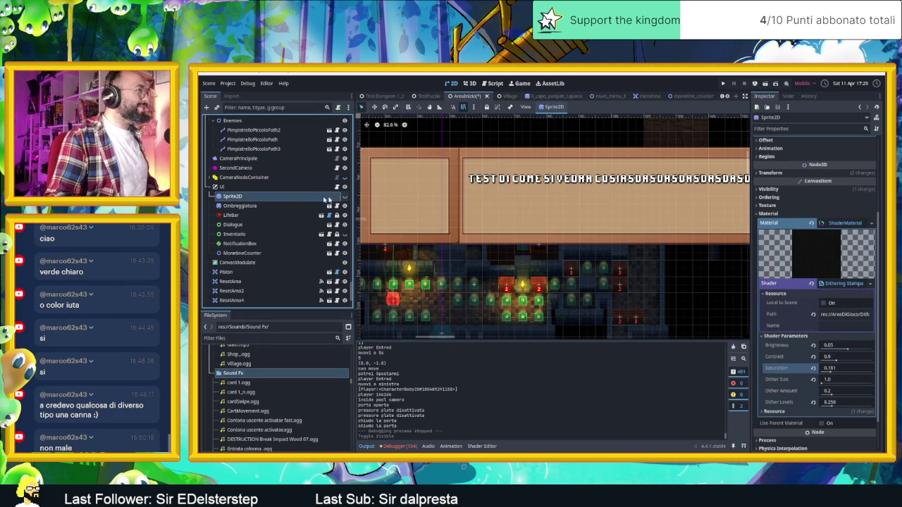
double_click(306, 199)
text(Dithering Stampa)
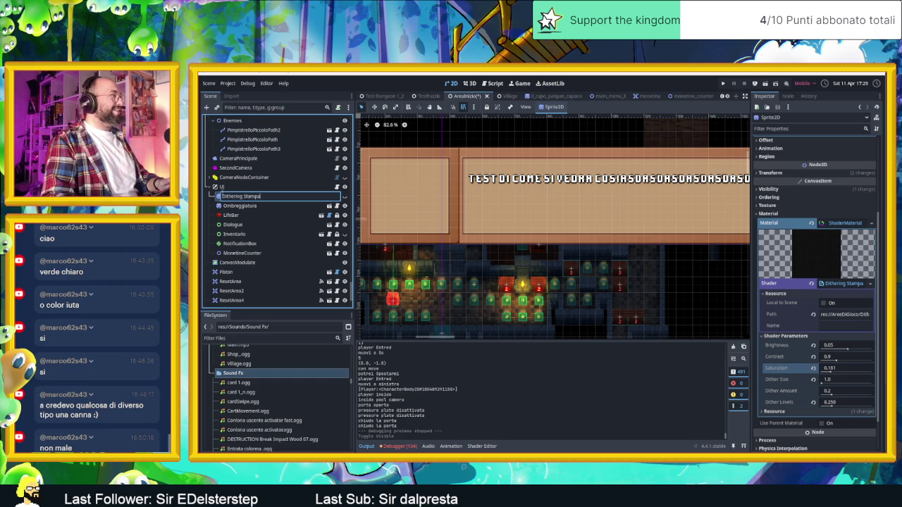
Confirm the node name 'Dithering Stampa' and switch over to the Village scene.
key(Return)
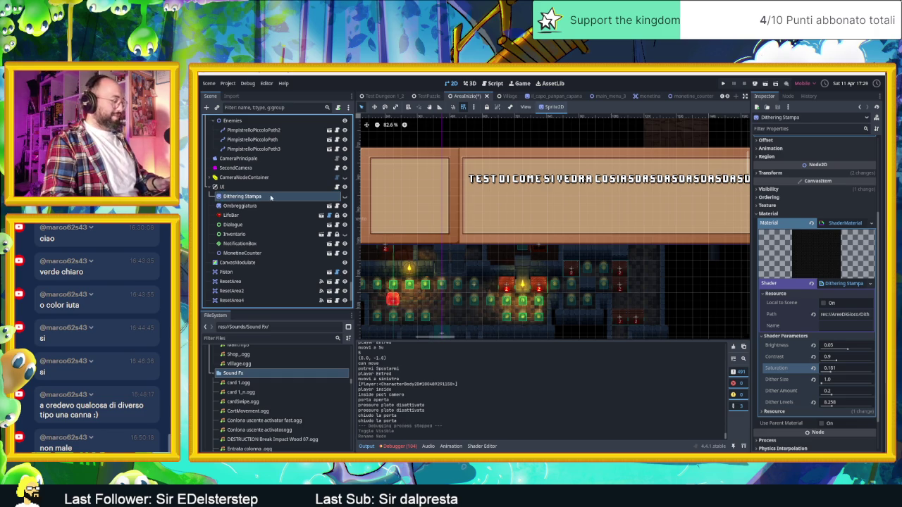
key(ctrl+Tab)
key(ctrl+Tab)
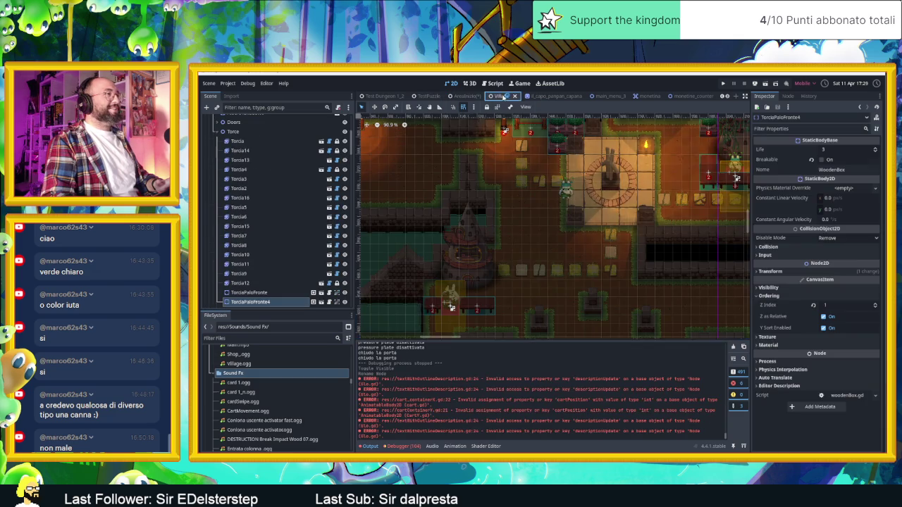
Locate the UI node and its Ombreggiatura child in the Village scene tree.
scroll(274, 232, down, 10)
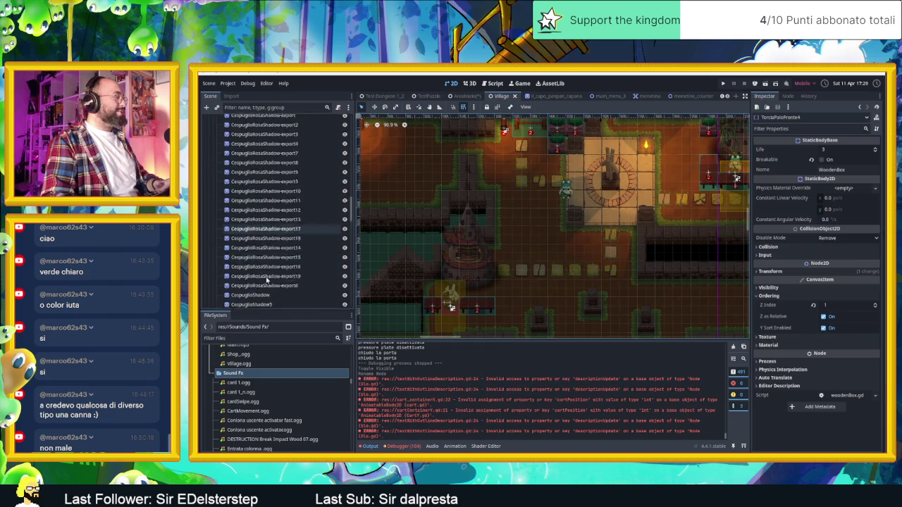
scroll(266, 281, down, 10)
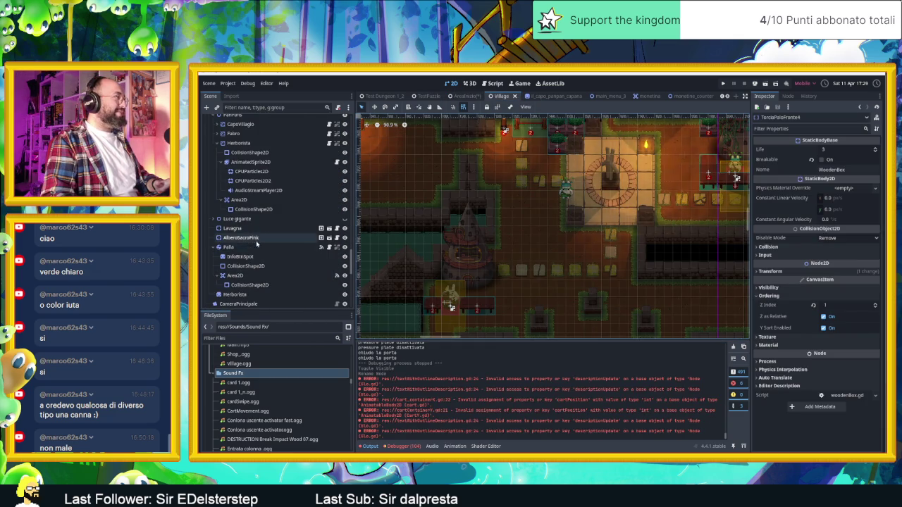
scroll(246, 218, down, 5)
scroll(244, 211, down, 1)
click(238, 189)
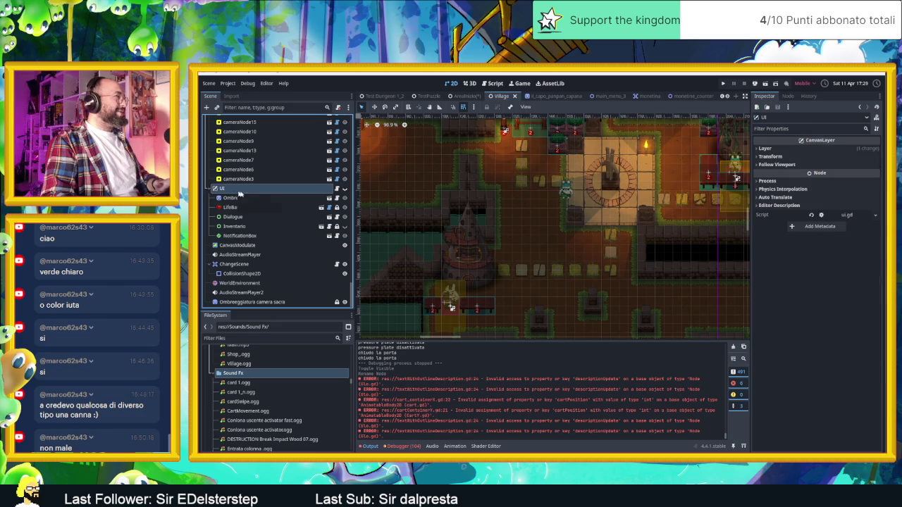
right_click(232, 189)
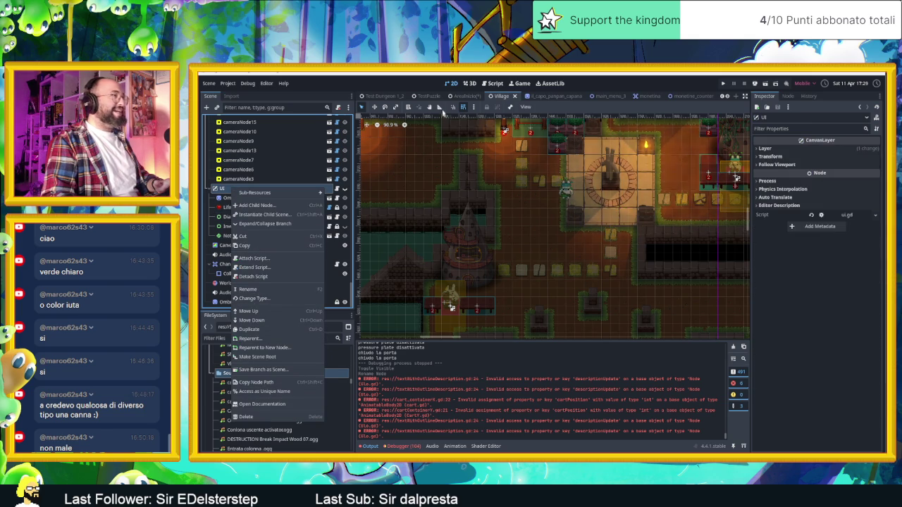
click(463, 102)
click(247, 198)
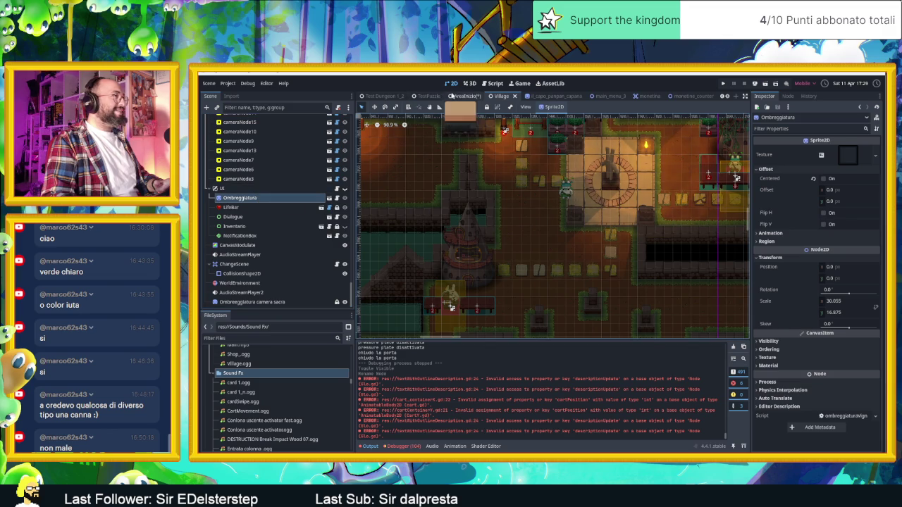
Copy Dithering Stampa from AreaInizio, paste it as UI's first child in Village, and run.
click(462, 95)
right_click(244, 302)
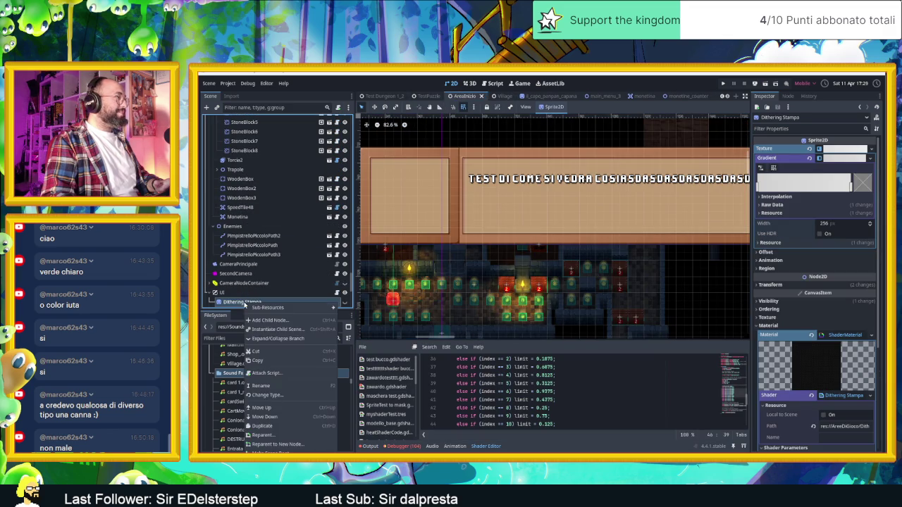
click(279, 364)
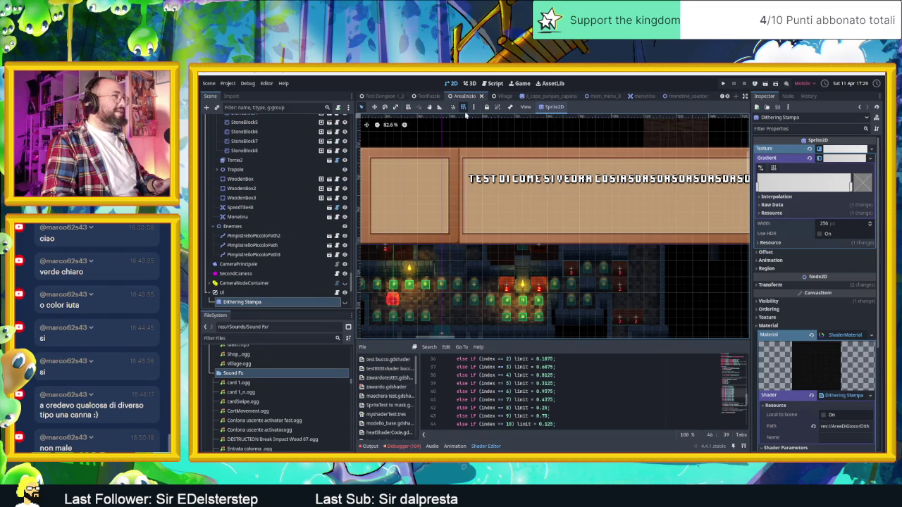
click(497, 97)
click(224, 189)
right_click(227, 190)
click(244, 258)
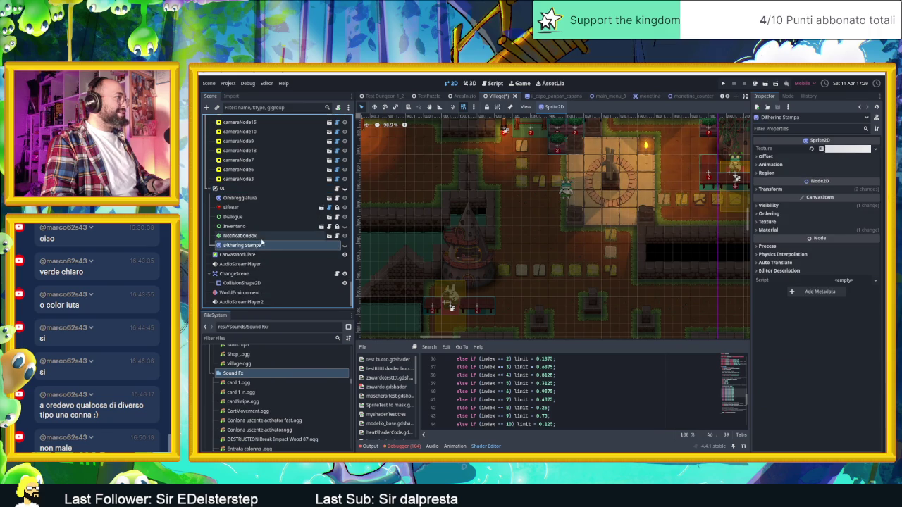
drag(243, 202, 243, 196)
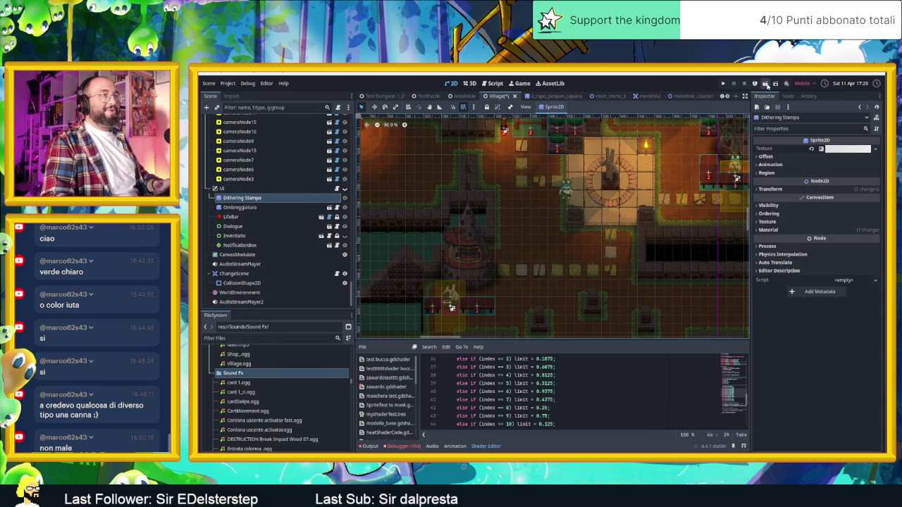
click(766, 85)
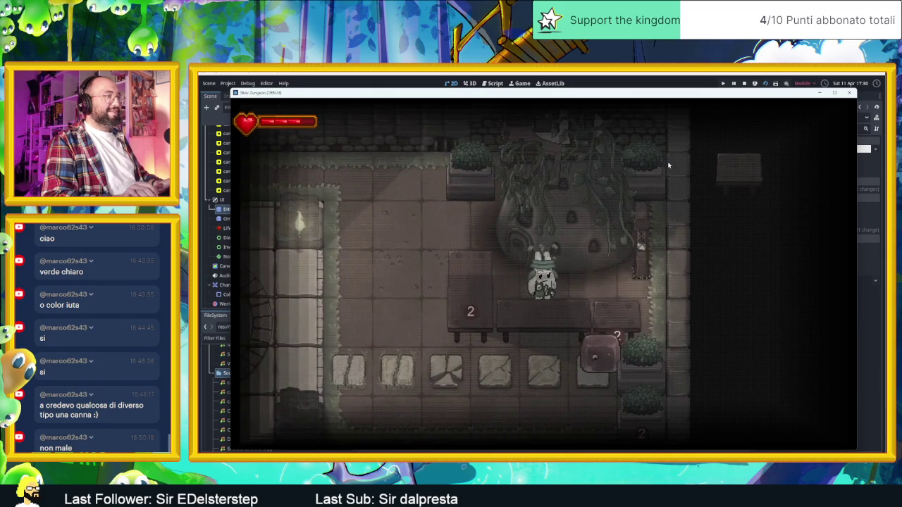
View the Village with the grainy dithered print look, then walk the player left.
key(Left)
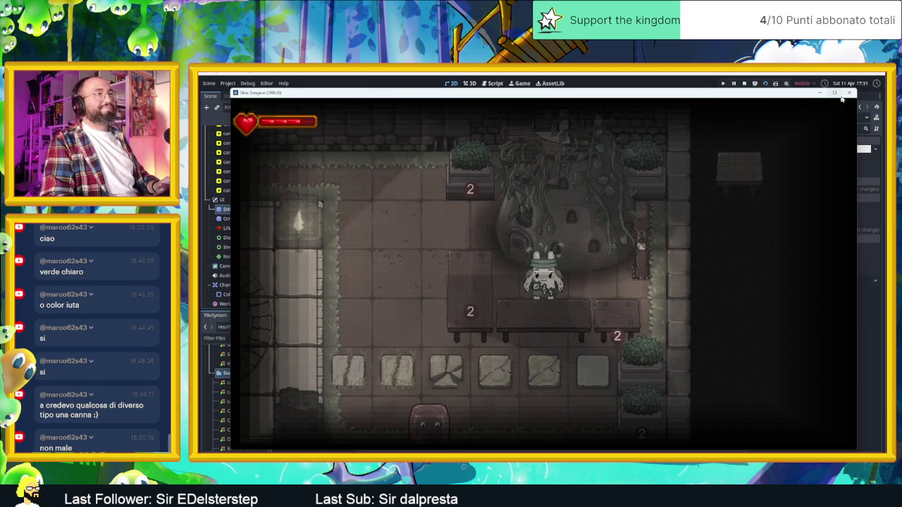
Stop the running game after walking around the dithered Village.
click(848, 93)
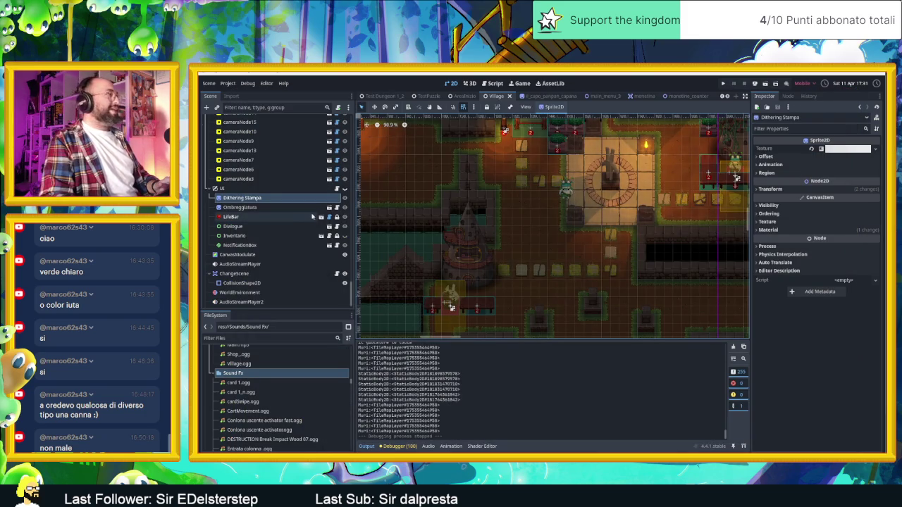
Hide the Dithering Stampa overlay in the editor and save the Village scene.
click(344, 198)
scroll(607, 222, down, 2)
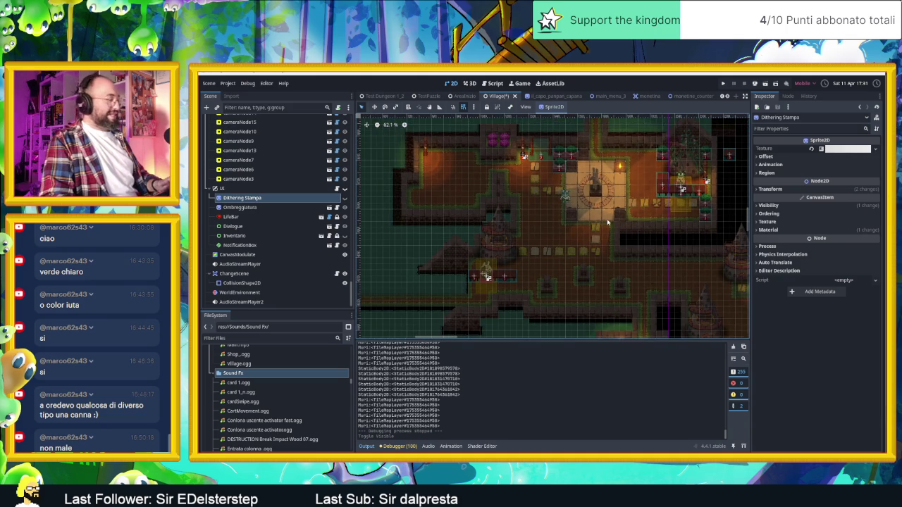
key(ctrl+s)
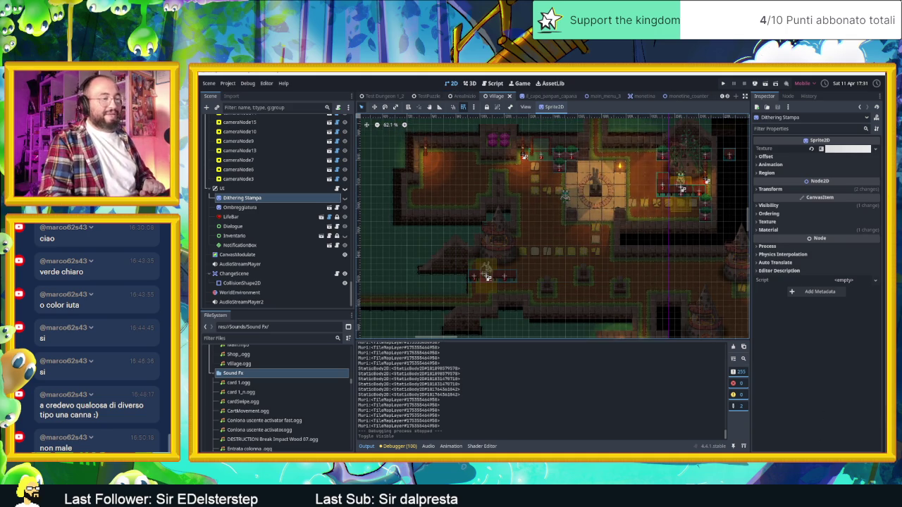
key(alt+Tab)
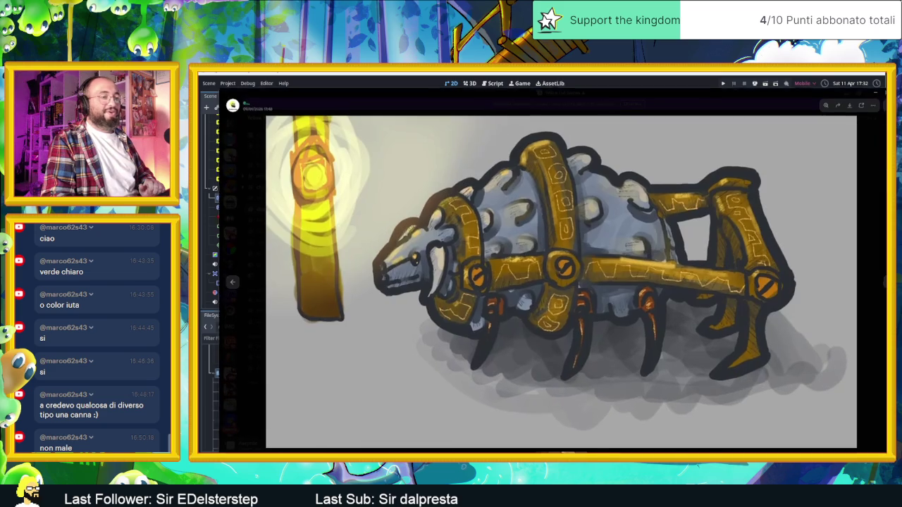
Close the sheep drawing, then view and zoom the printed dungeon screenshot in slide-dungeon.
key(Escape)
scroll(483, 355, up, 15)
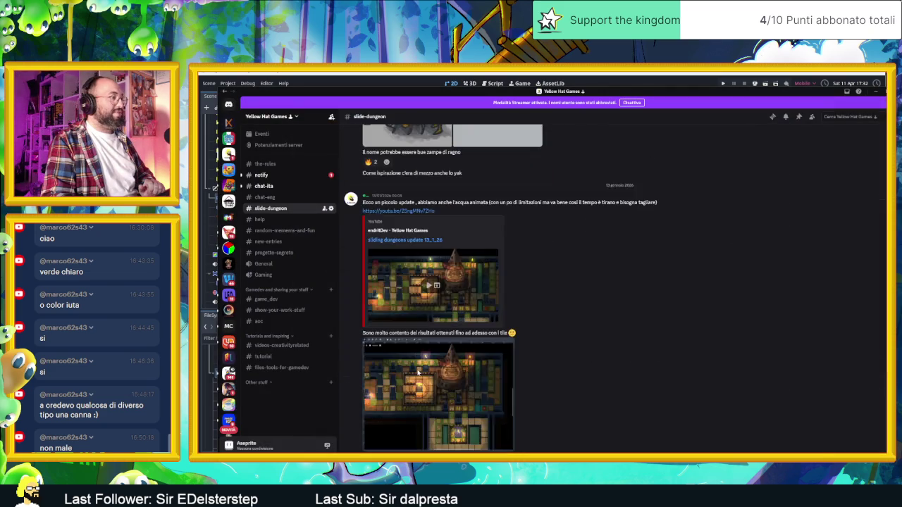
scroll(483, 354, down, 5)
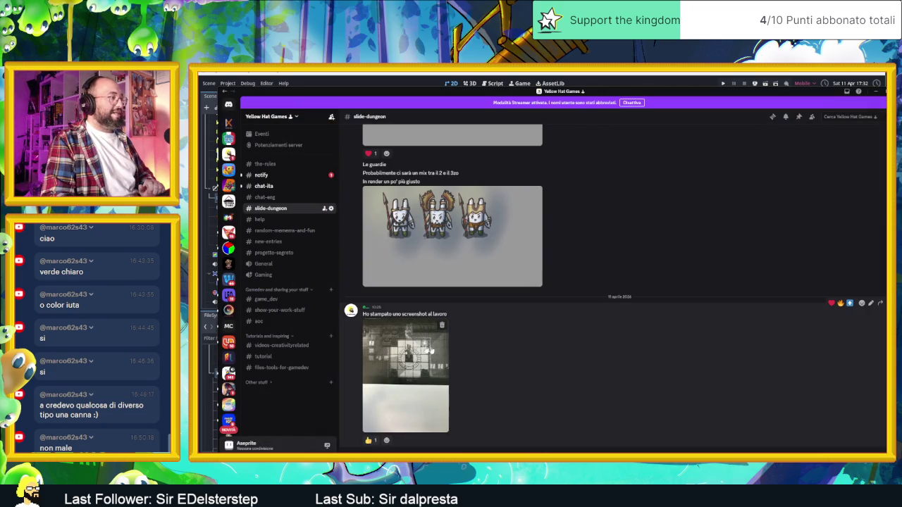
click(424, 370)
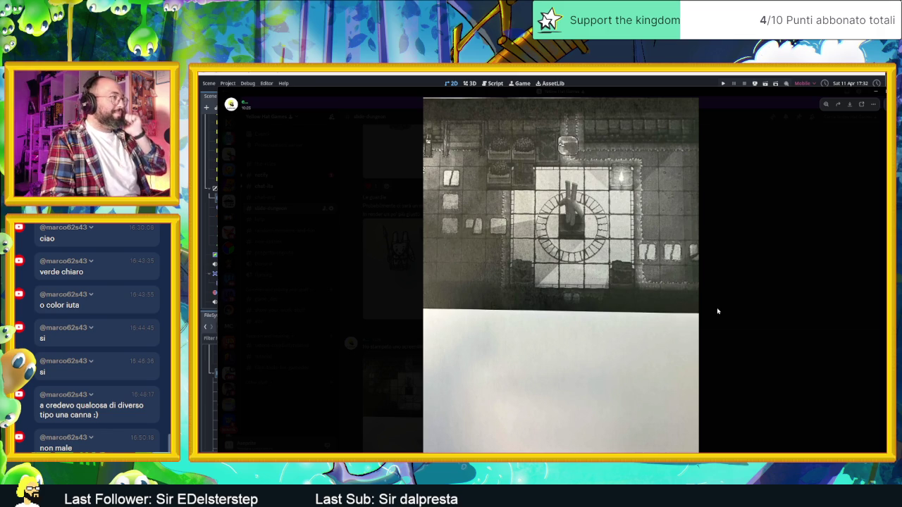
click(586, 239)
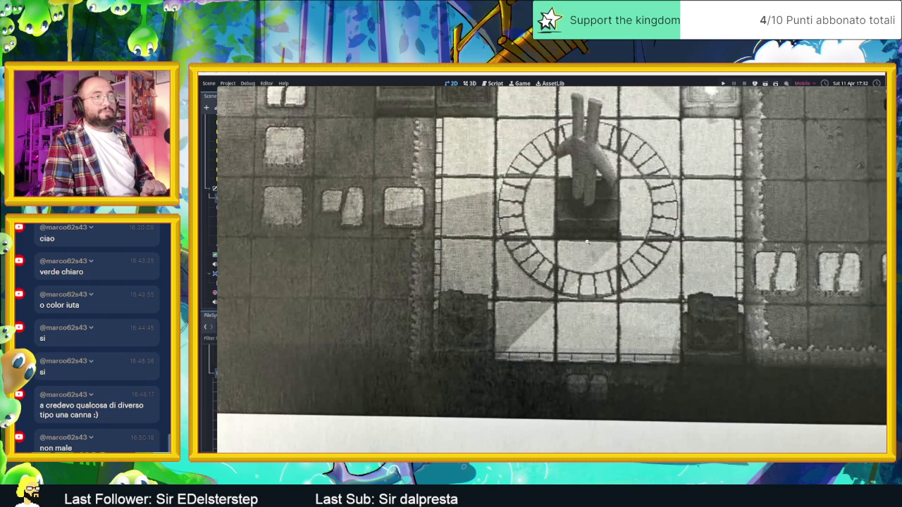
click(587, 241)
click(747, 262)
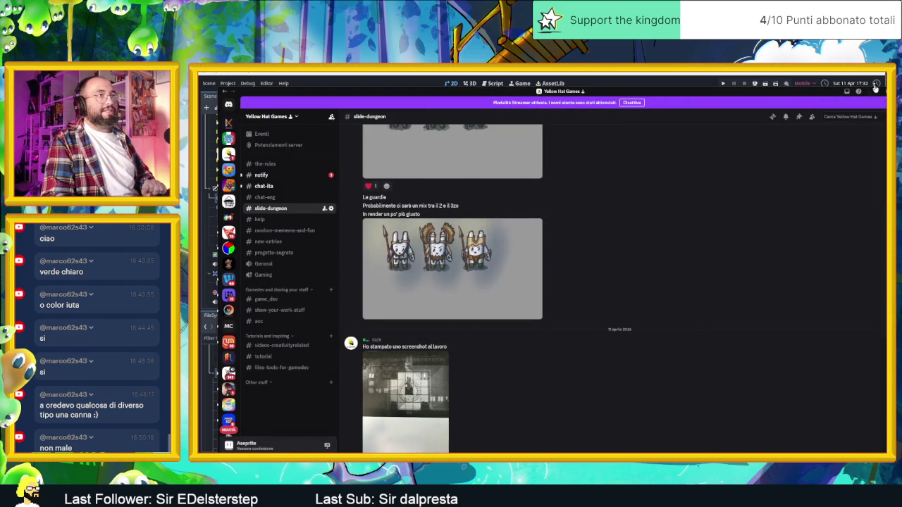
click(876, 94)
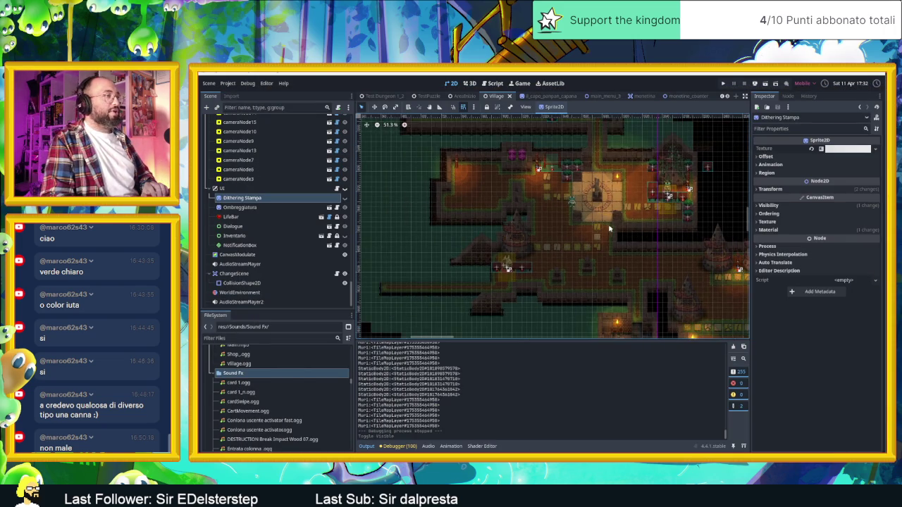
Inspect the Herborista NPC node's properties in the Village scene.
scroll(574, 224, up, 2)
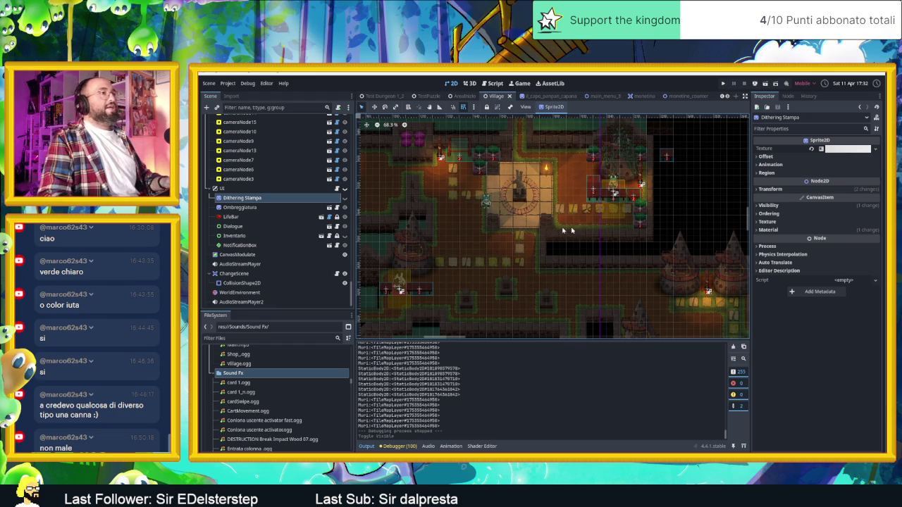
scroll(603, 196, up, 10)
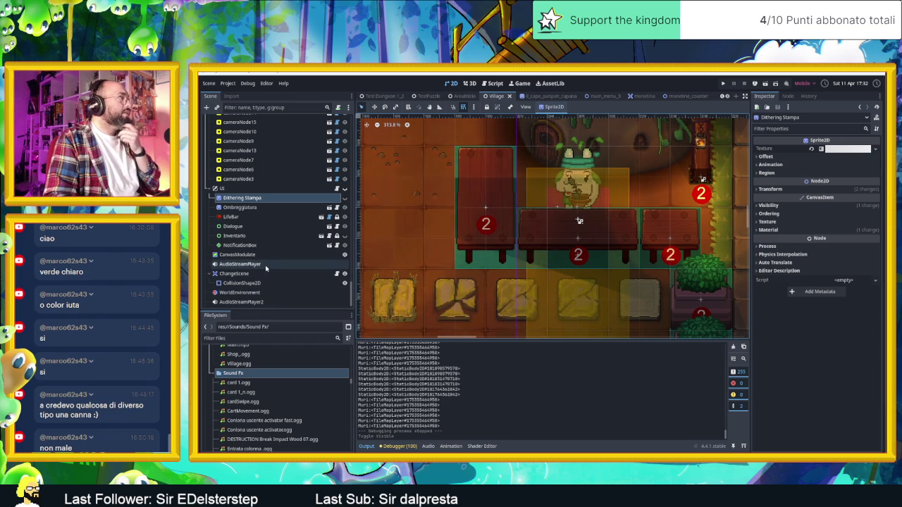
scroll(281, 275, down, 1)
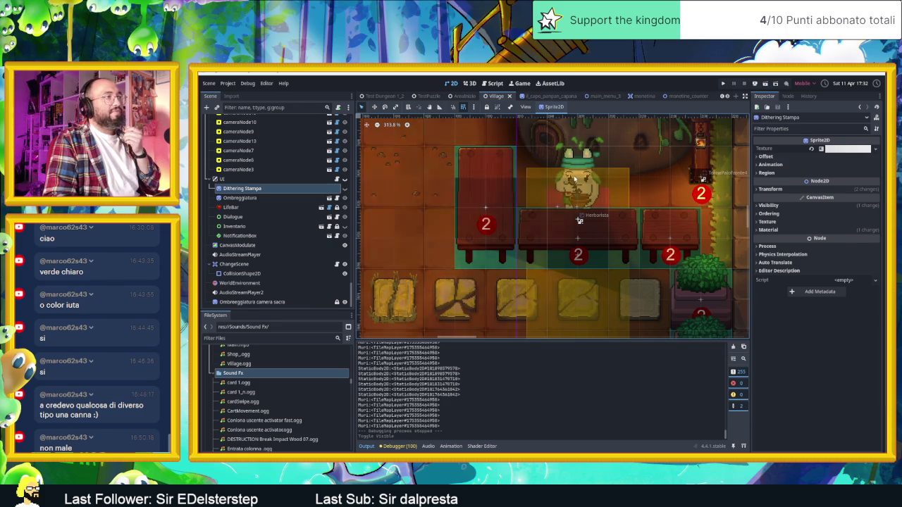
click(574, 179)
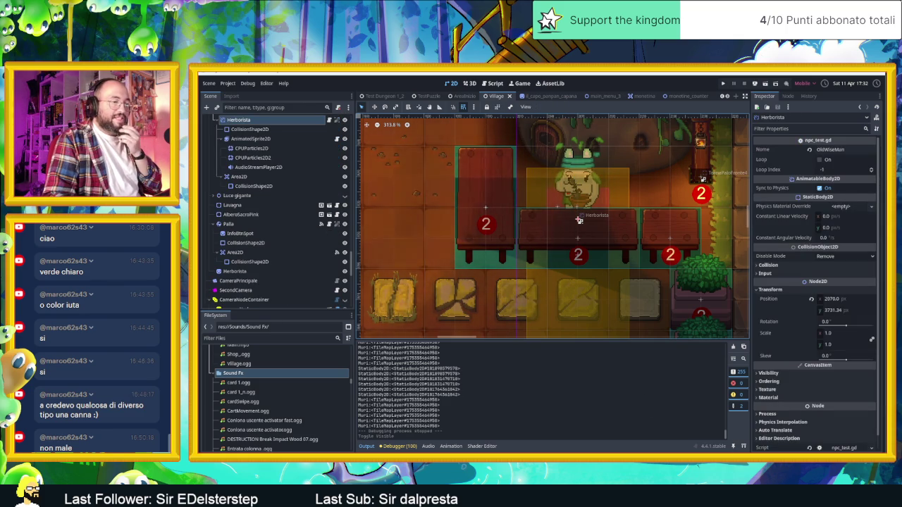
key(alt+Tab)
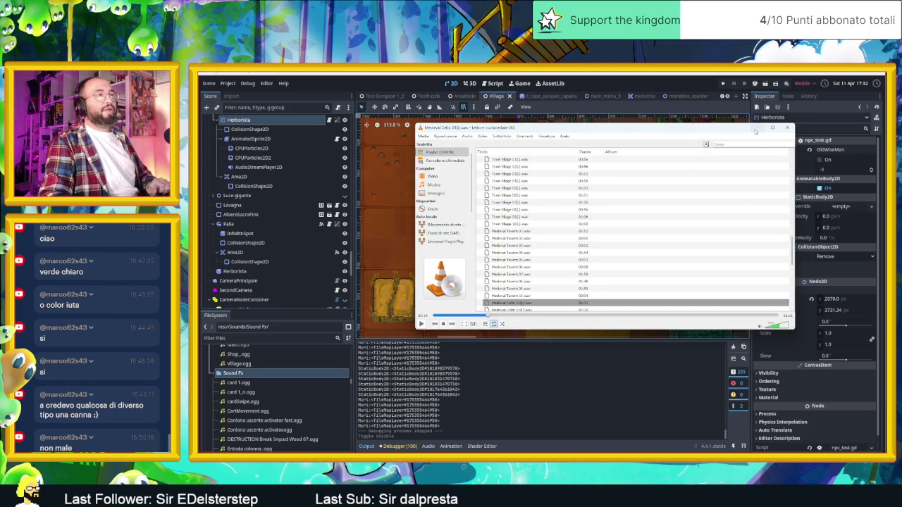
Search 'macinare in inglese' in a new Chrome tab to get the translation 'grind'.
click(756, 130)
key(super+d)
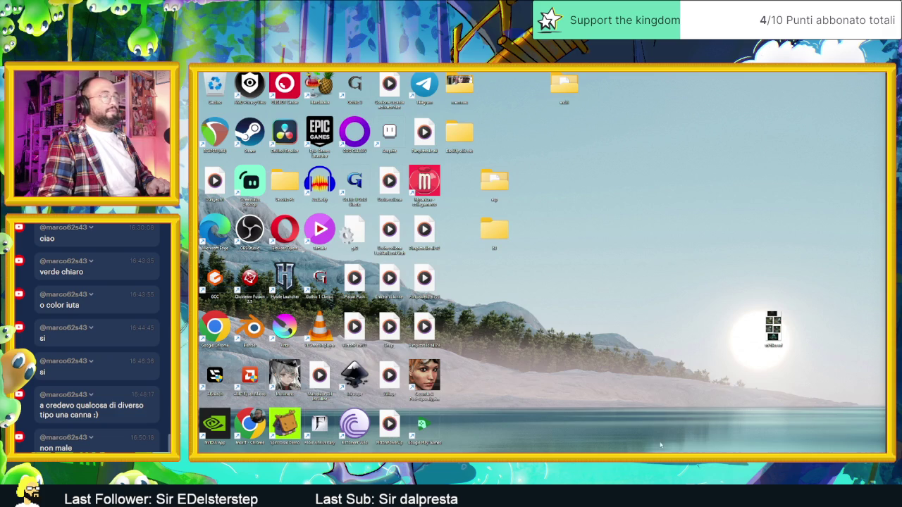
key(alt+Tab)
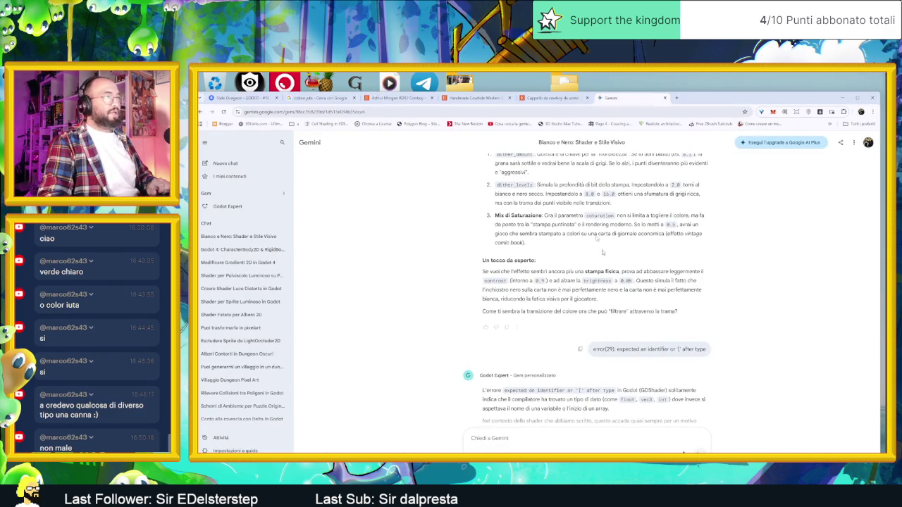
double_click(692, 106)
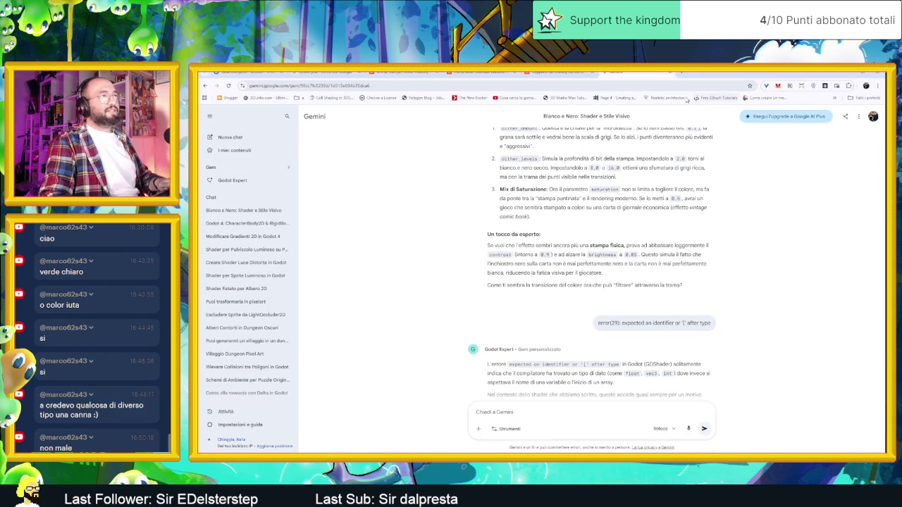
click(670, 74)
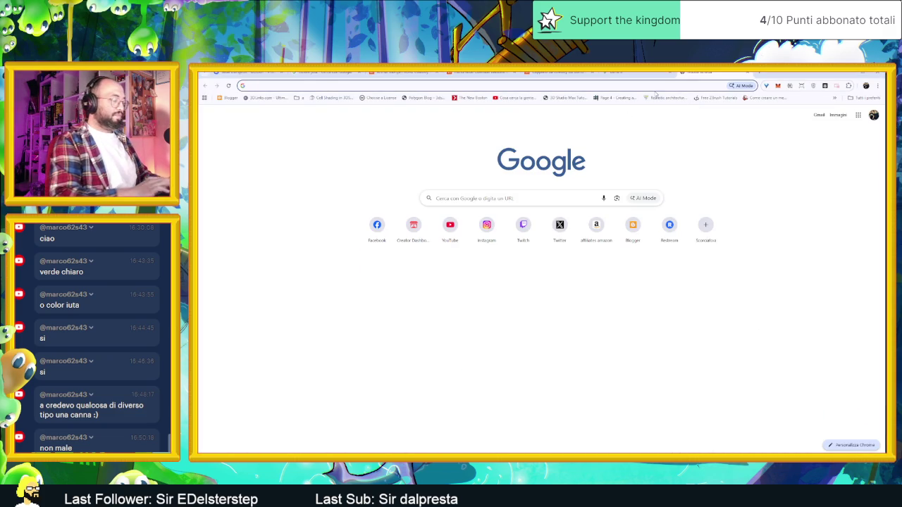
text(macinare in)
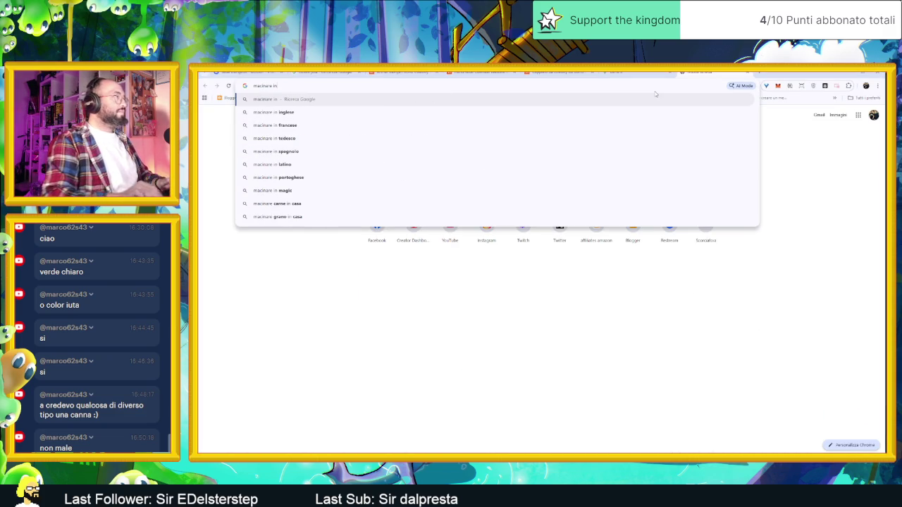
key(Down)
key(Return)
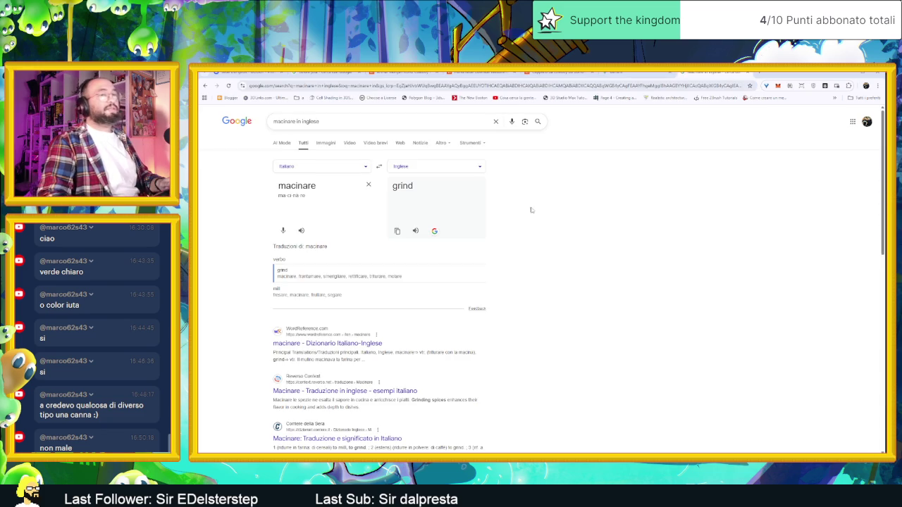
click(843, 75)
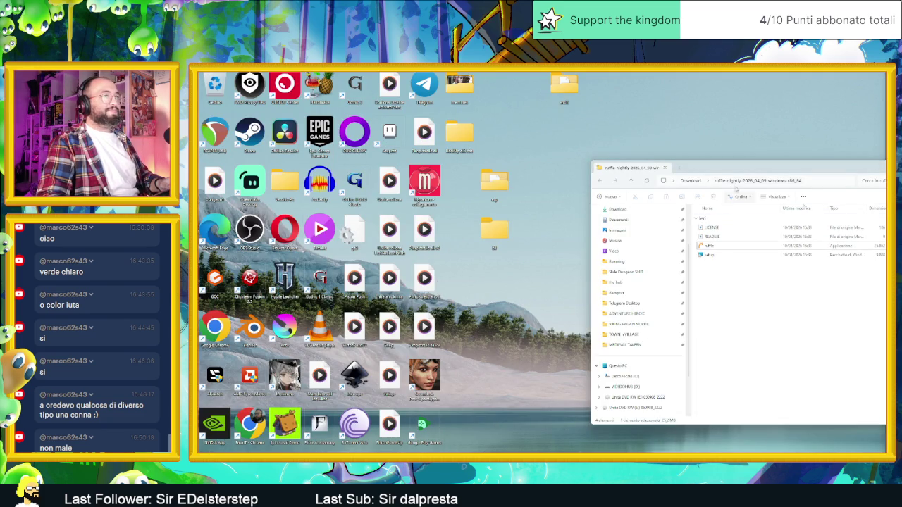
Open the Slide Dungeon SHIT folder in a new, maximized Explorer tab.
right_click(621, 273)
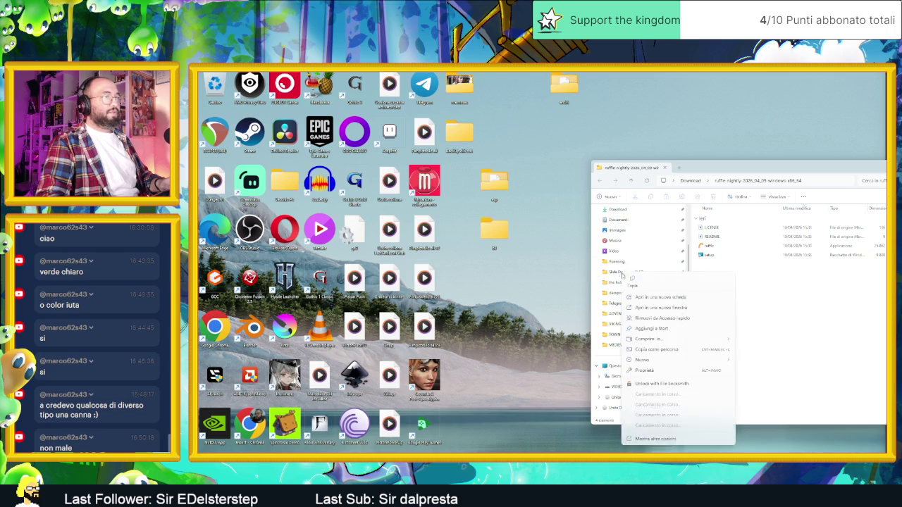
click(634, 288)
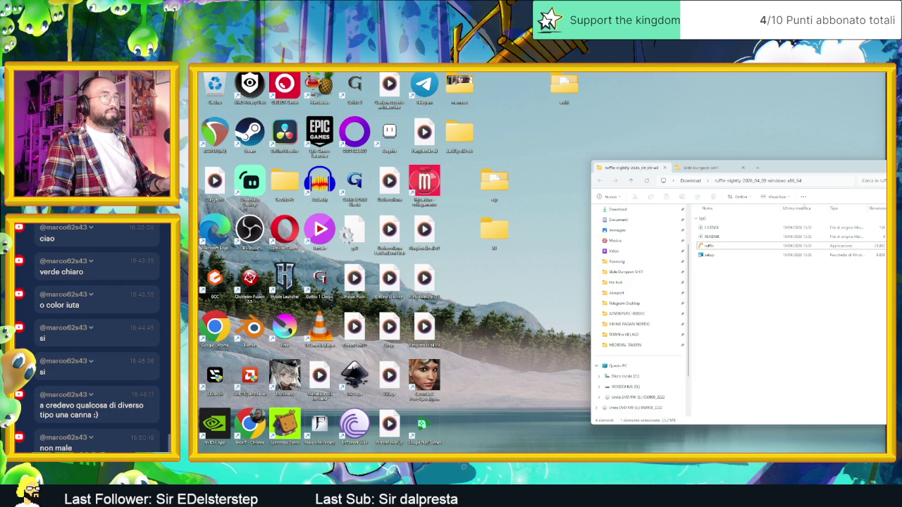
key(alt+F4)
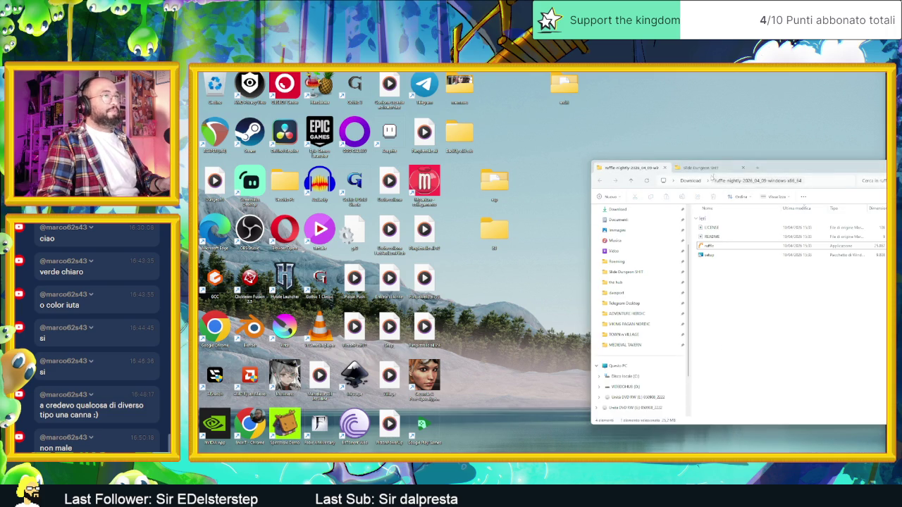
drag(776, 168, 515, 131)
double_click(516, 131)
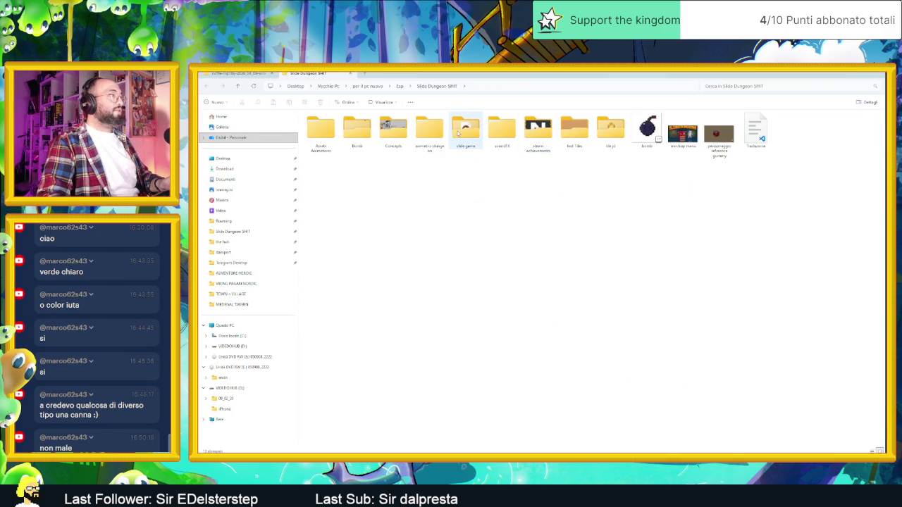
Peek into the tile jd and Assets Animations folders.
double_click(613, 136)
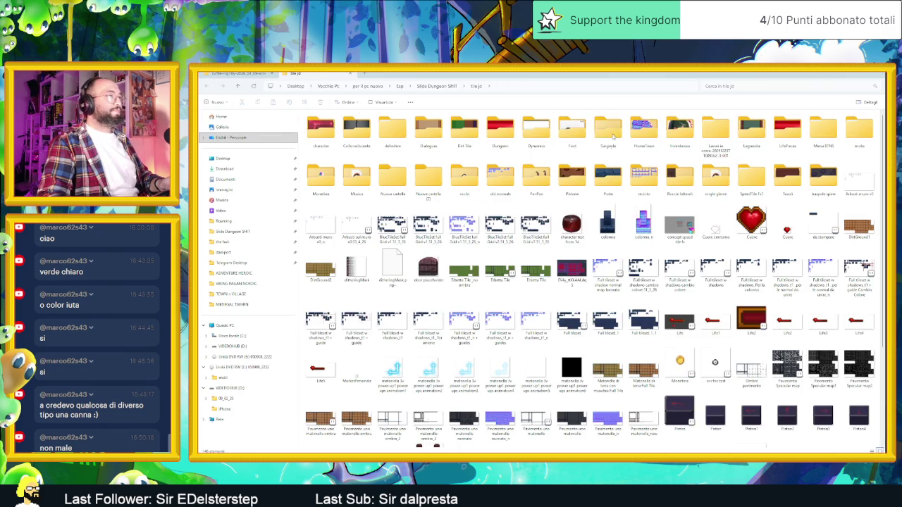
key(alt+Left)
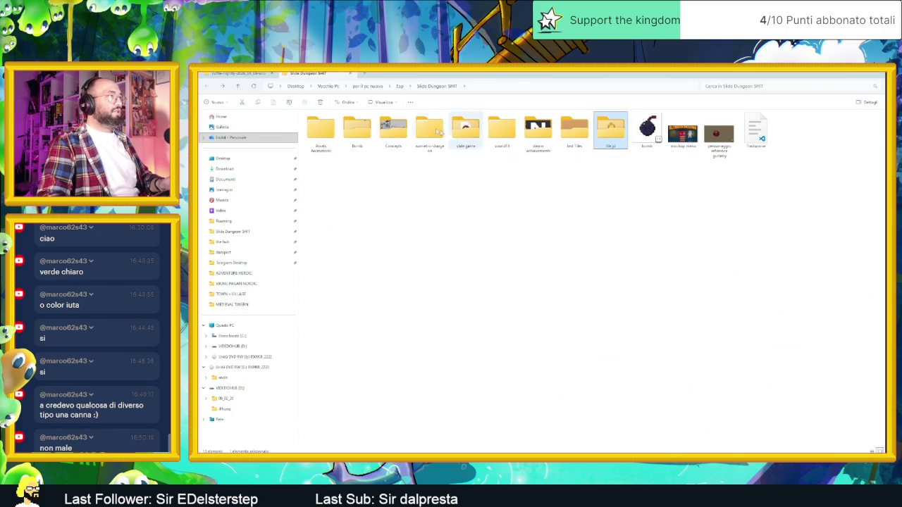
double_click(321, 132)
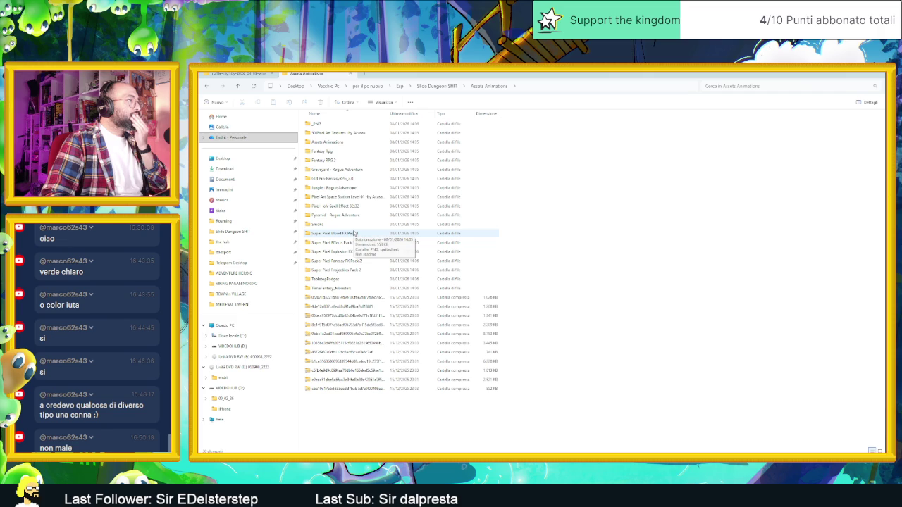
key(BackSpace)
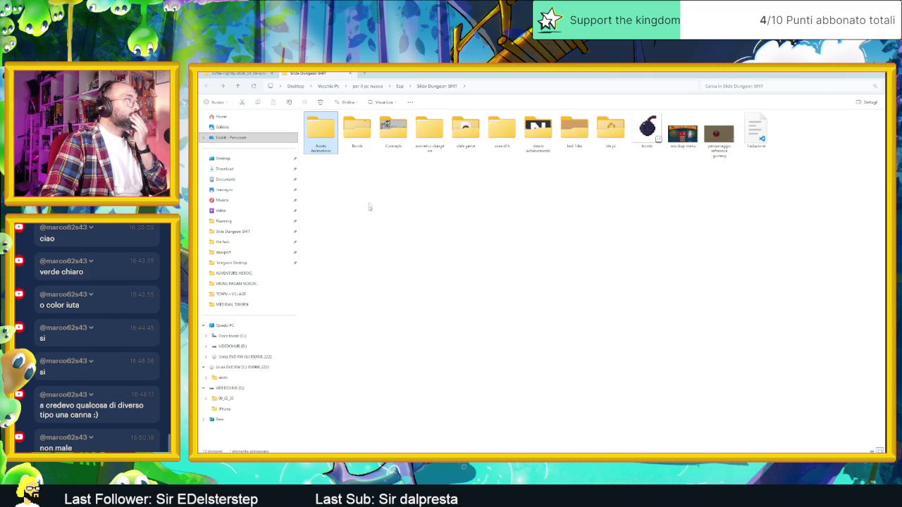
Browse the Dreamy and Mystery sounds of the Dreamy_And_Mystery_Sound_Effects_Pack1 in soundFX.
double_click(502, 129)
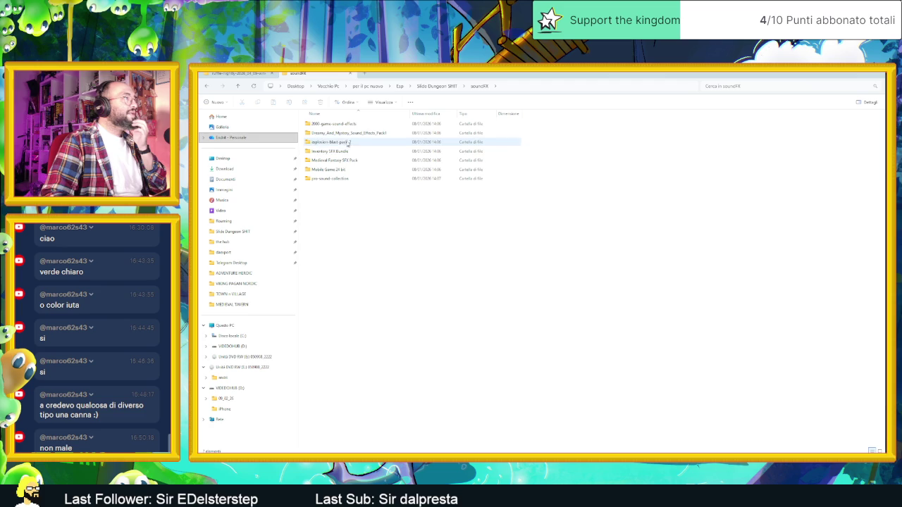
double_click(349, 133)
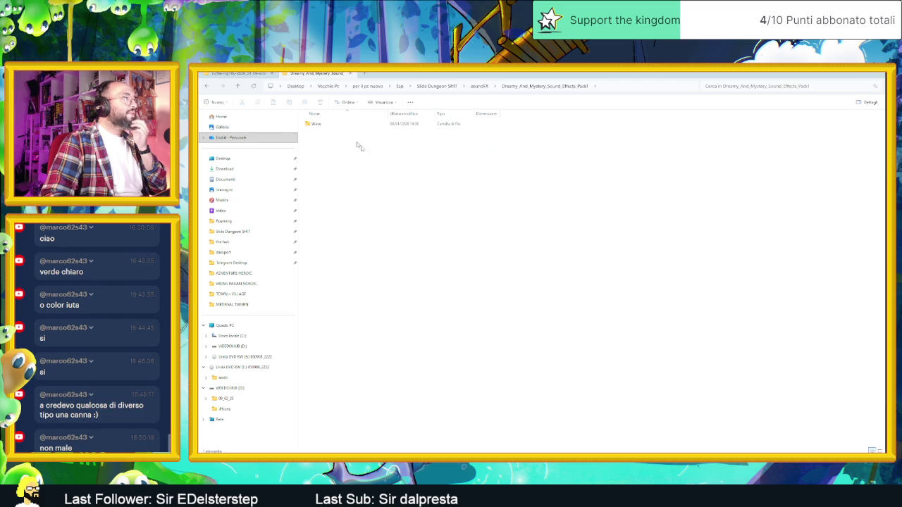
double_click(348, 126)
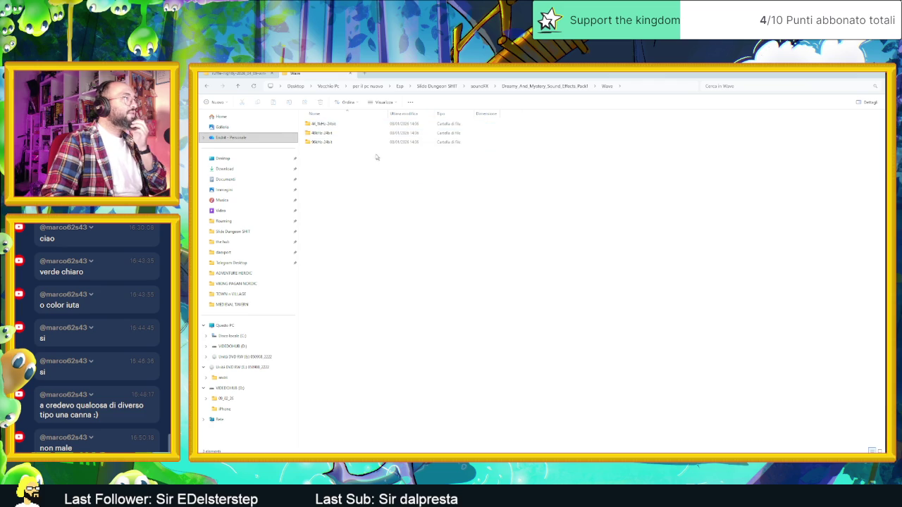
double_click(348, 125)
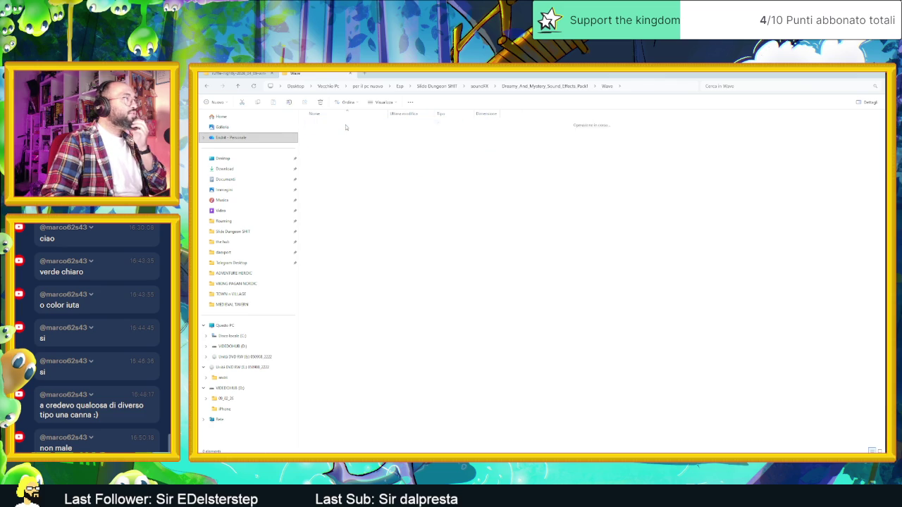
double_click(346, 126)
key(alt+Left)
double_click(345, 132)
key(alt+Left)
key(alt+Left)
key(alt+Left)
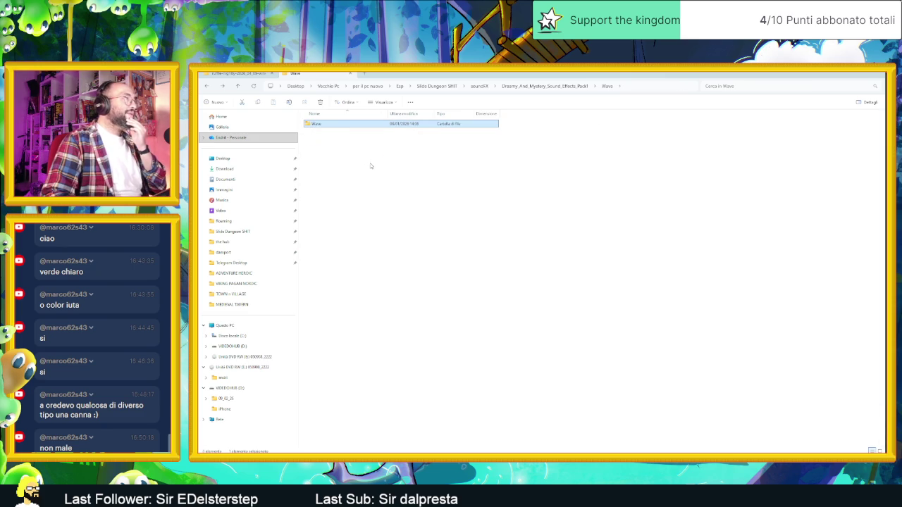
key(alt+Left)
click(334, 125)
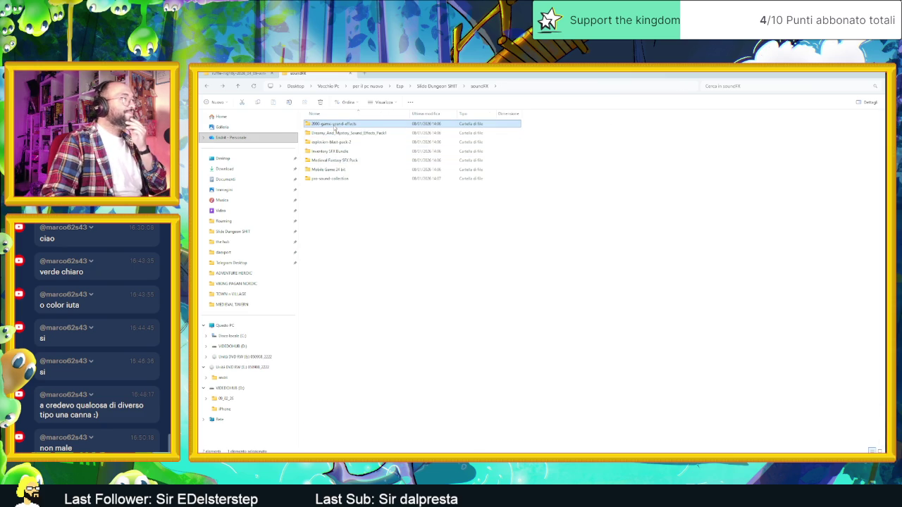
Open the GameBurp 2000 Game Sound FX OGG collection's SLIDERS - DRAG MOVEMENTS category.
double_click(334, 125)
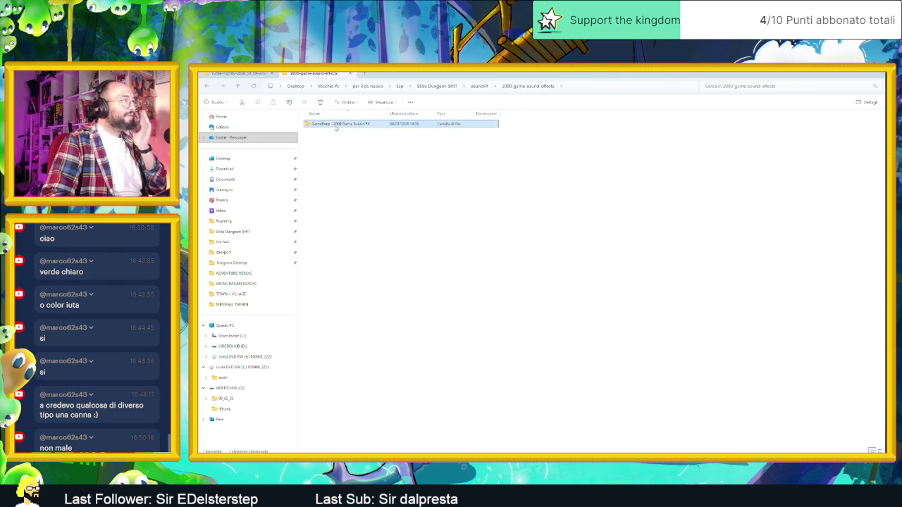
double_click(334, 125)
double_click(335, 126)
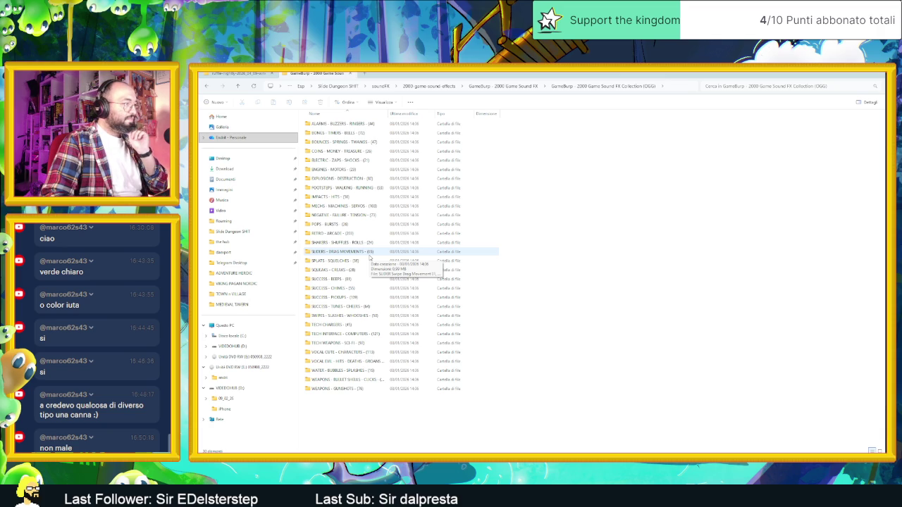
double_click(369, 258)
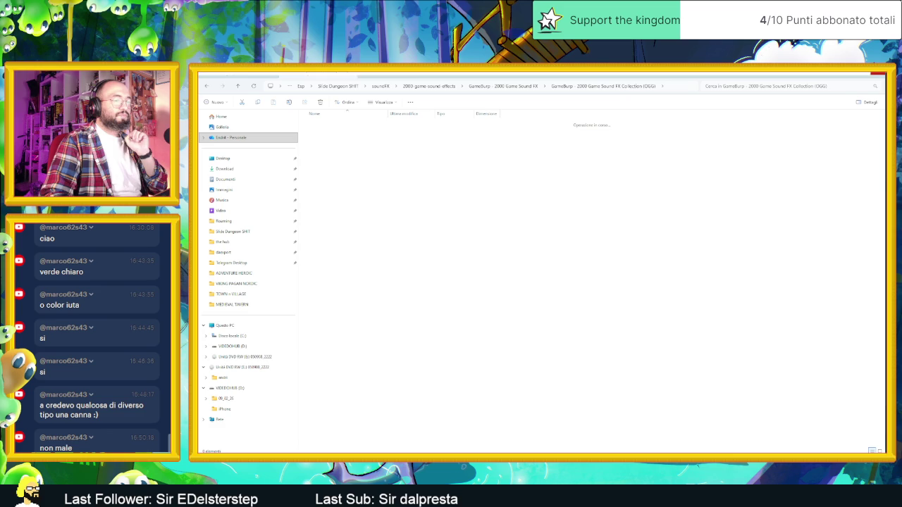
key(super)
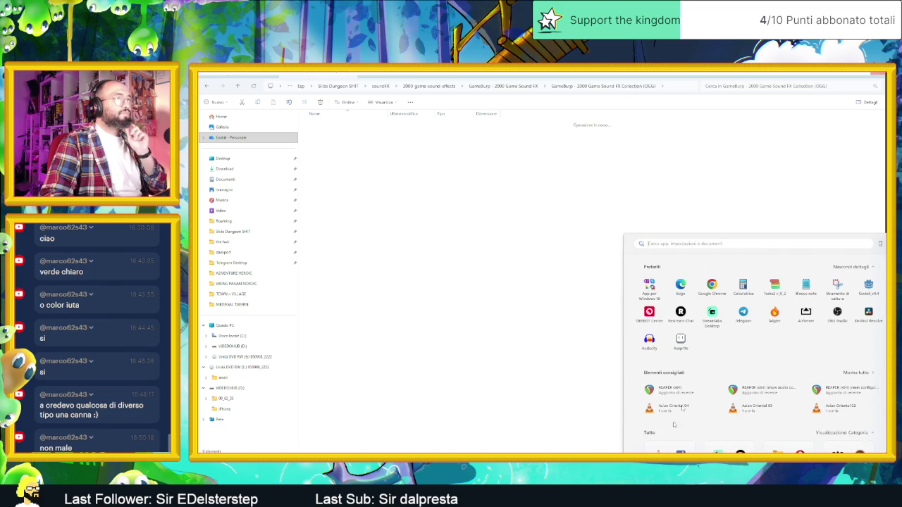
Launch VLC and load the whole run of SLIDERS .ogg files into its playlist.
text(vlc)
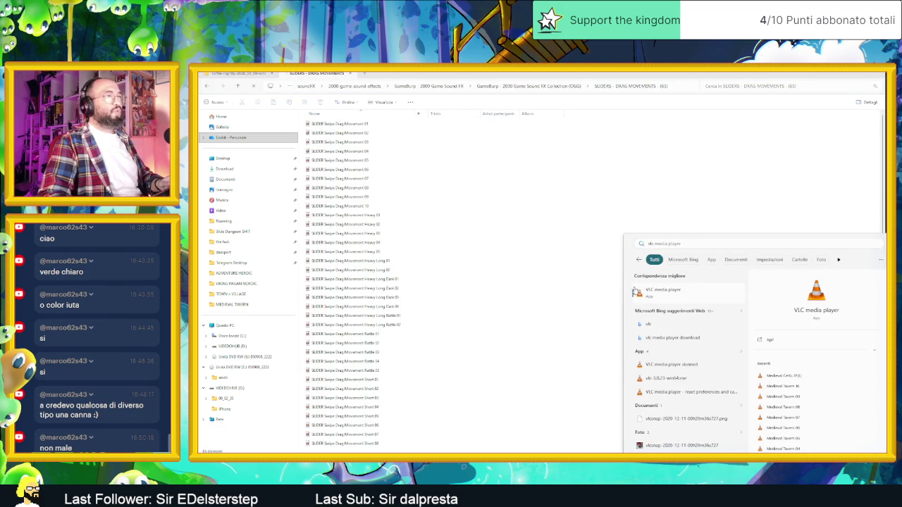
click(661, 292)
click(340, 126)
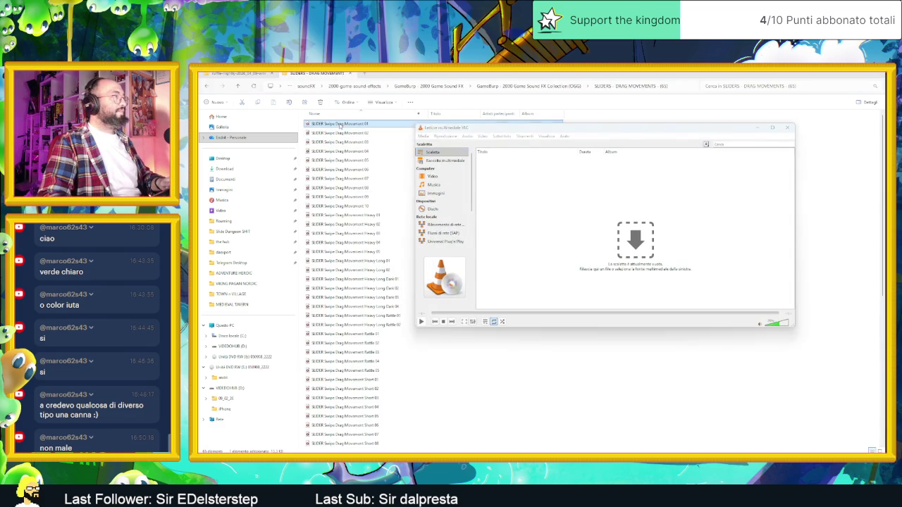
scroll(489, 212, down, 10)
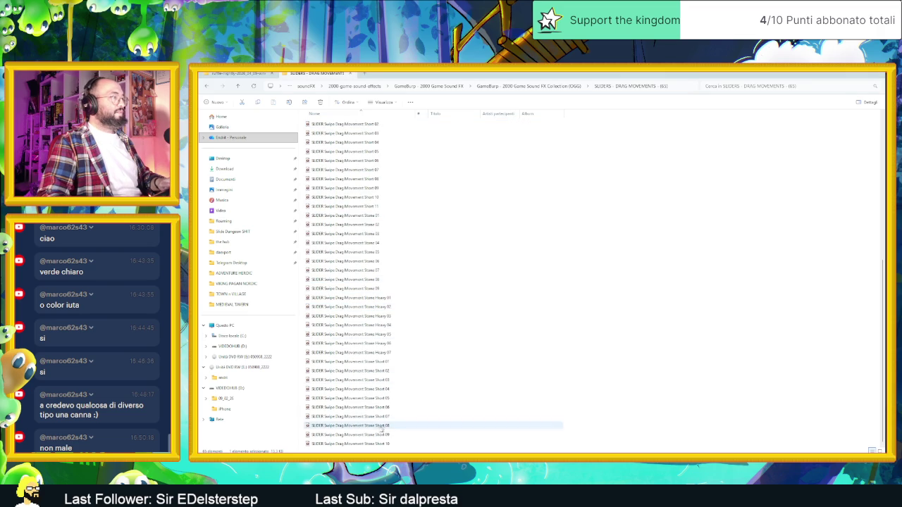
shift+click(386, 444)
key(alt+Tab)
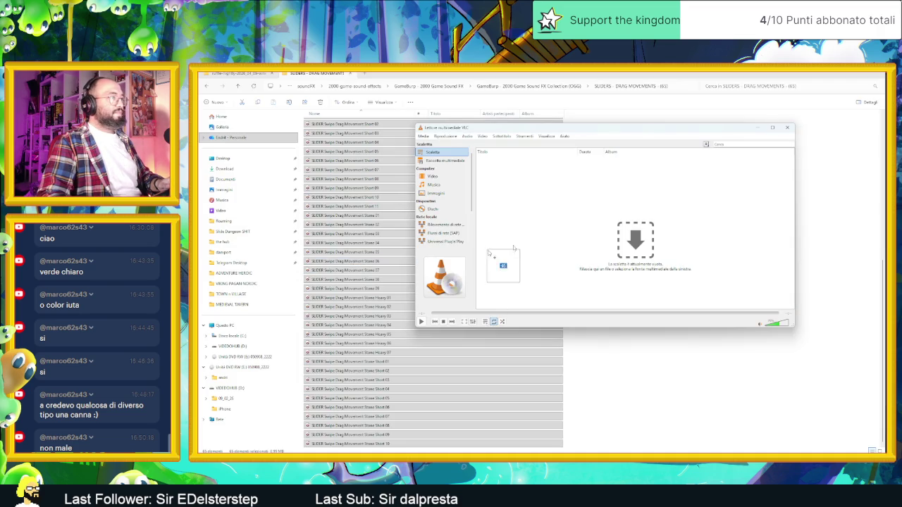
drag(460, 257, 585, 247)
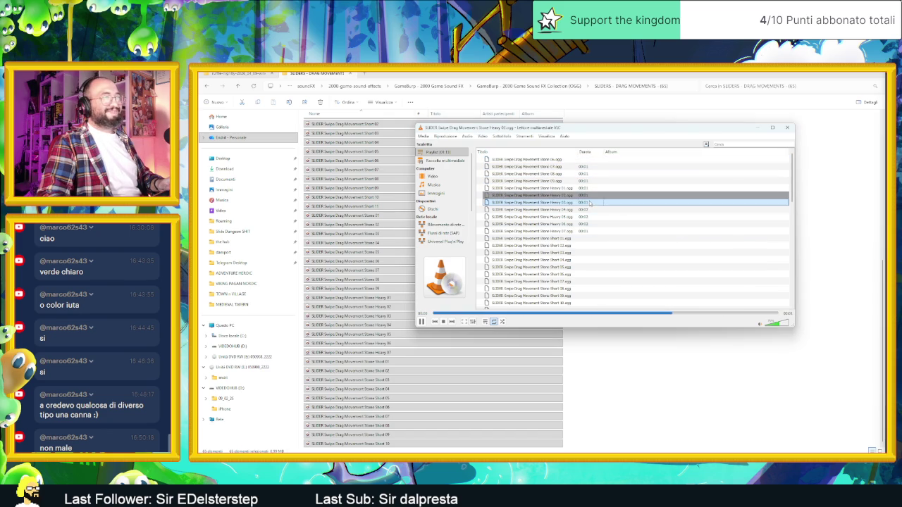
Play several Short and Heavy slider sounds, ending with Rattle 01.
double_click(553, 238)
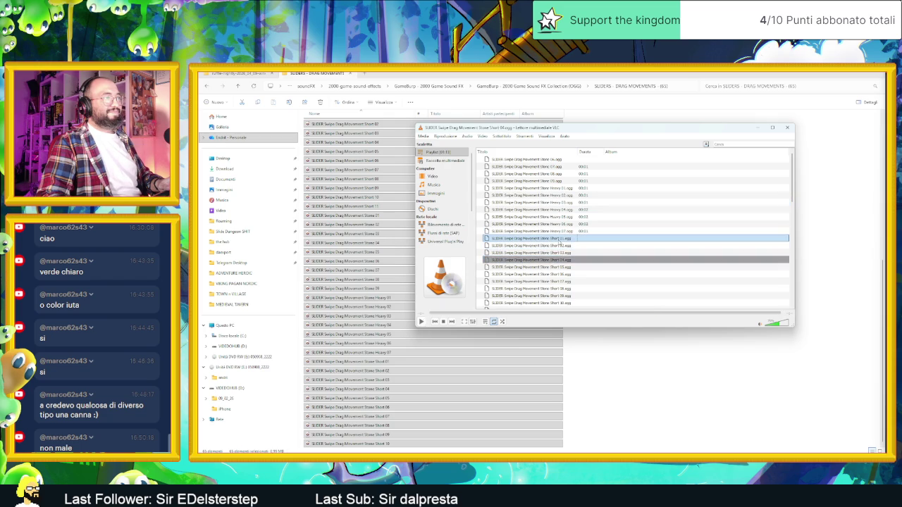
double_click(560, 267)
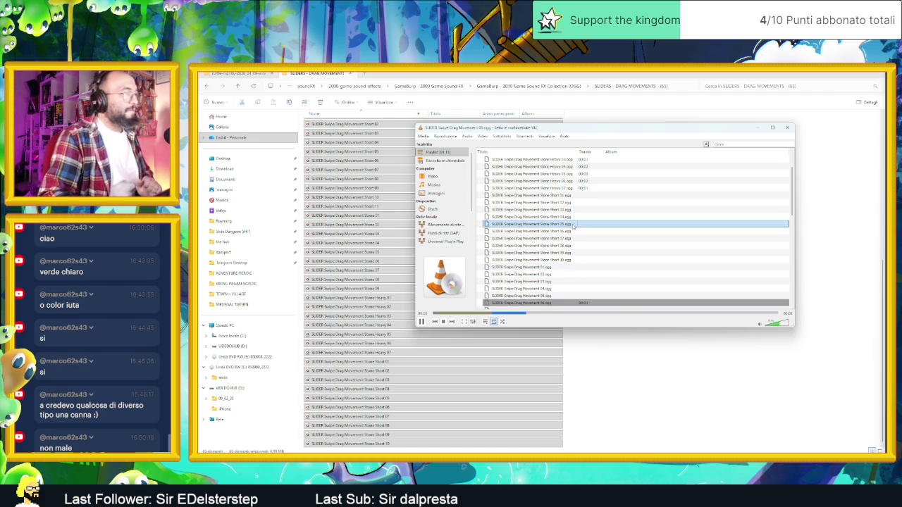
scroll(572, 229, down, 2)
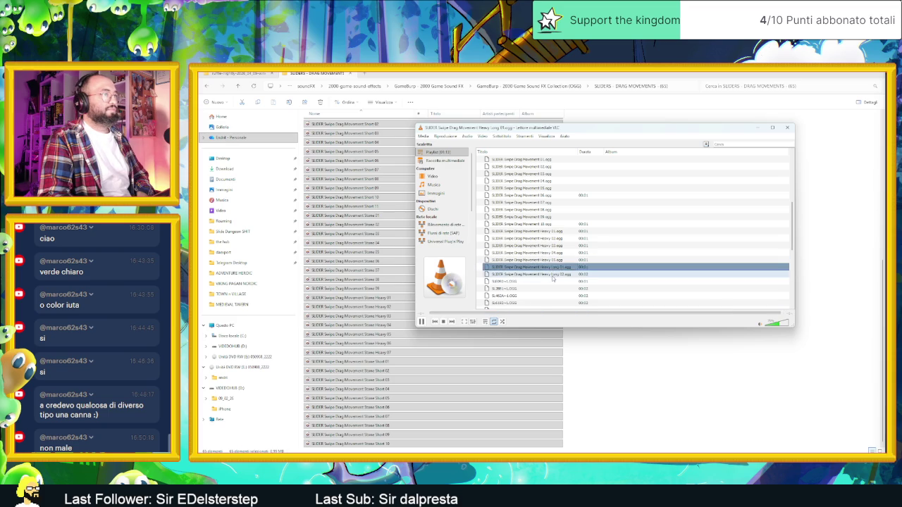
scroll(548, 274, down, 2)
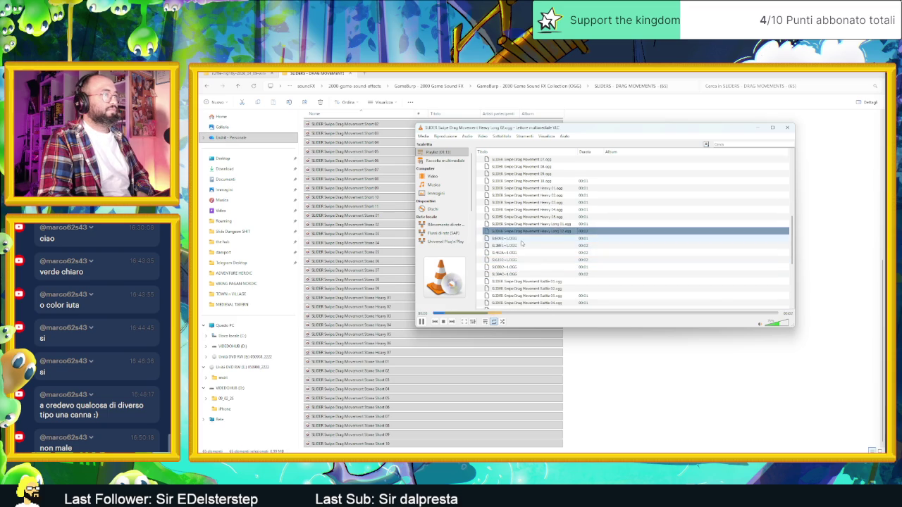
double_click(527, 252)
double_click(528, 260)
double_click(530, 267)
double_click(527, 274)
double_click(527, 281)
Audition more Short slider variants further down, including Short 08.
scroll(528, 278, down, 2)
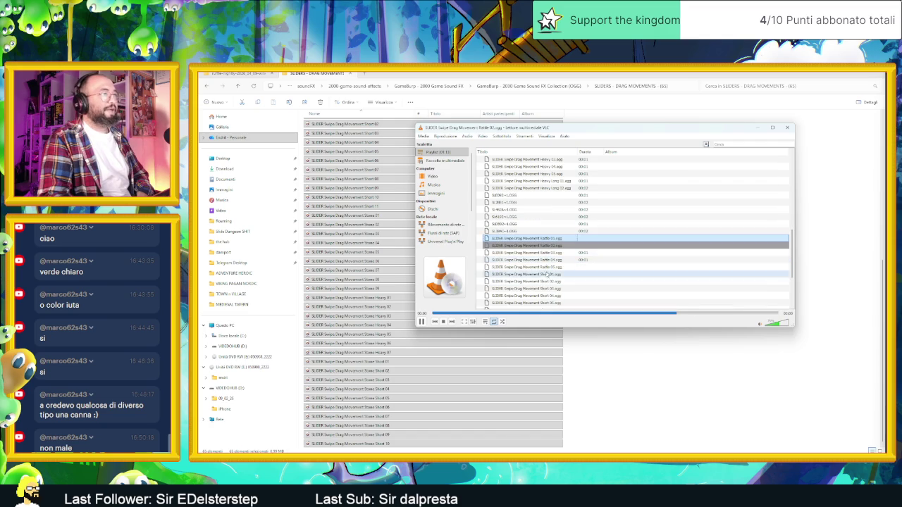
double_click(550, 274)
double_click(578, 288)
scroll(578, 274, down, 3)
double_click(557, 260)
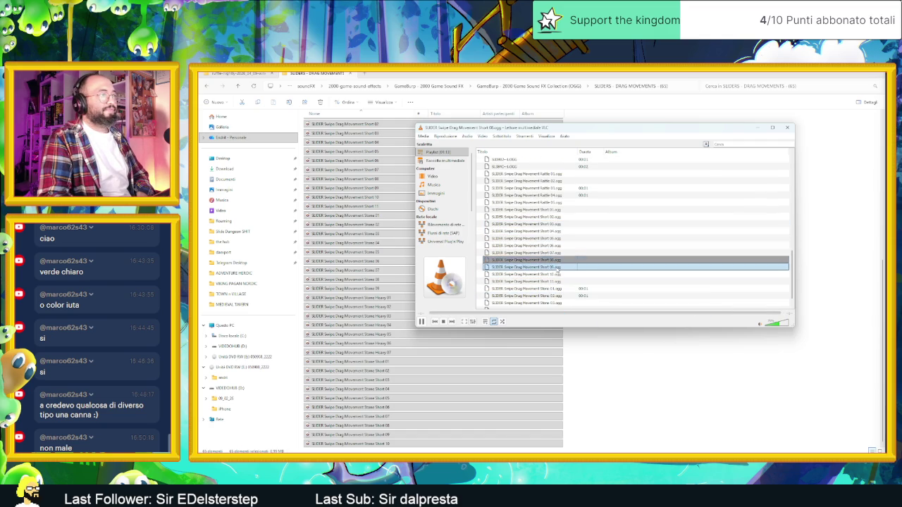
key(alt+Tab)
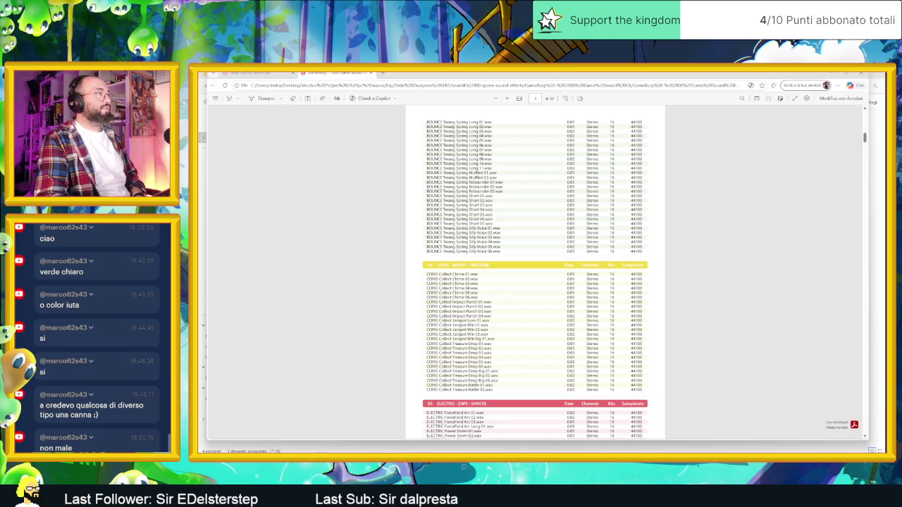
Search the GameBurp PDF sound list, then close it.
click(742, 101)
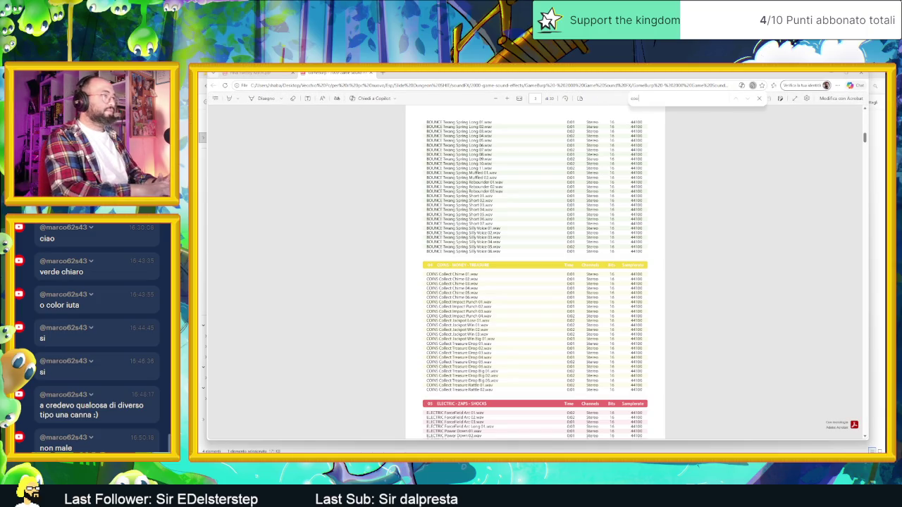
scroll(718, 126, down, 5)
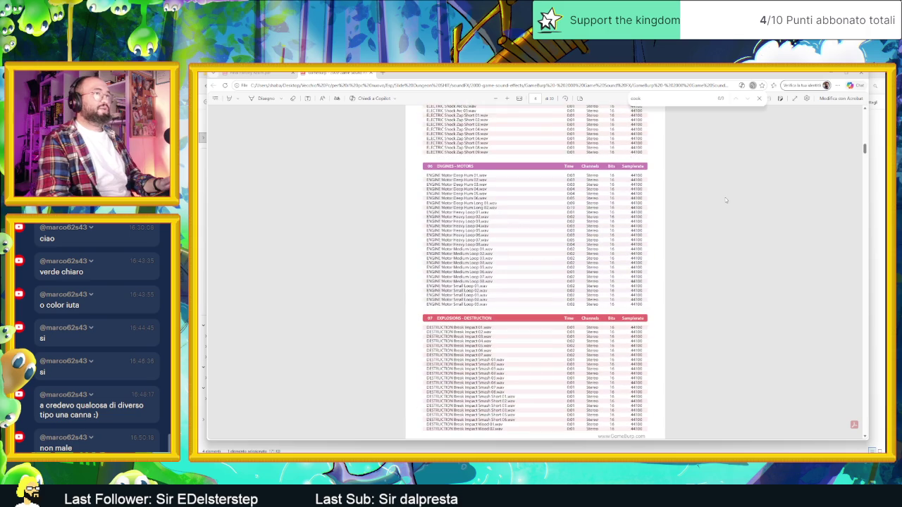
drag(865, 149, 856, 100)
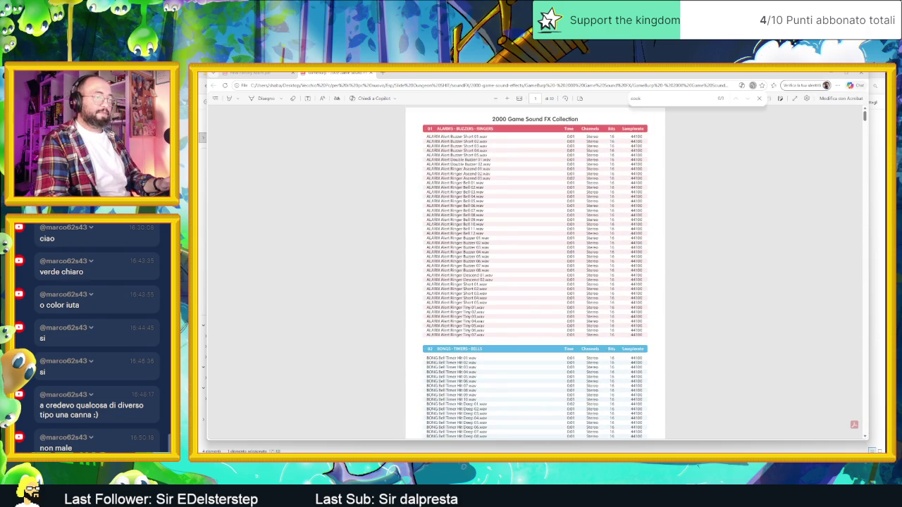
key(ctrl+w)
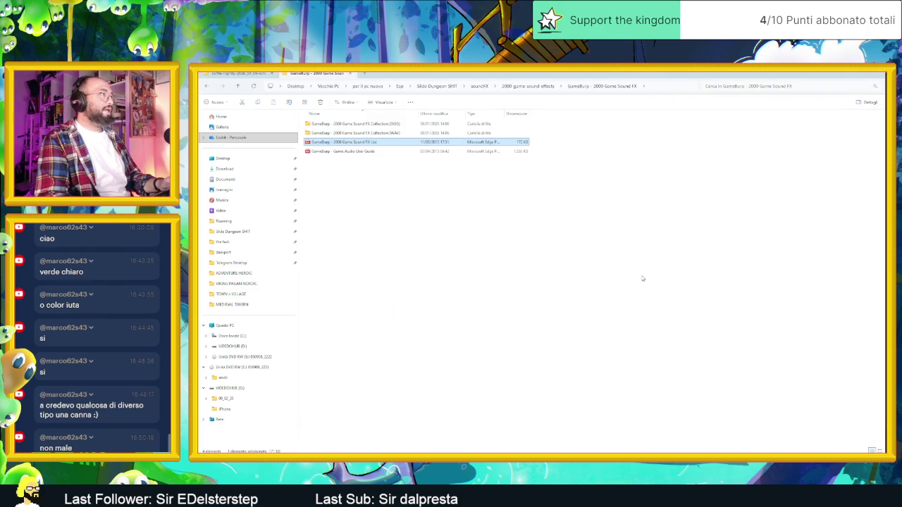
Go to the Gamemaster Audio Pro Sound Collection folder and open its PDF sound list.
key(alt+Left)
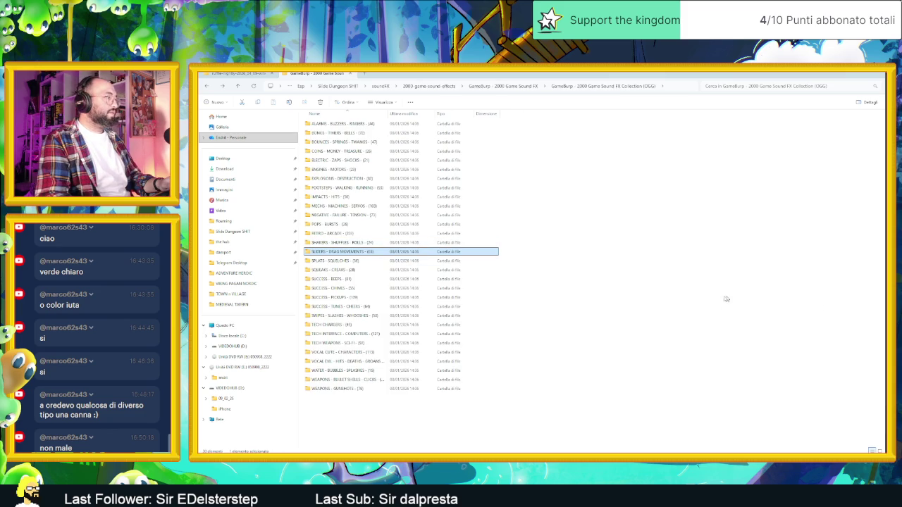
key(alt+Up)
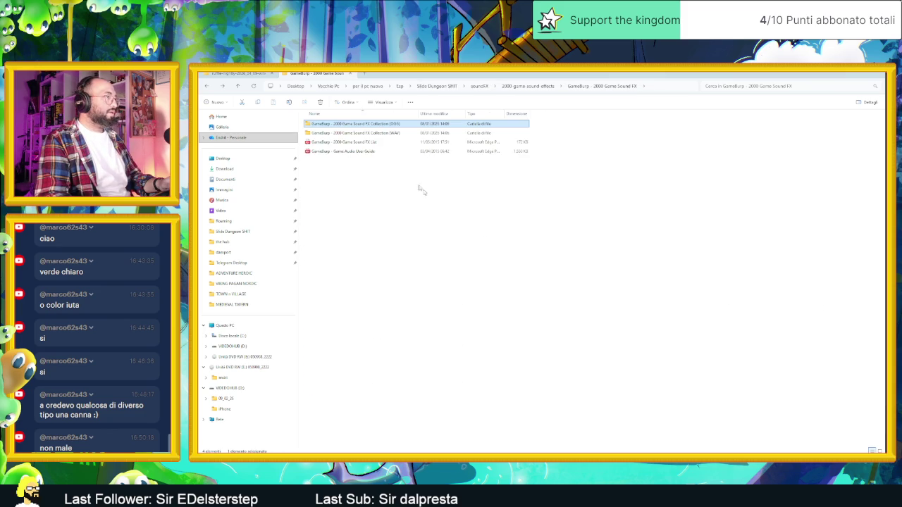
key(alt+Up)
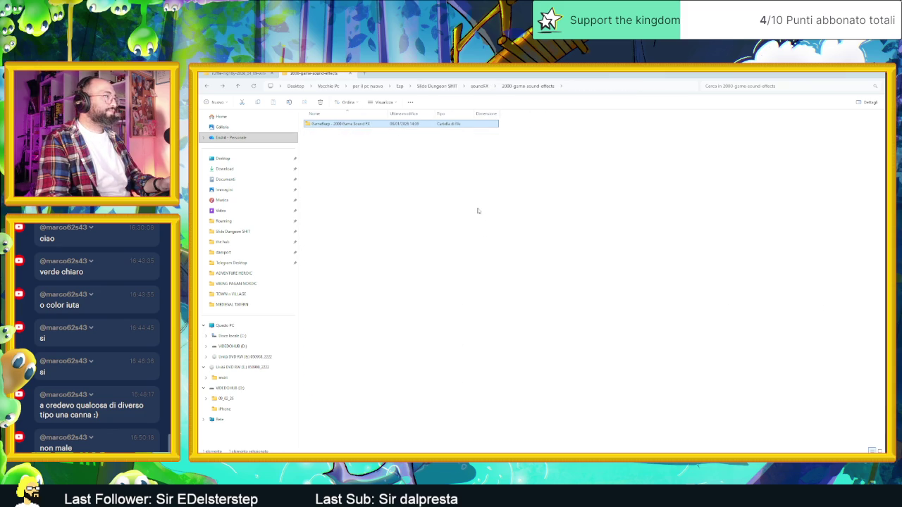
key(alt+Up)
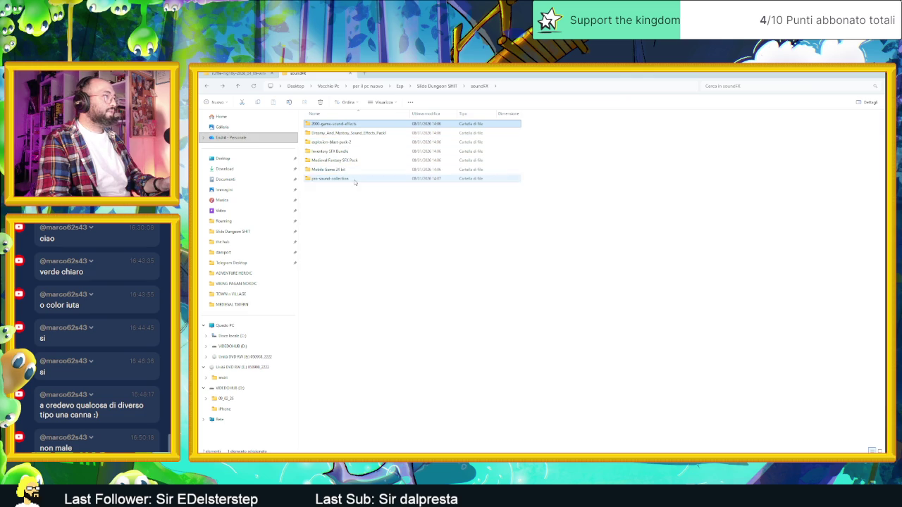
double_click(354, 179)
double_click(338, 128)
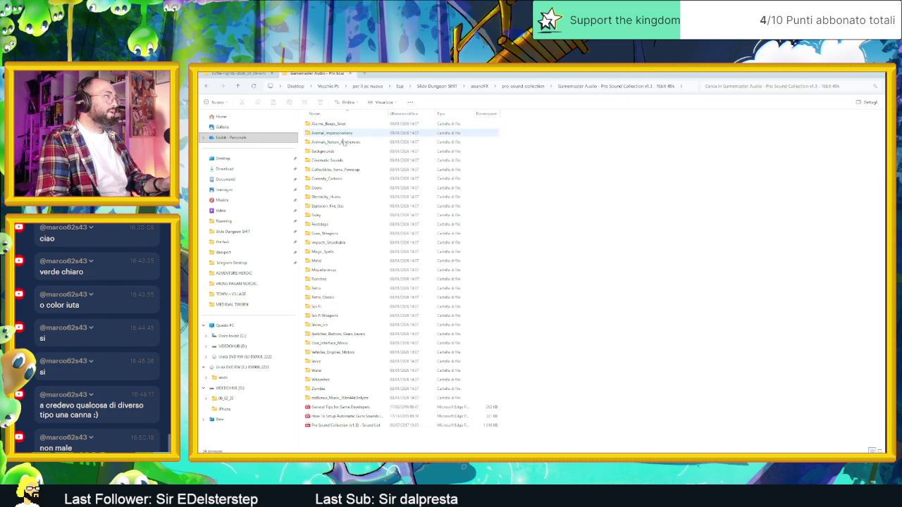
double_click(416, 425)
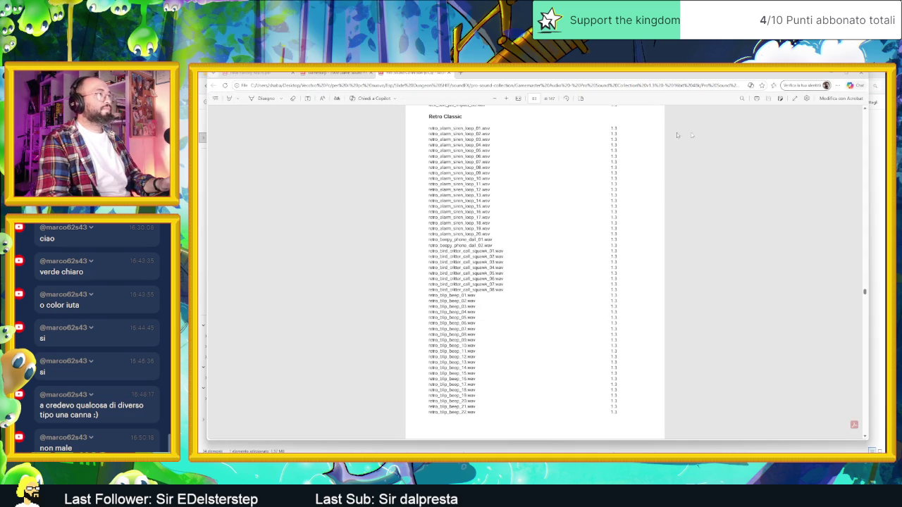
Search the Pro Sound Collection PDF for 'cook', then open the Miscellaneous folder.
click(740, 98)
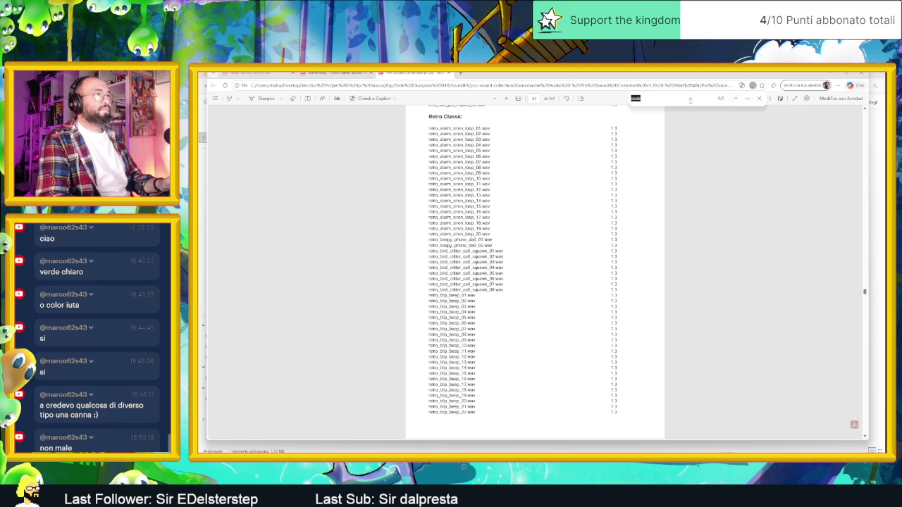
key(Return)
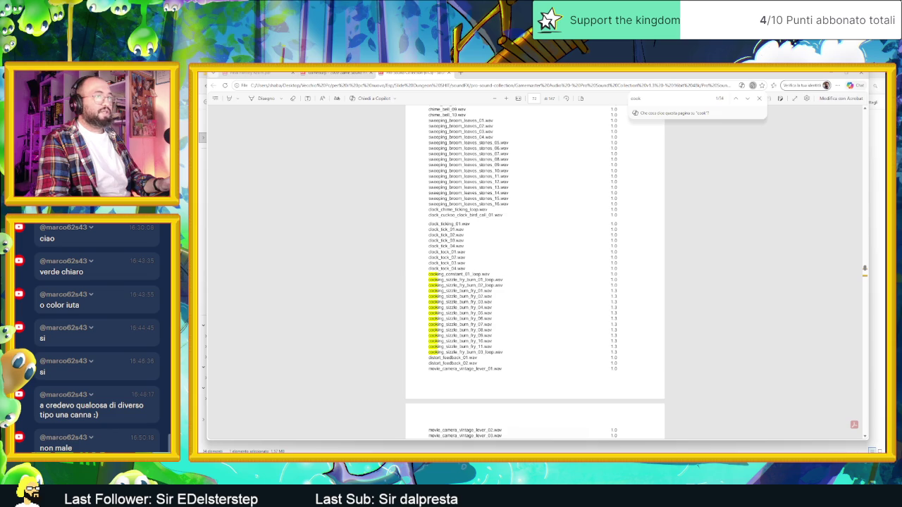
scroll(536, 272, up, 10)
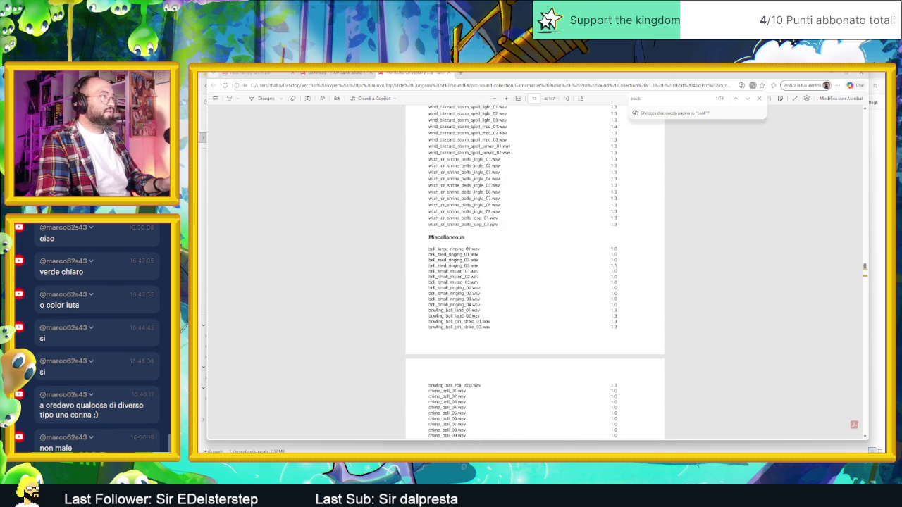
click(837, 75)
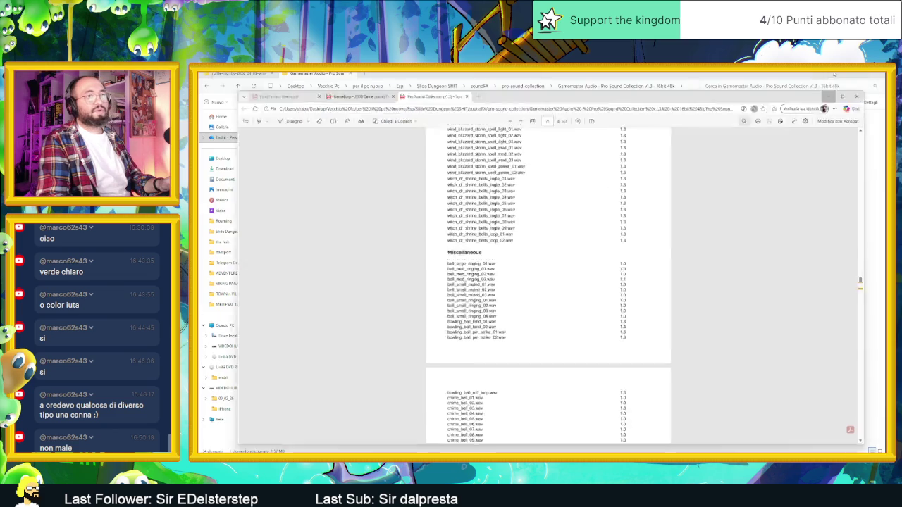
double_click(369, 271)
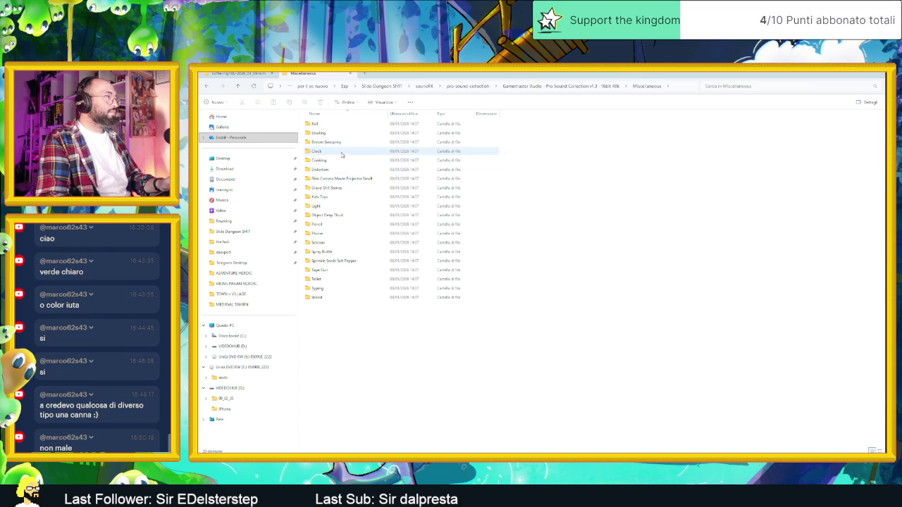
Open the Cooking folder and load all 15 cooking sound files into VLC.
click(339, 162)
double_click(339, 160)
mouse_move(386, 298)
mouse_down()
mouse_move(301, 146)
mouse_move(303, 124)
mouse_up()
key(alt+Tab)
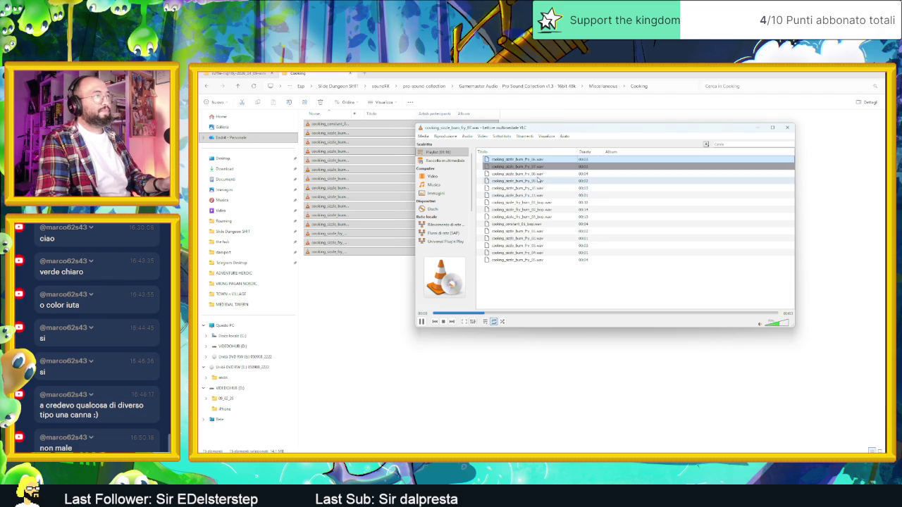
Play the early cooking clips, including the fry burn loop and cooking_constant_01_loop.
double_click(538, 175)
double_click(538, 181)
double_click(538, 188)
double_click(539, 195)
double_click(539, 202)
double_click(540, 209)
double_click(539, 217)
double_click(537, 224)
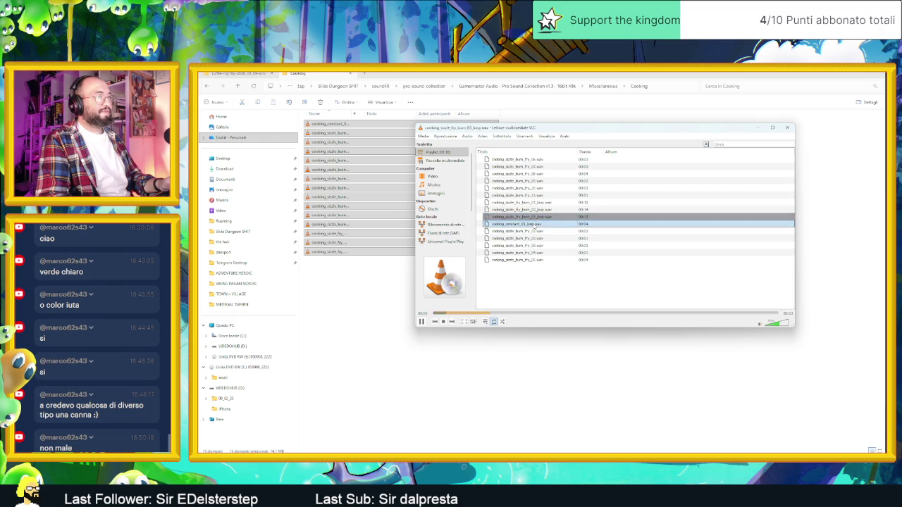
Play the sizzle_burn_fry sounds and the remaining clips to the end of the list.
double_click(537, 231)
double_click(535, 238)
click(534, 245)
double_click(533, 245)
double_click(536, 252)
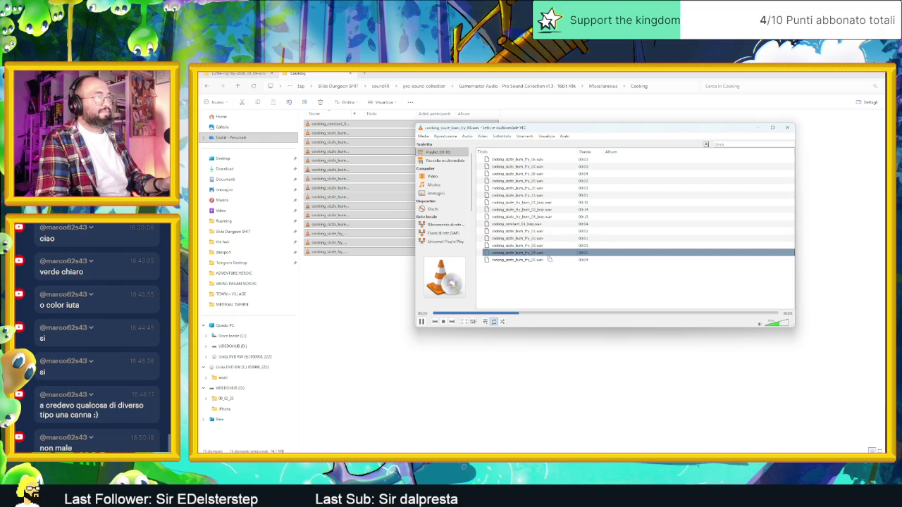
click(539, 260)
double_click(553, 262)
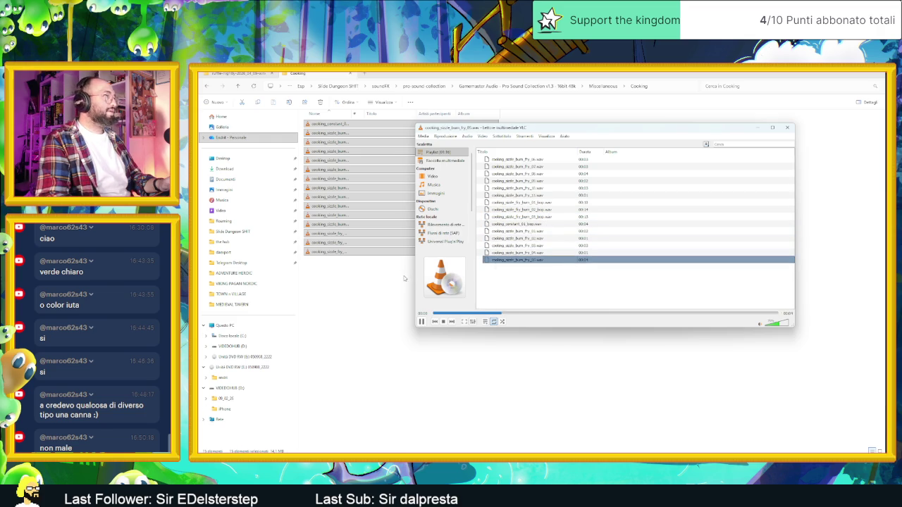
Close VLC and return to the Miscellaneous folder with nothing selected.
click(404, 278)
key(alt+Up)
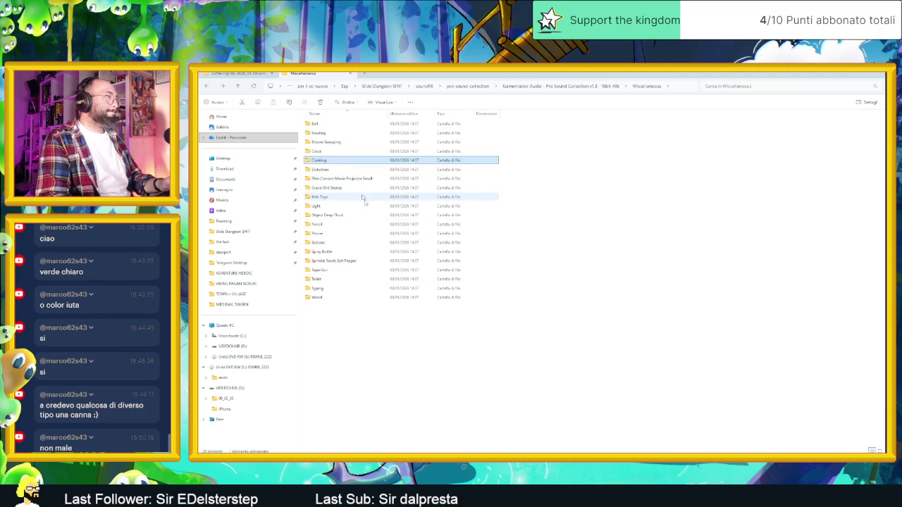
key(alt+Tab)
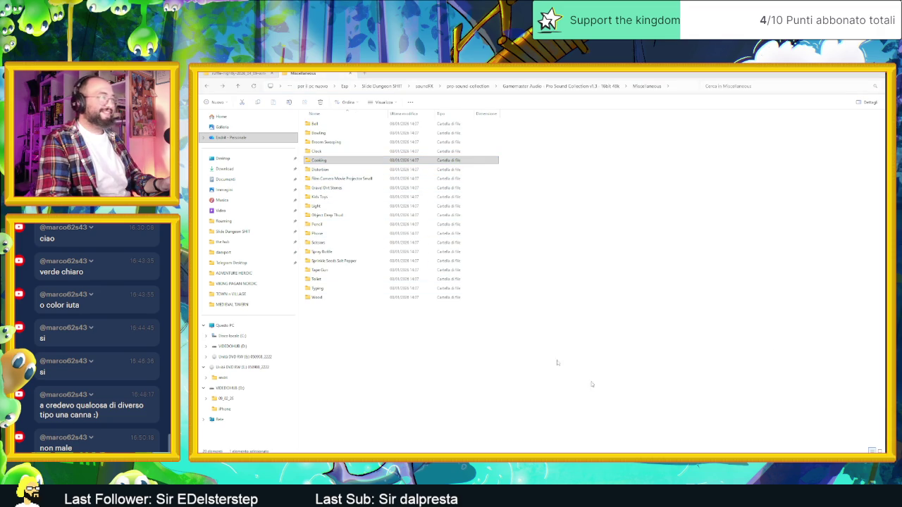
click(430, 314)
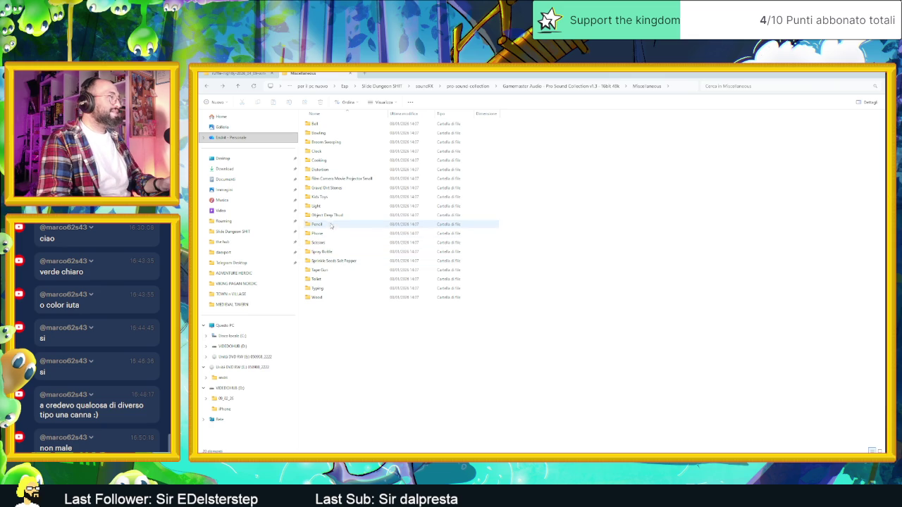
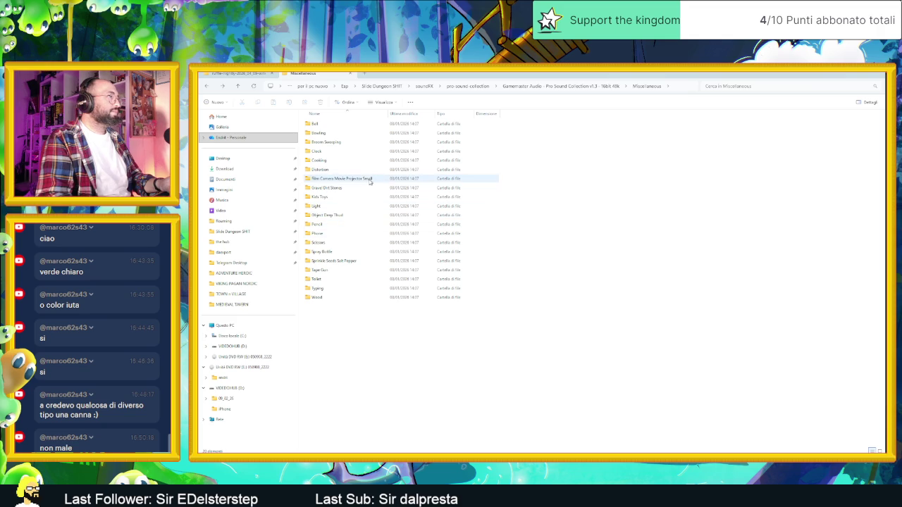
Queue all Gravel Dirt Stones sounds in VLC and preview the gravel movement and debris 03/04 clips.
double_click(362, 188)
key(ctrl+a)
key(Return)
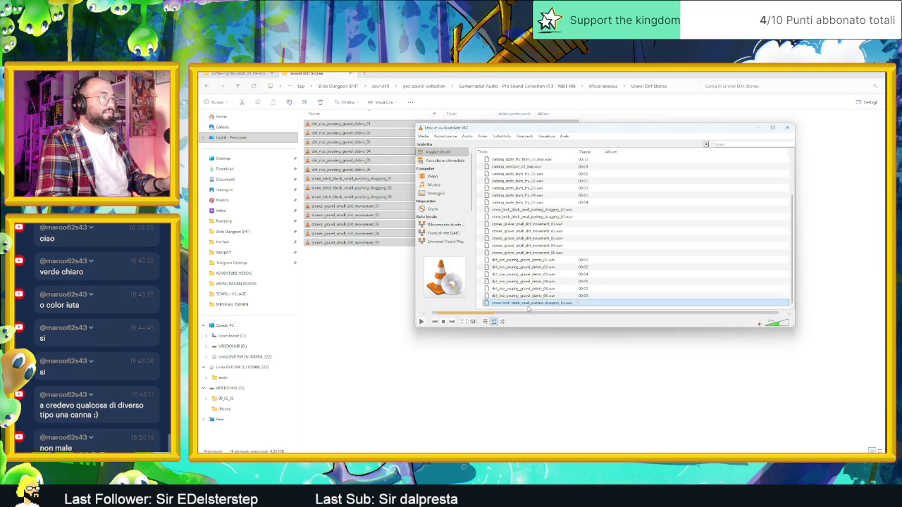
click(422, 321)
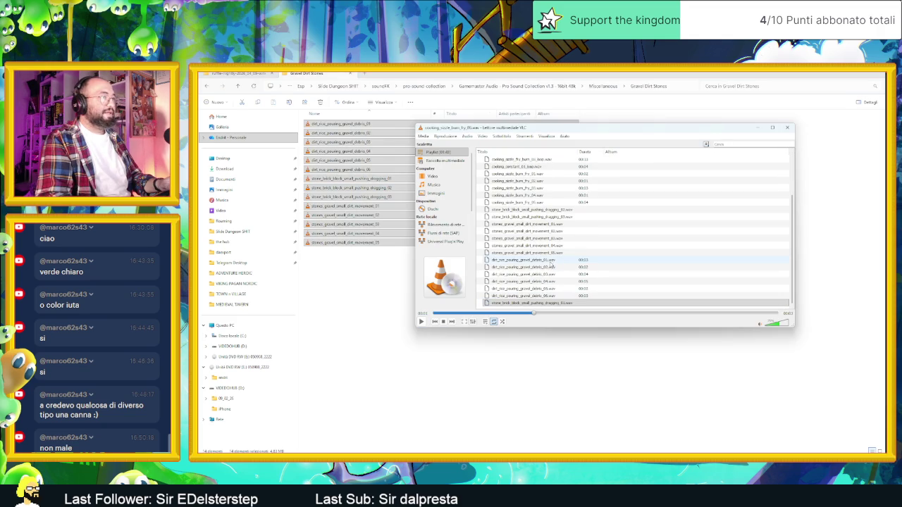
double_click(530, 224)
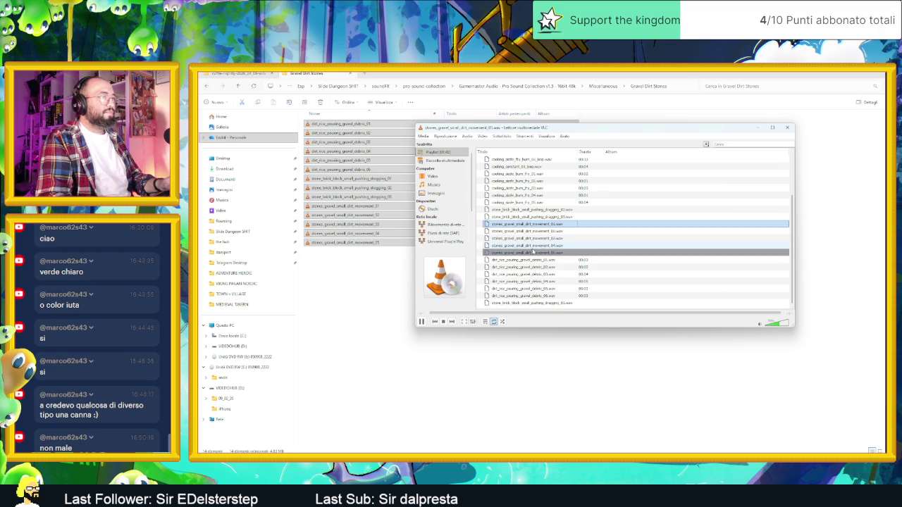
double_click(544, 274)
double_click(543, 281)
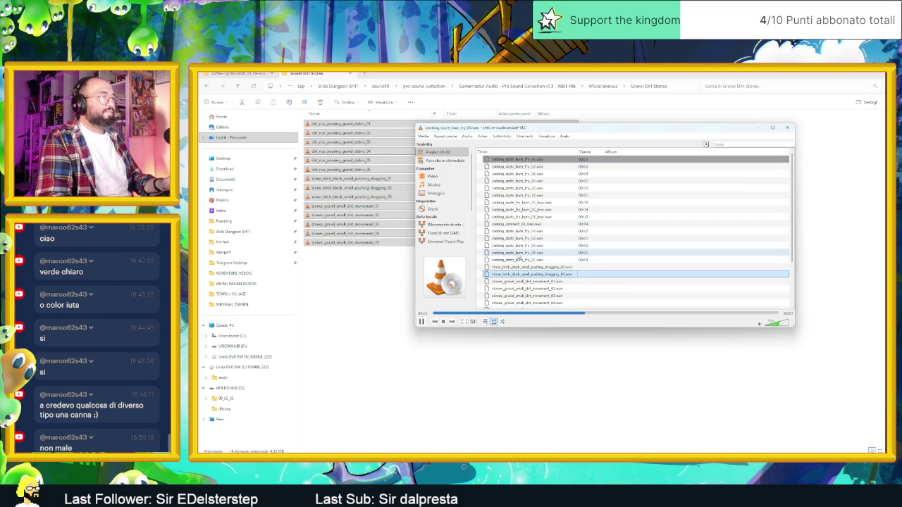
Preview the stone brick dragging_03 and dragging_02 clips, then stop playback.
click(514, 245)
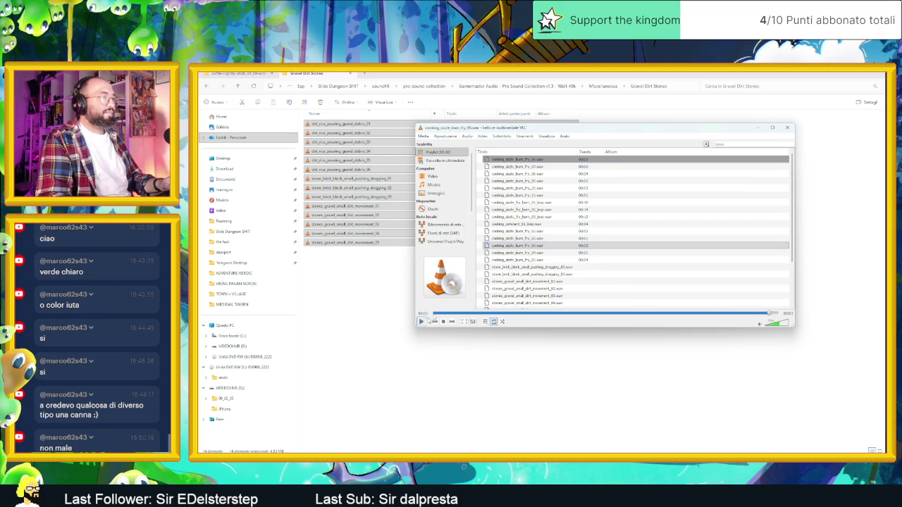
scroll(508, 282, down, 3)
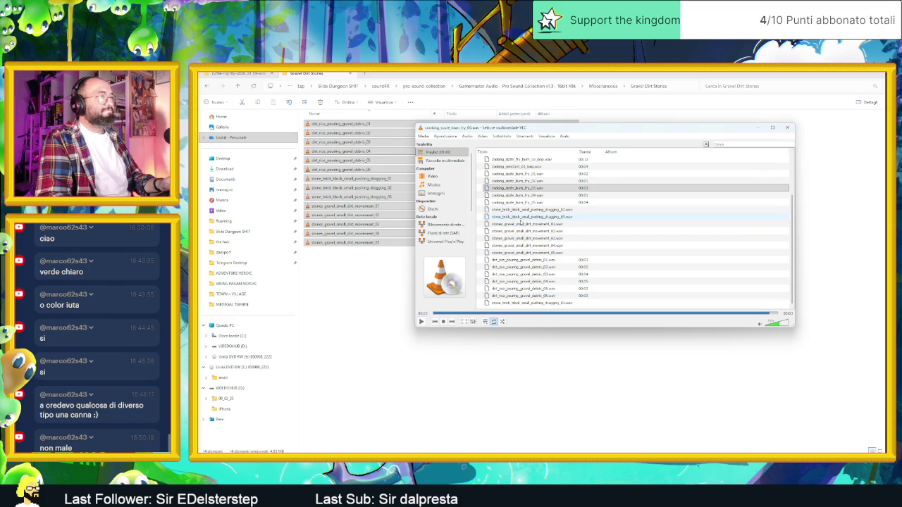
click(521, 219)
double_click(520, 222)
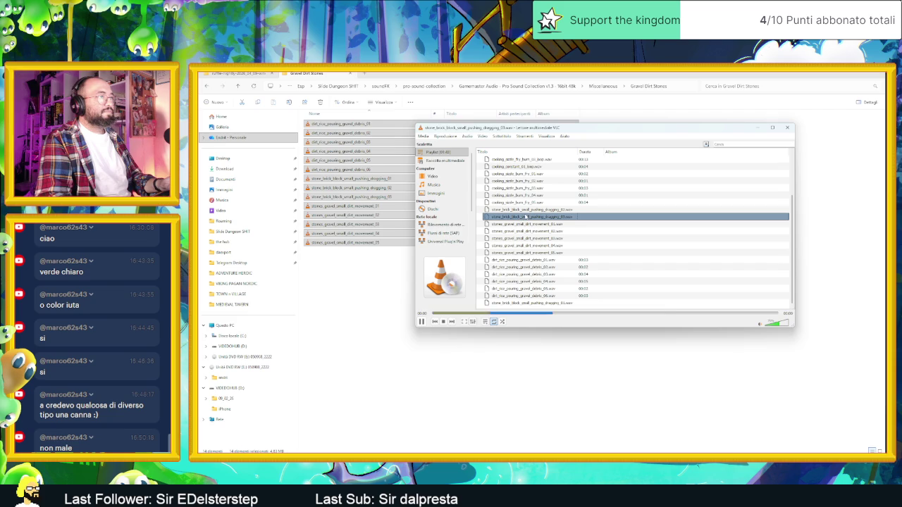
key(Up)
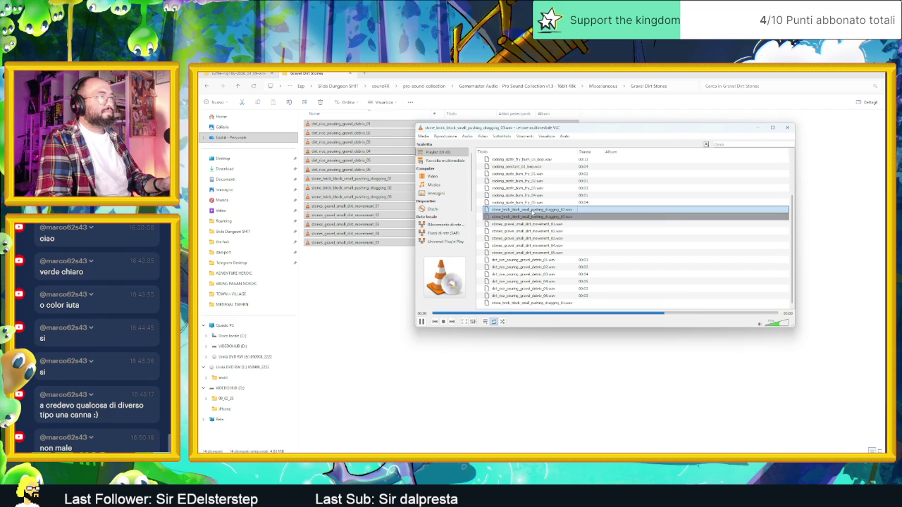
double_click(533, 212)
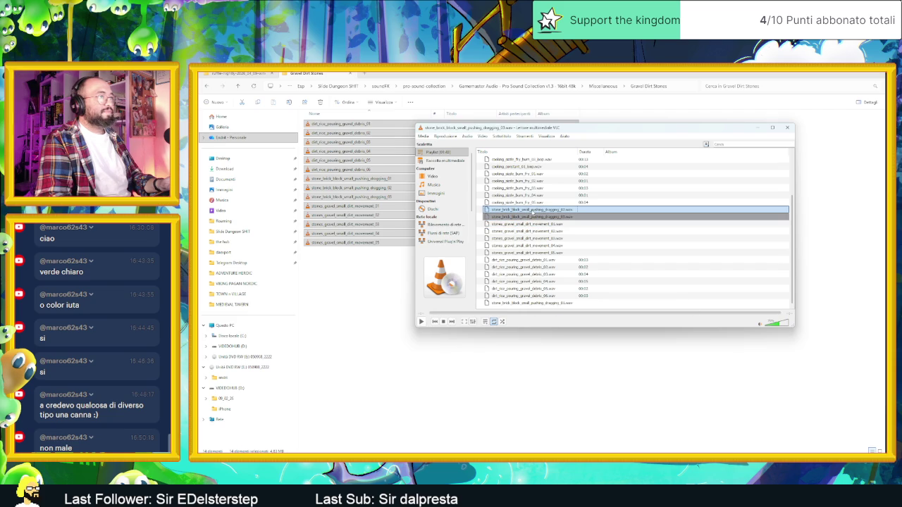
click(534, 223)
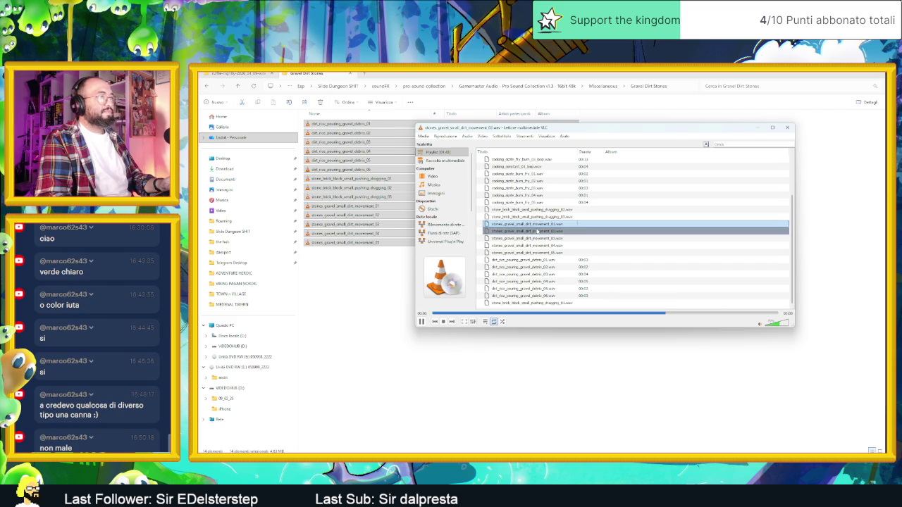
double_click(533, 209)
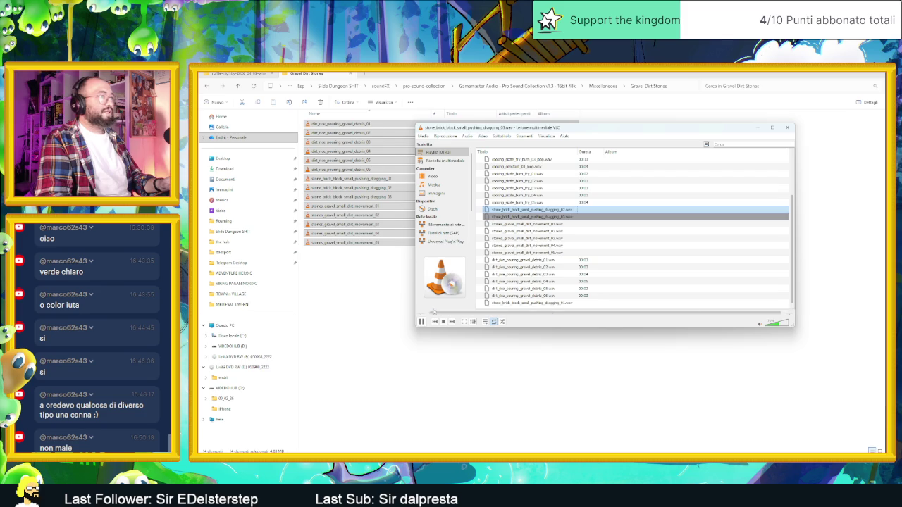
click(422, 322)
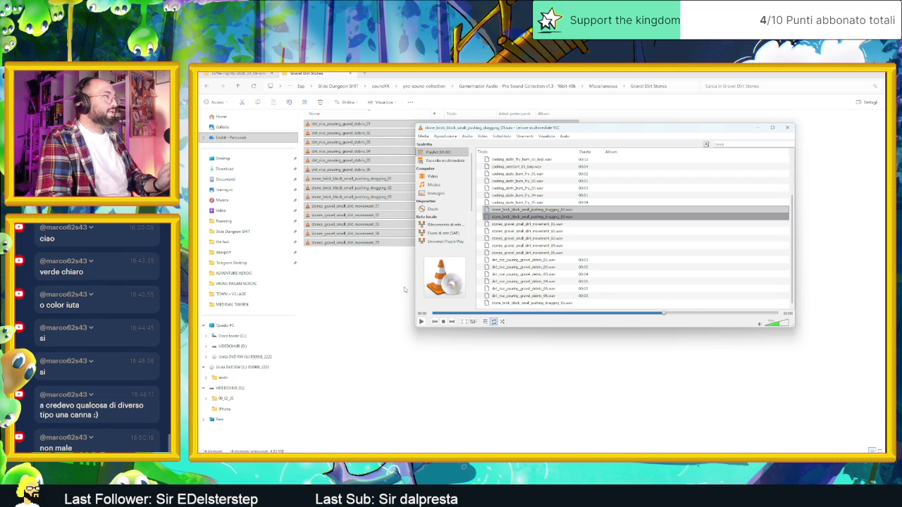
In the file browser, select the four stones_gravel files, then clear the selection.
click(392, 284)
mouse_move(405, 277)
mouse_down()
mouse_move(364, 221)
mouse_move(364, 202)
mouse_move(393, 264)
mouse_up()
click(394, 264)
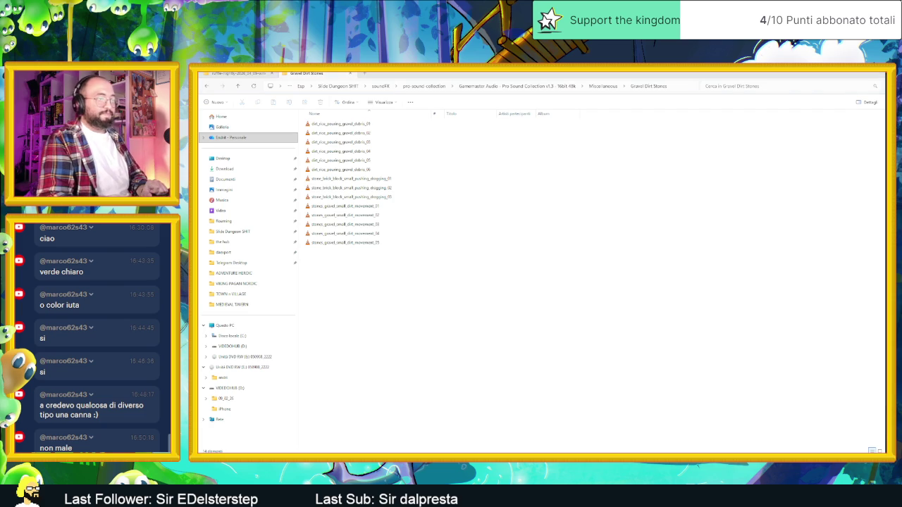
key(alt+Tab)
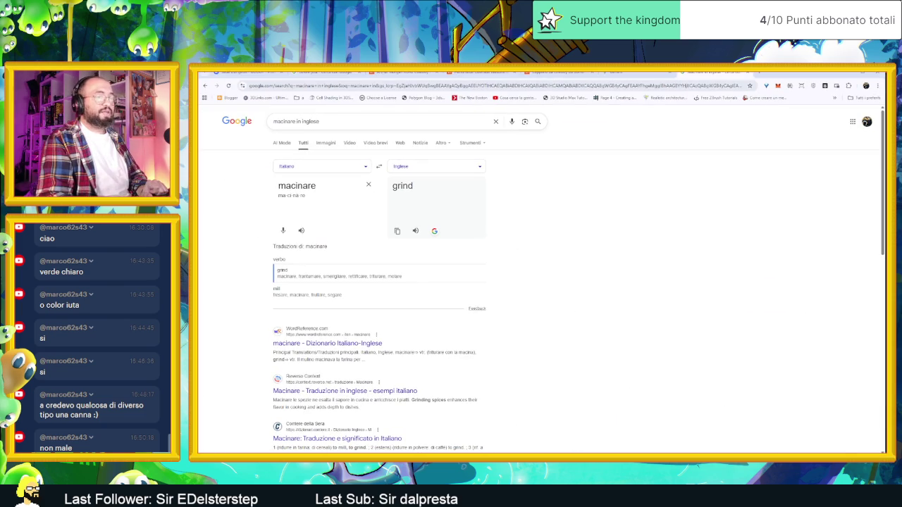
key(alt+Tab)
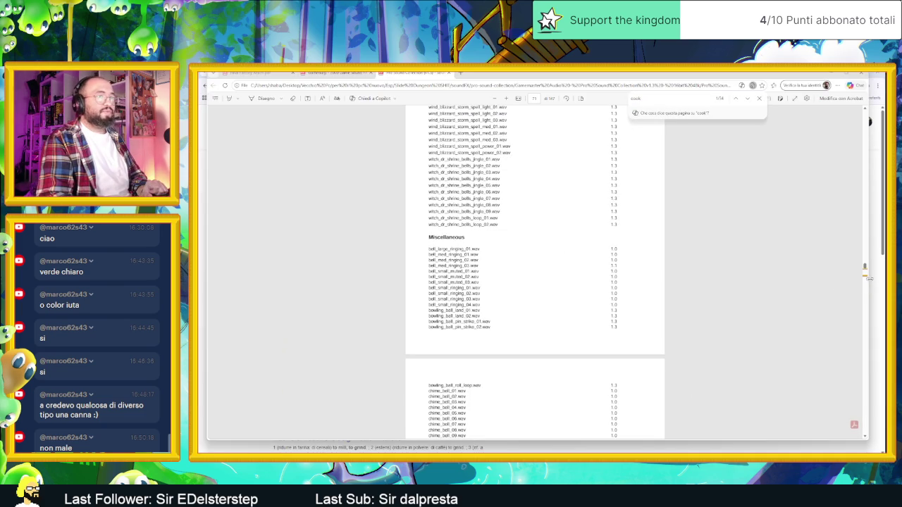
scroll(866, 279, down, 15)
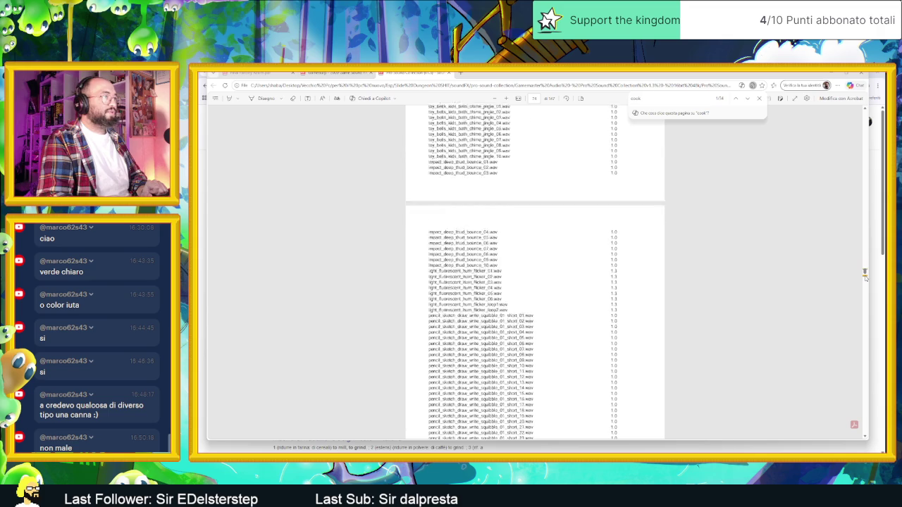
scroll(866, 277, down, 4)
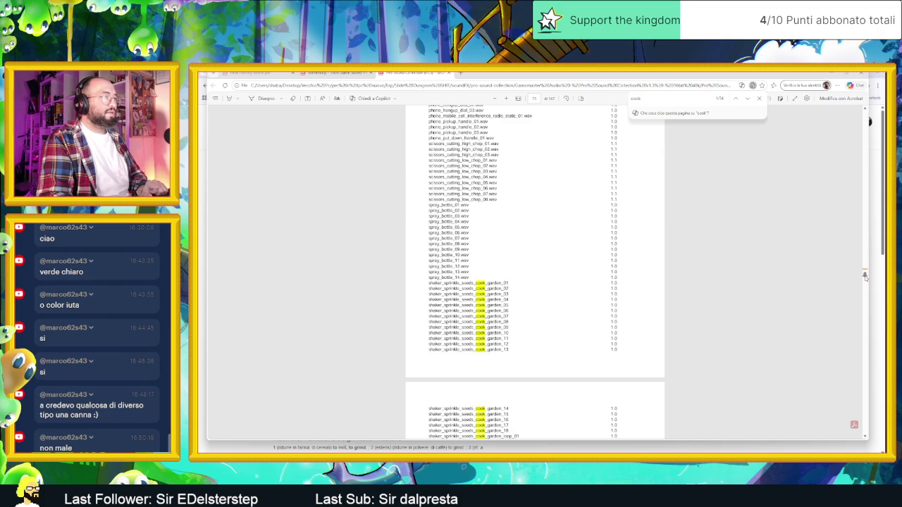
scroll(865, 274, up, 6)
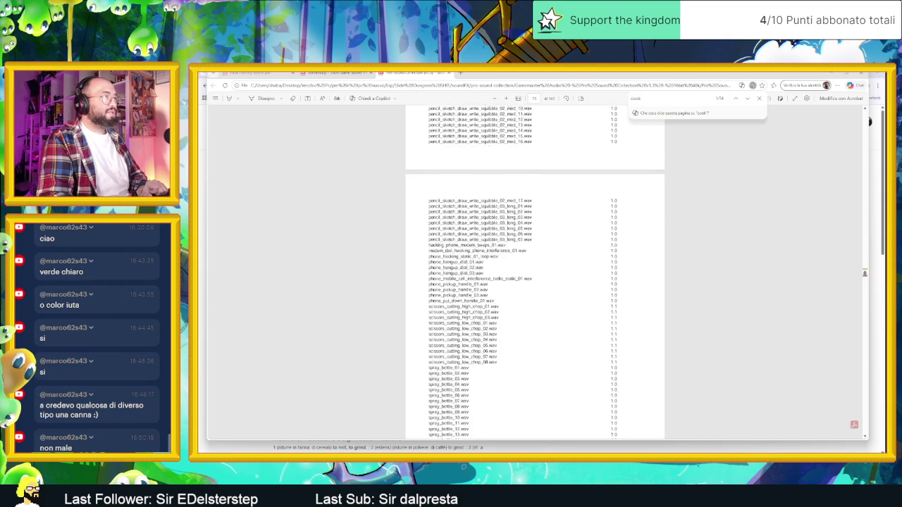
scroll(864, 273, up, 8)
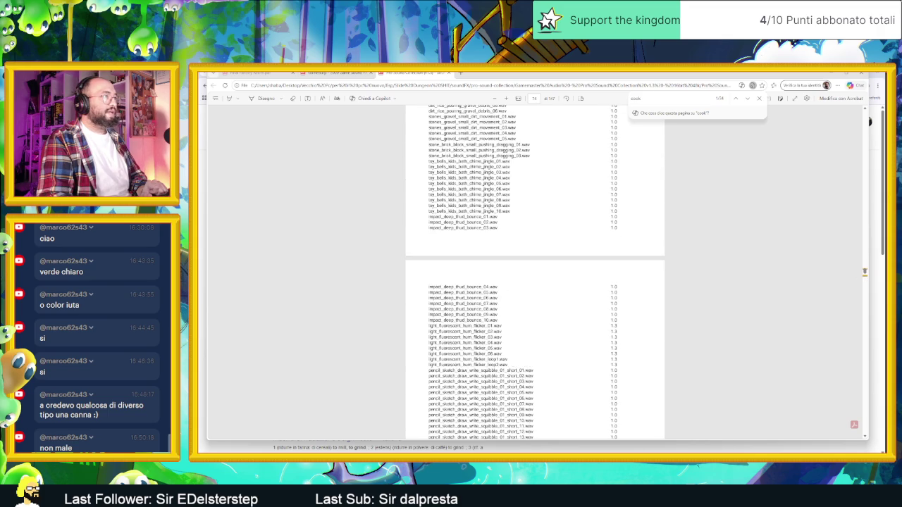
scroll(864, 270, up, 3)
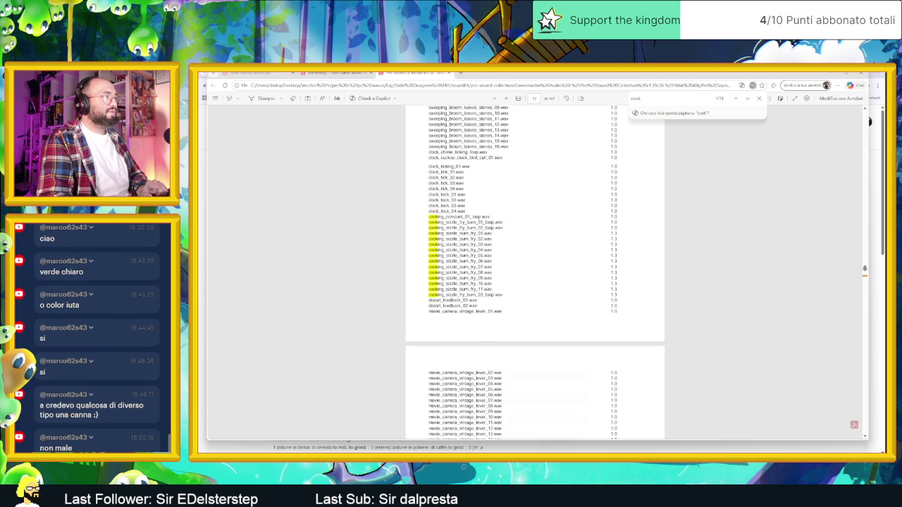
scroll(864, 269, down, 4)
scroll(865, 270, up, 3)
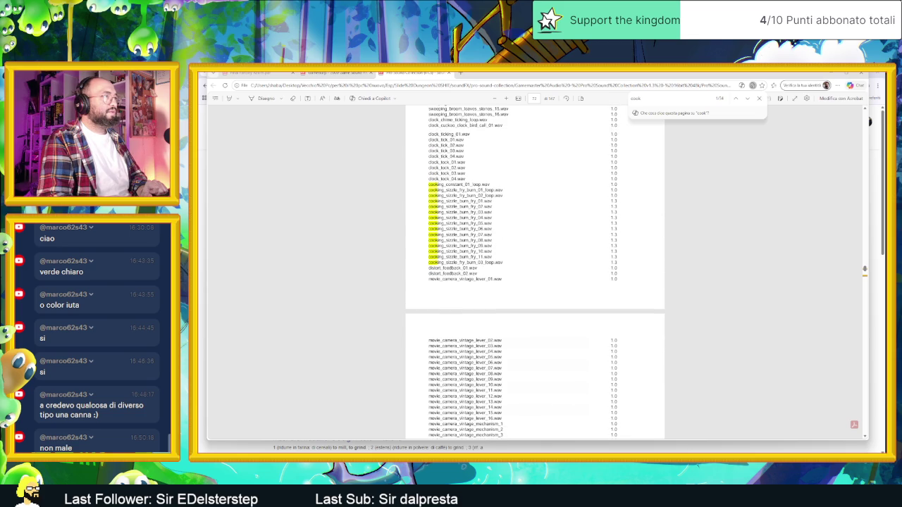
scroll(864, 268, down, 10)
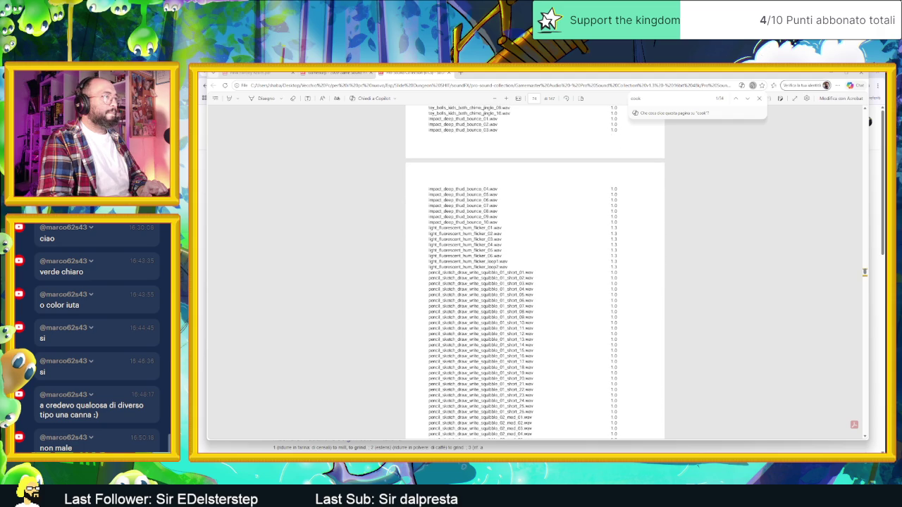
scroll(864, 272, down, 6)
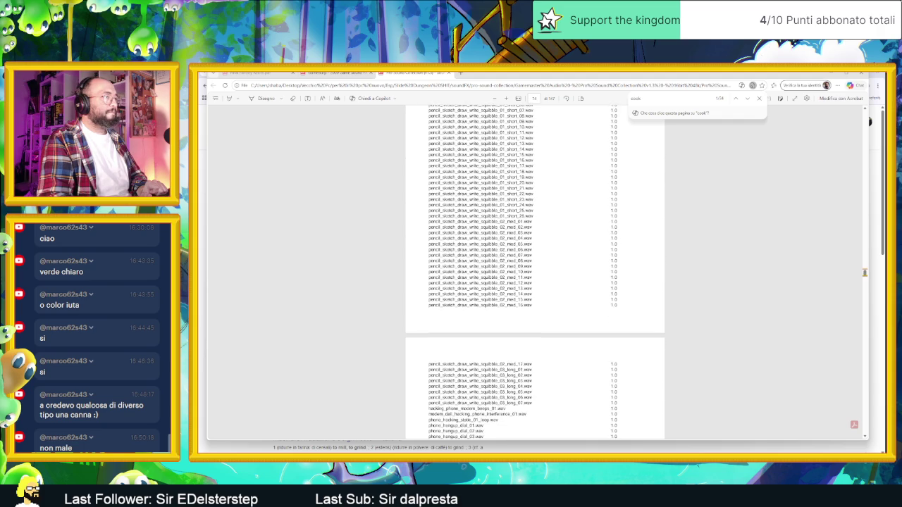
scroll(864, 272, down, 2)
scroll(865, 273, down, 6)
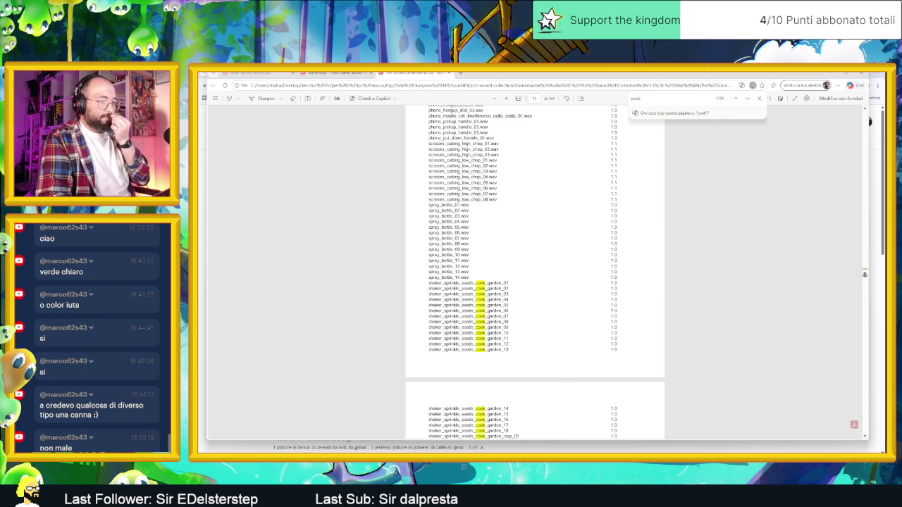
key(alt+Tab)
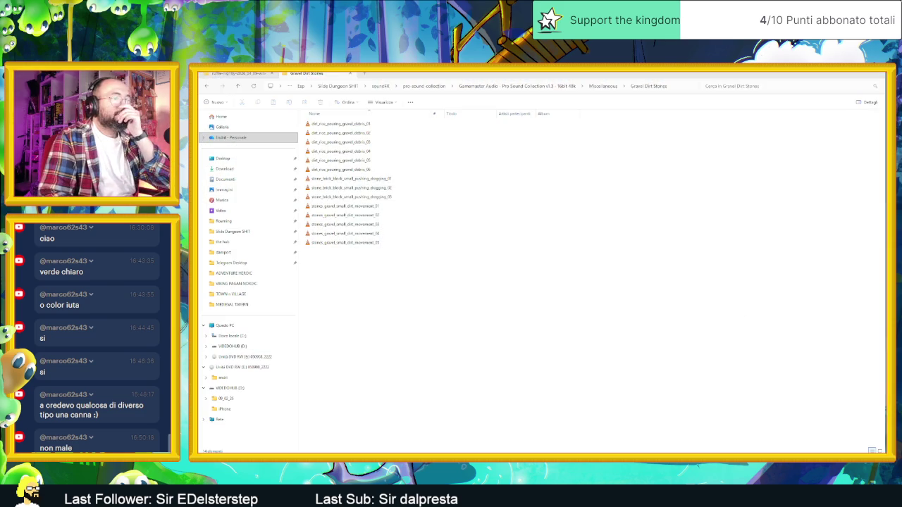
Open the Sprinkle Seeds Salt Pepper folder and queue all its sounds in VLC.
key(BackSpace)
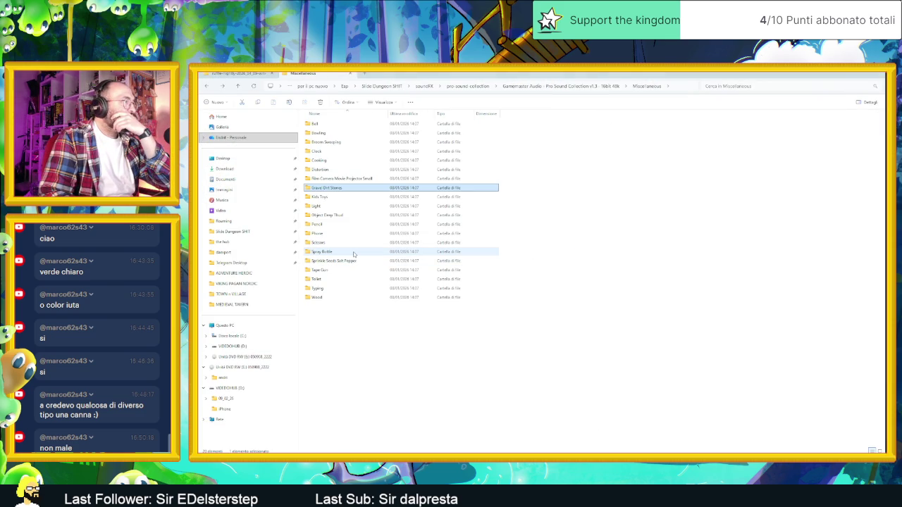
double_click(362, 262)
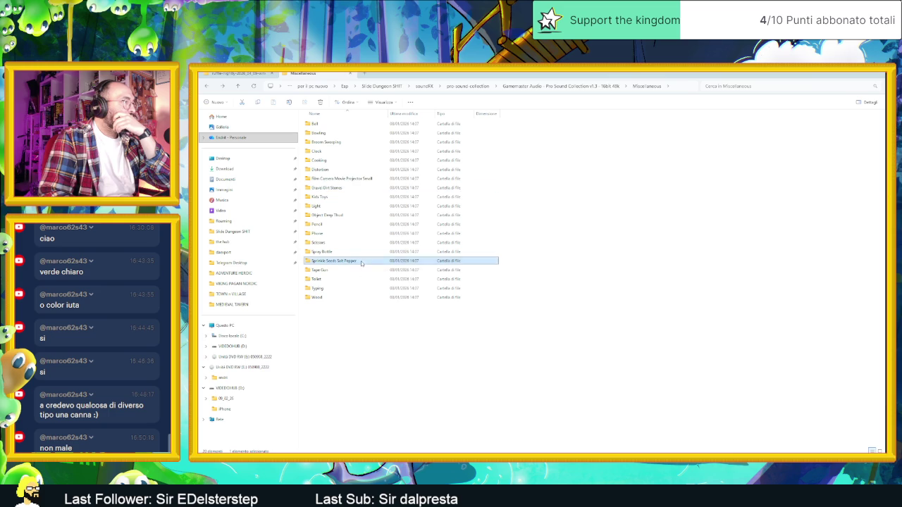
drag(361, 327, 292, 101)
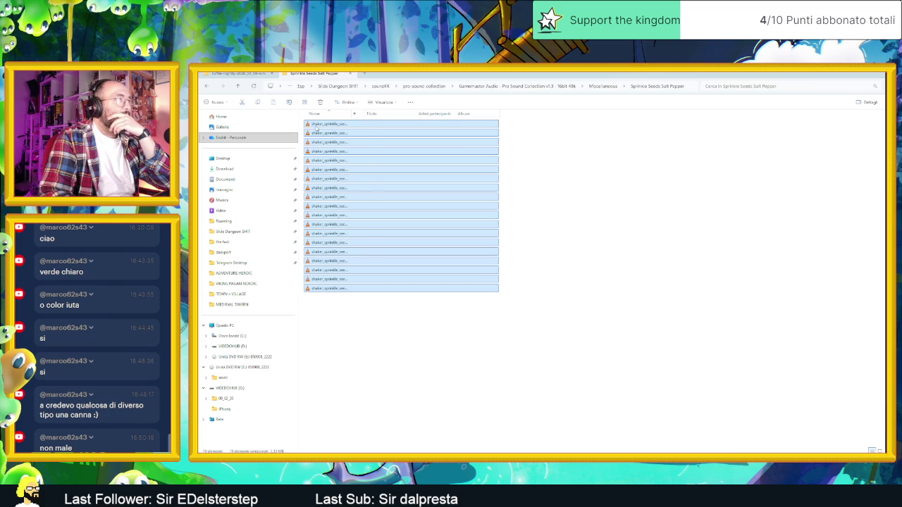
key(Return)
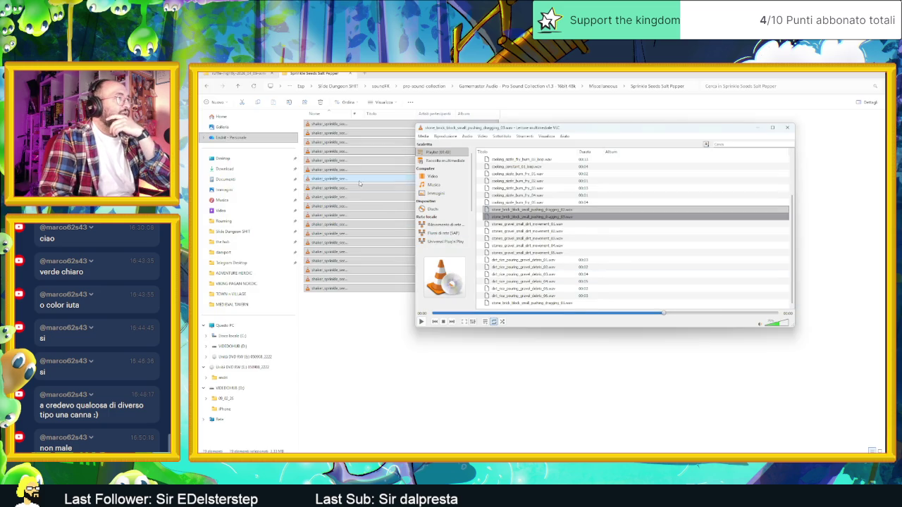
Play the first shaker sprinkle seeds clip, then go back up to Miscellaneous.
scroll(590, 274, down, 5)
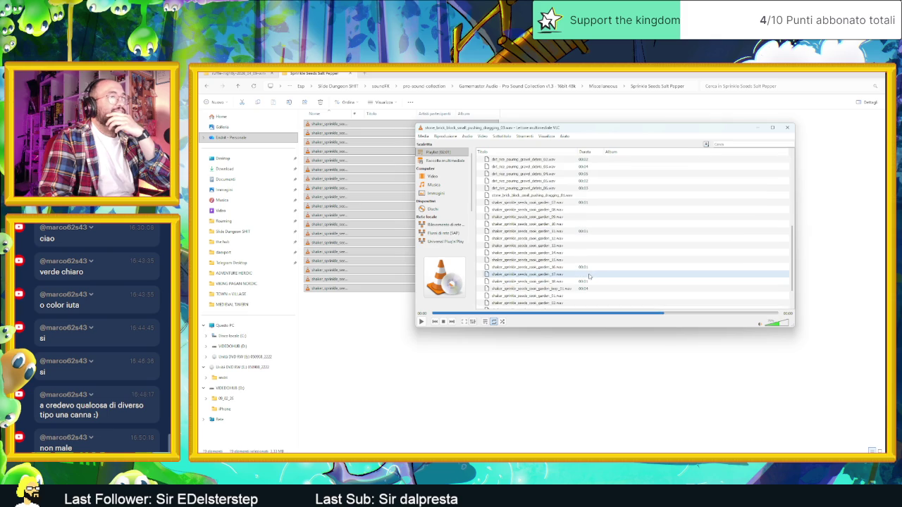
double_click(532, 203)
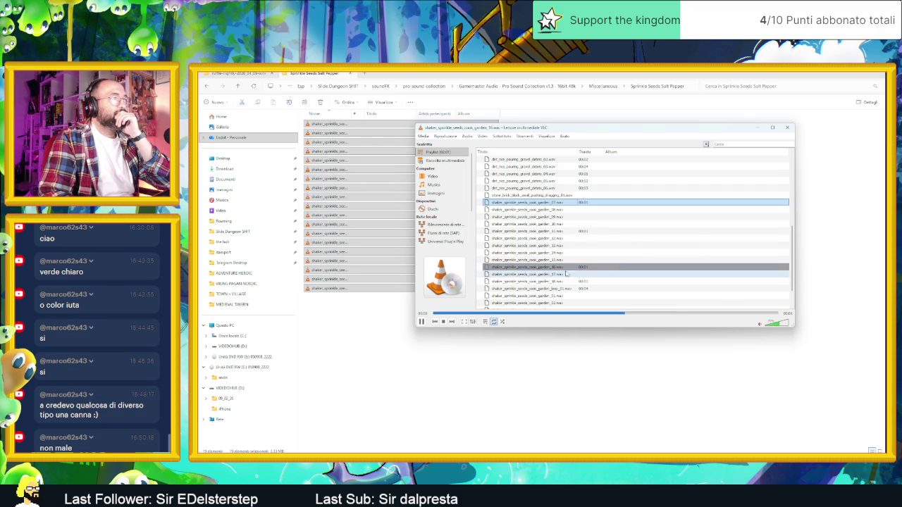
scroll(596, 279, down, 2)
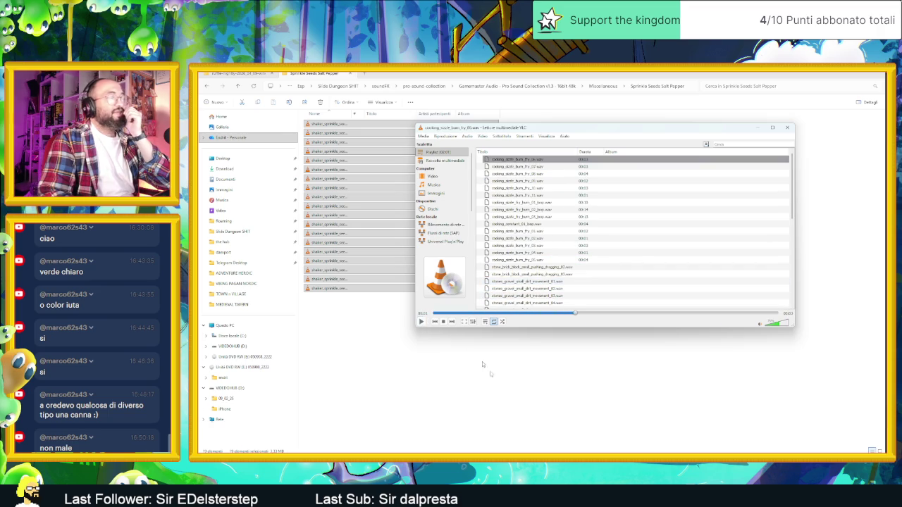
click(467, 349)
key(BackSpace)
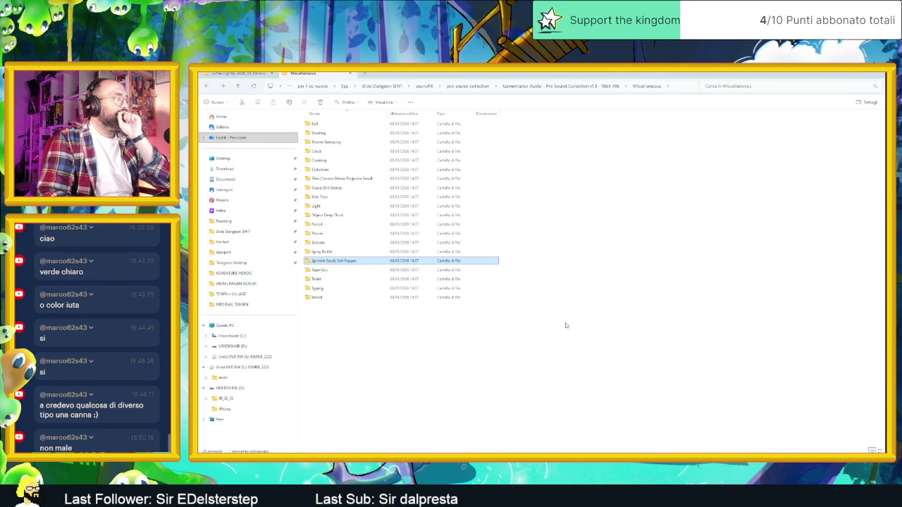
Go to the Medieval Fantasy SFX Pack's Misc folder and open all 20 sounds in VLC.
key(BackSpace)
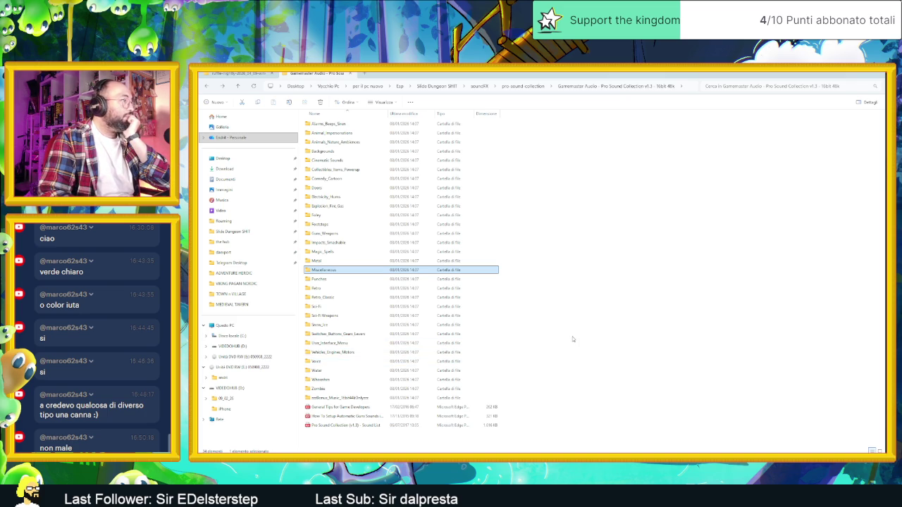
key(alt+Left)
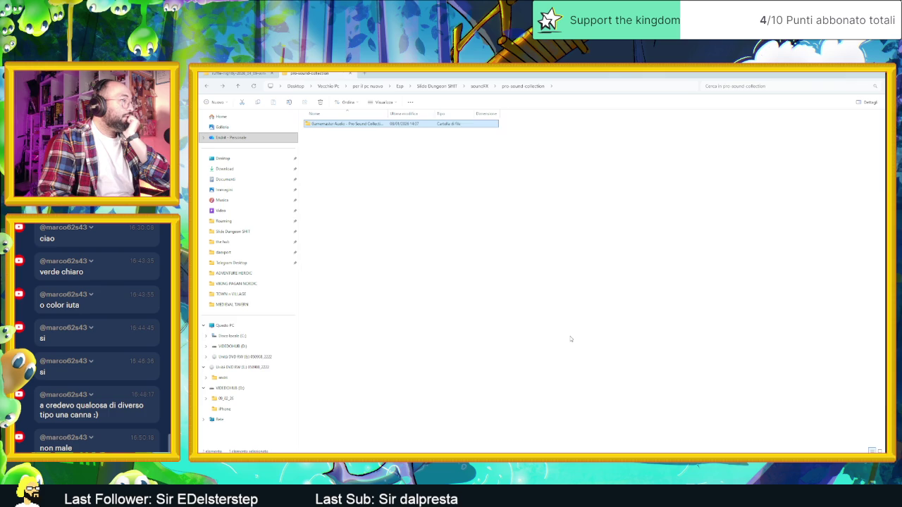
key(alt+Left)
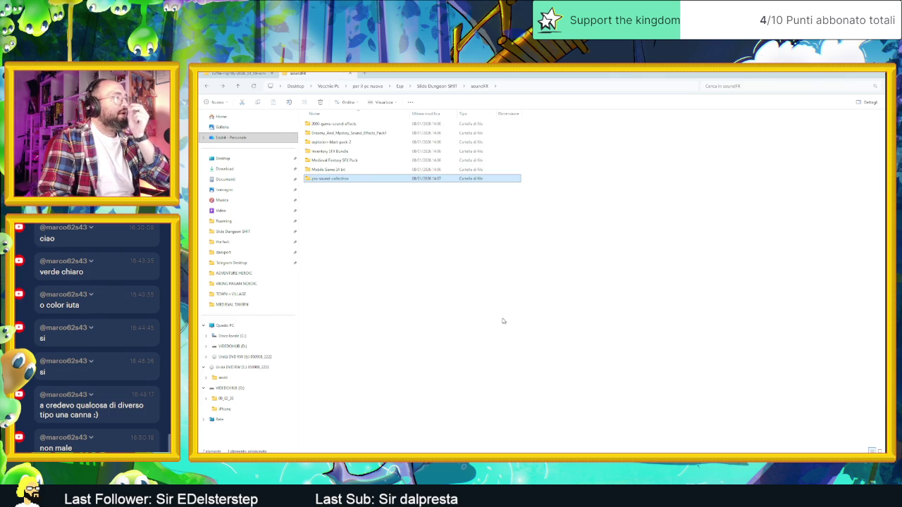
double_click(416, 160)
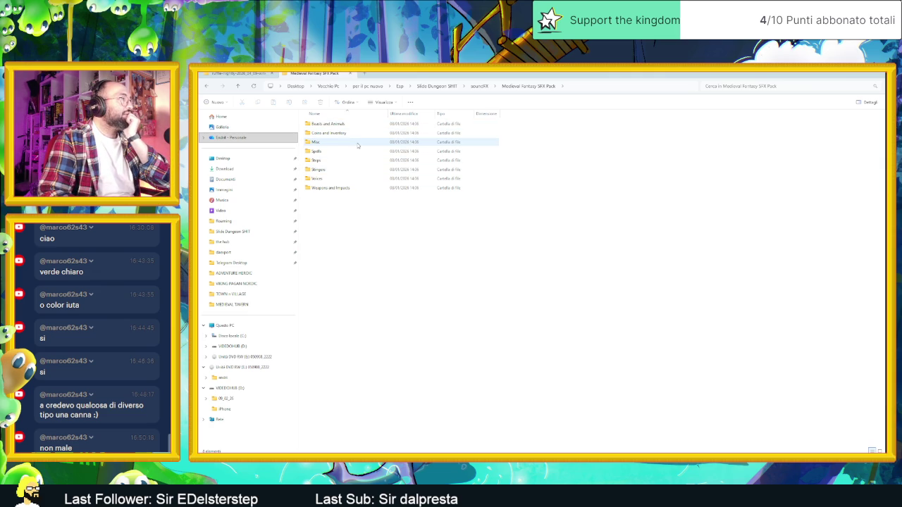
double_click(357, 145)
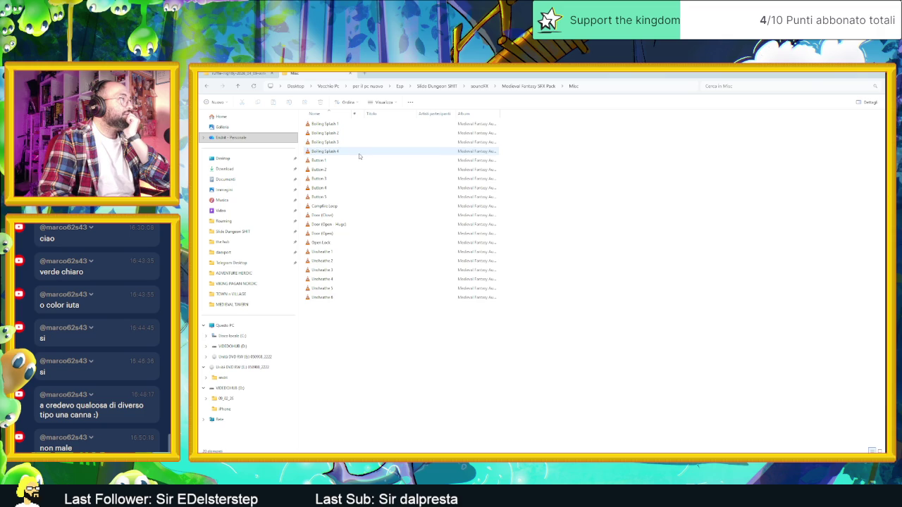
mouse_move(405, 359)
mouse_down()
mouse_move(359, 284)
mouse_move(323, 128)
mouse_up()
mouse_move(413, 386)
mouse_down()
mouse_move(324, 176)
mouse_move(321, 120)
mouse_up()
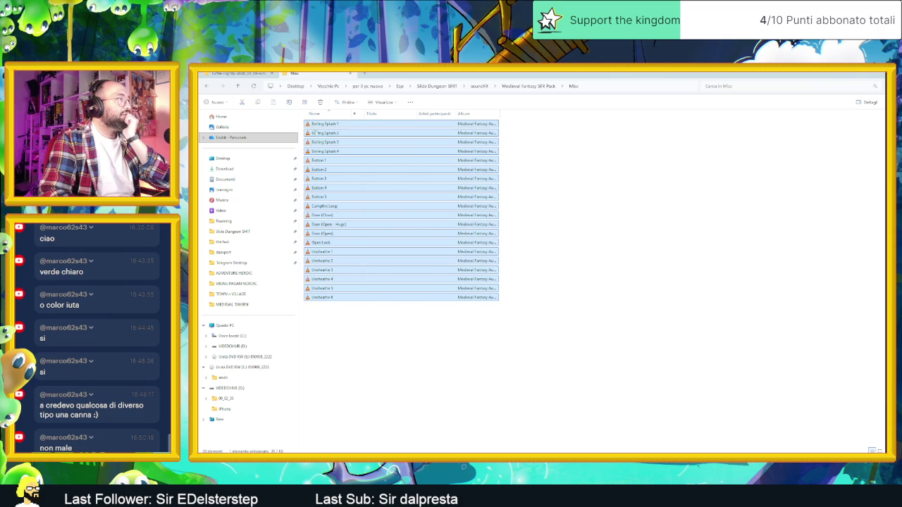
key(Return)
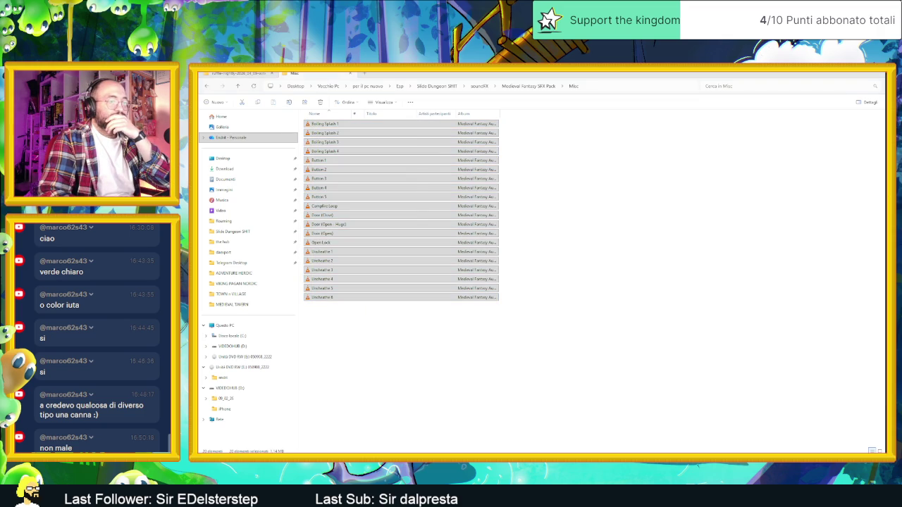
Replace the playlist with the Misc sounds and preview Button 5, Door (Close), Open Lock and Boiling Splash 1.
right_click(616, 259)
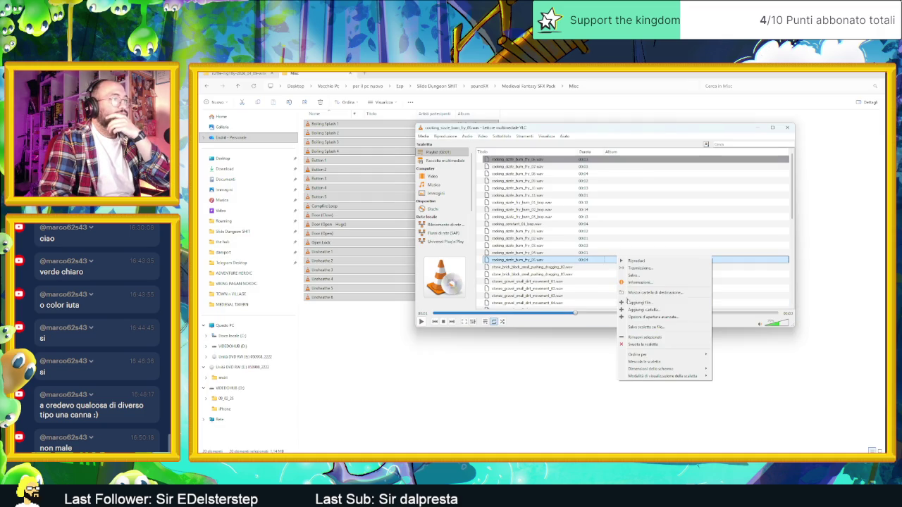
click(638, 342)
drag(363, 192, 564, 229)
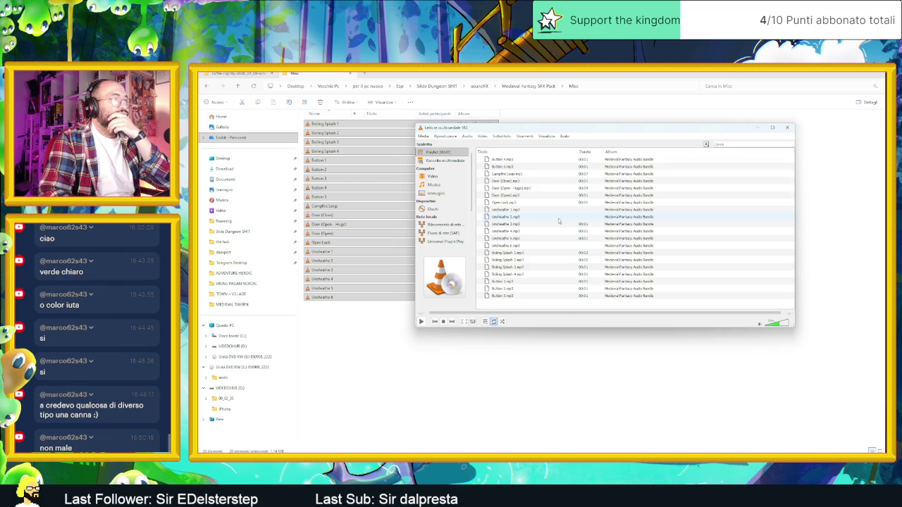
double_click(511, 166)
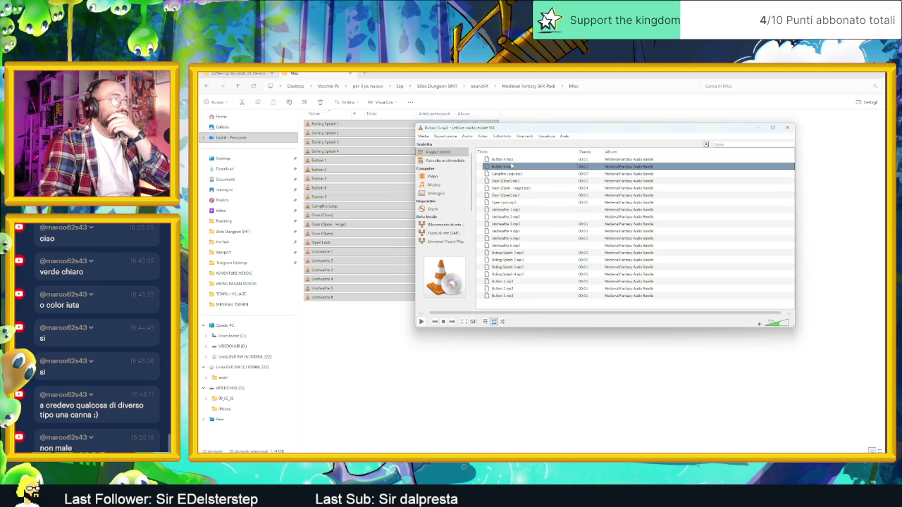
double_click(515, 181)
click(520, 203)
click(523, 211)
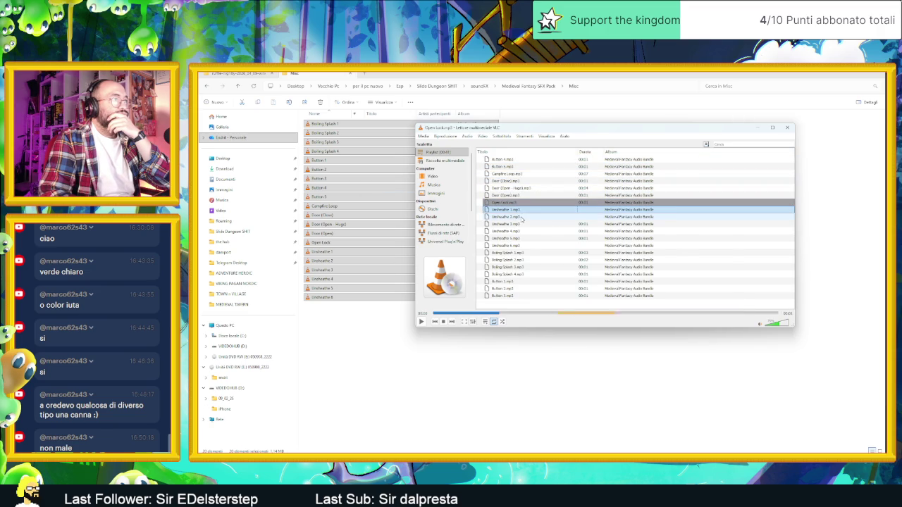
double_click(521, 254)
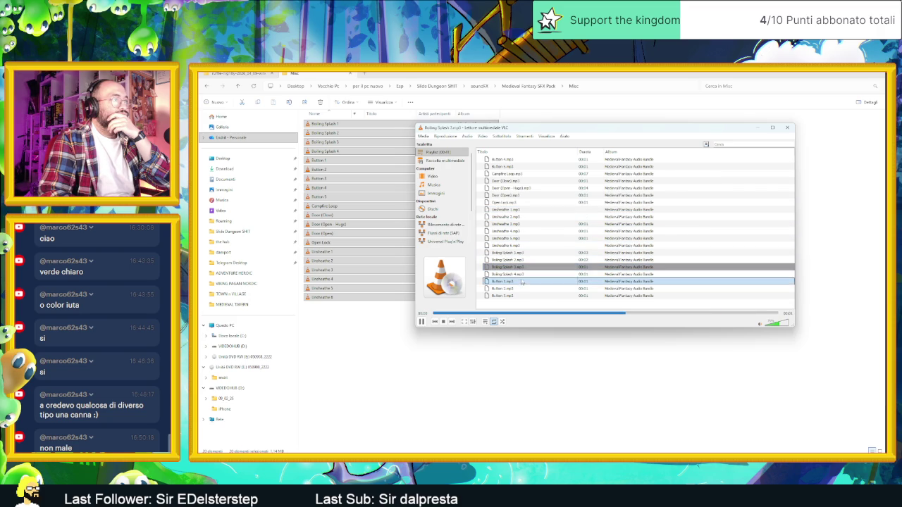
Empty the playlist, quit VLC, and go up to the Medieval Fantasy SFX Pack folder.
right_click(552, 238)
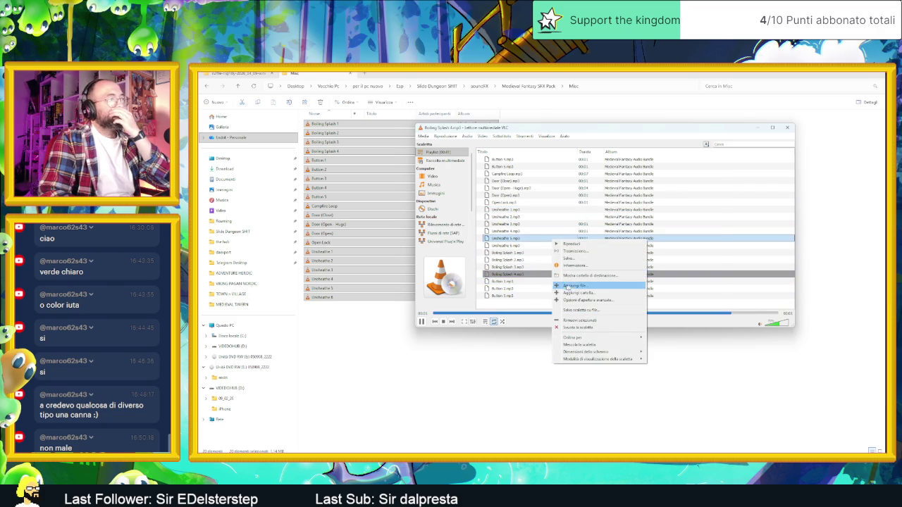
click(586, 328)
key(ctrl+q)
key(alt+Up)
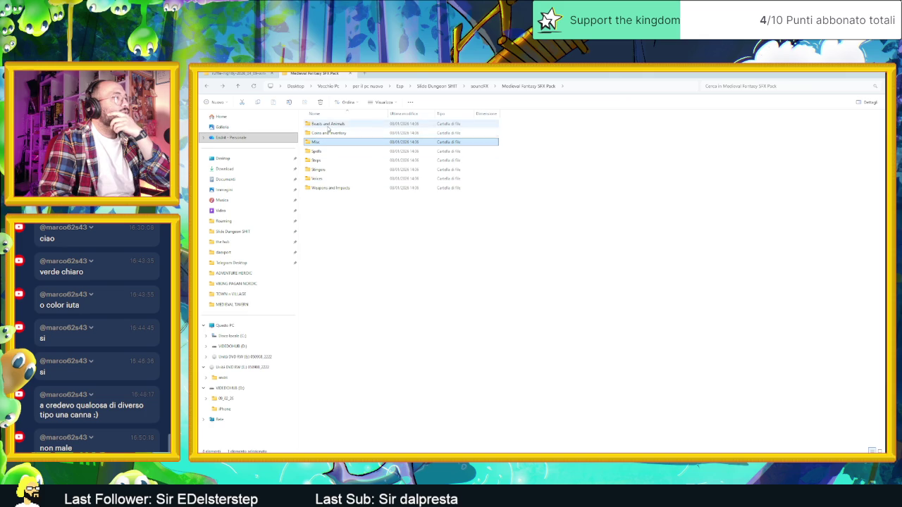
Look through the Beasts and Animals folder, then go back out.
double_click(328, 124)
scroll(402, 194, down, 8)
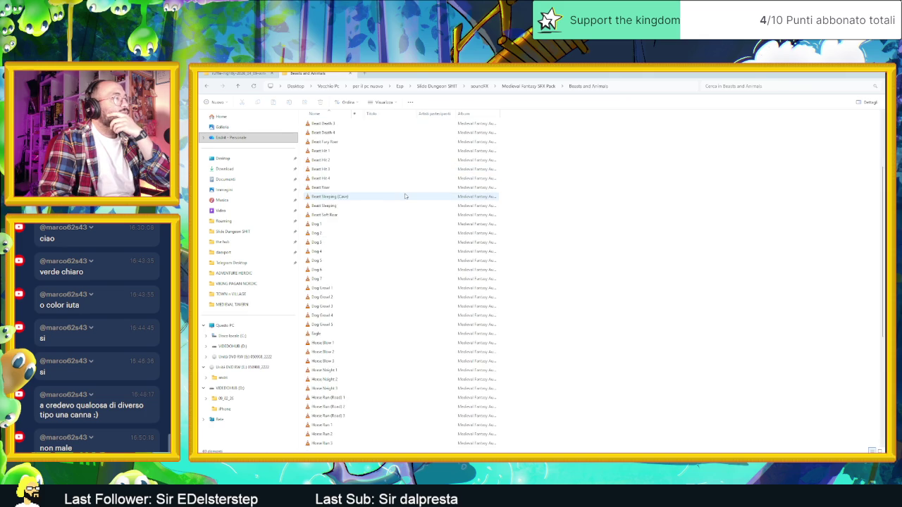
scroll(405, 199, down, 3)
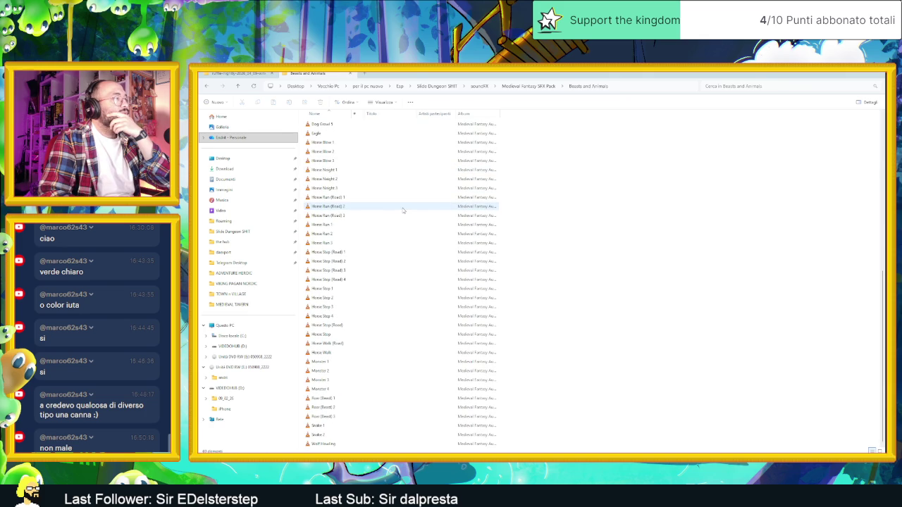
key(alt+Left)
key(alt+Left)
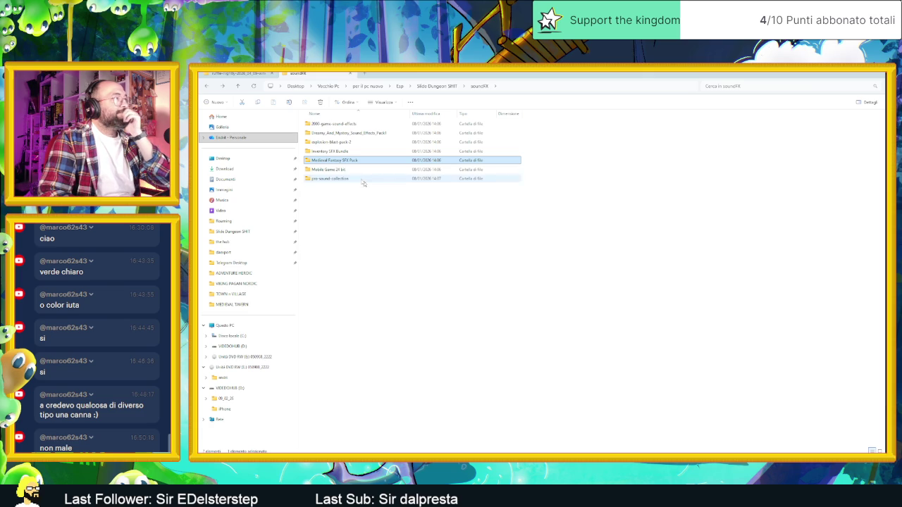
Open Mobile Game 24 bit > Mobile Game > Cooking and Crafting and queue most of its sounds in VLC.
double_click(348, 171)
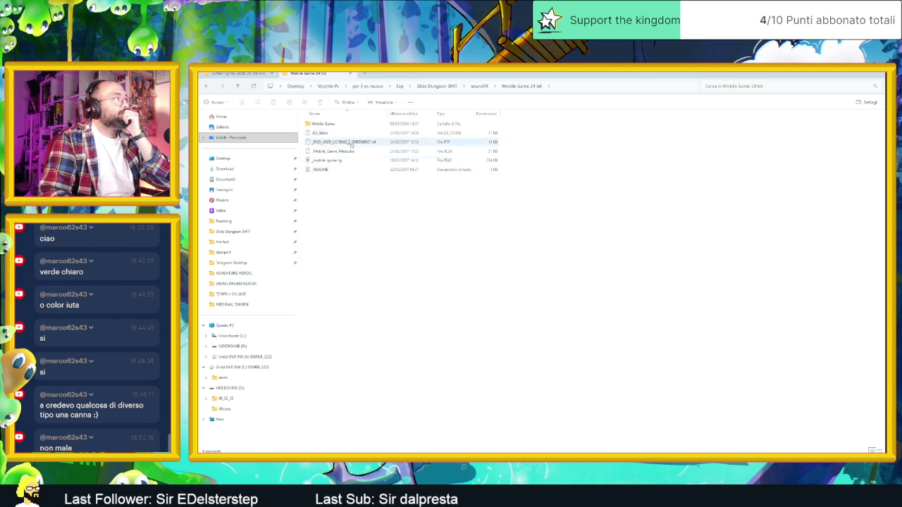
double_click(346, 150)
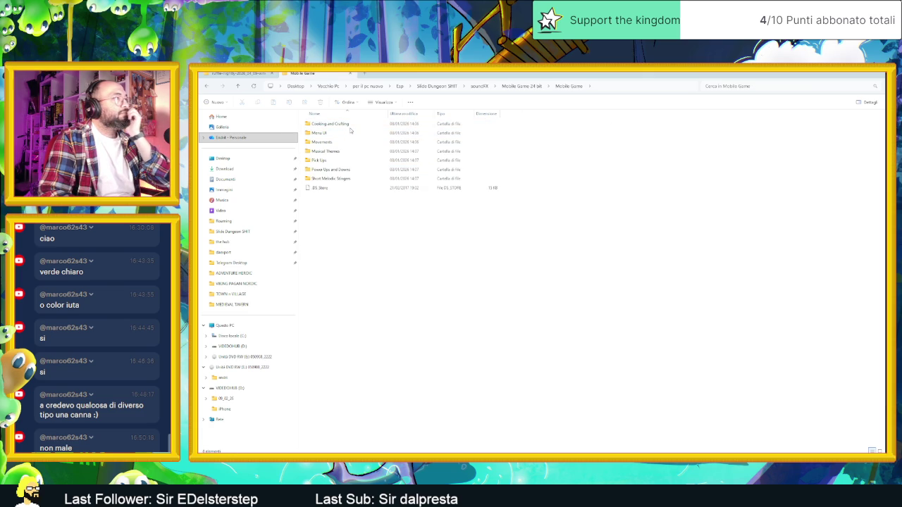
double_click(355, 125)
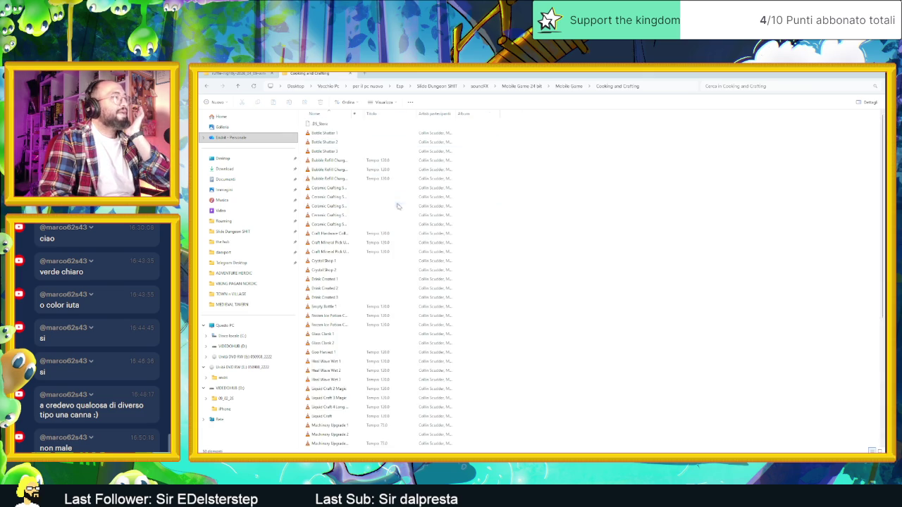
mouse_move(553, 133)
mouse_down()
mouse_move(505, 147)
mouse_move(403, 416)
mouse_move(416, 415)
mouse_move(416, 405)
mouse_move(845, 359)
mouse_move(765, 359)
mouse_move(741, 171)
mouse_move(644, 196)
mouse_move(535, 163)
mouse_move(491, 133)
mouse_move(458, 131)
mouse_move(334, 278)
mouse_move(423, 458)
mouse_up()
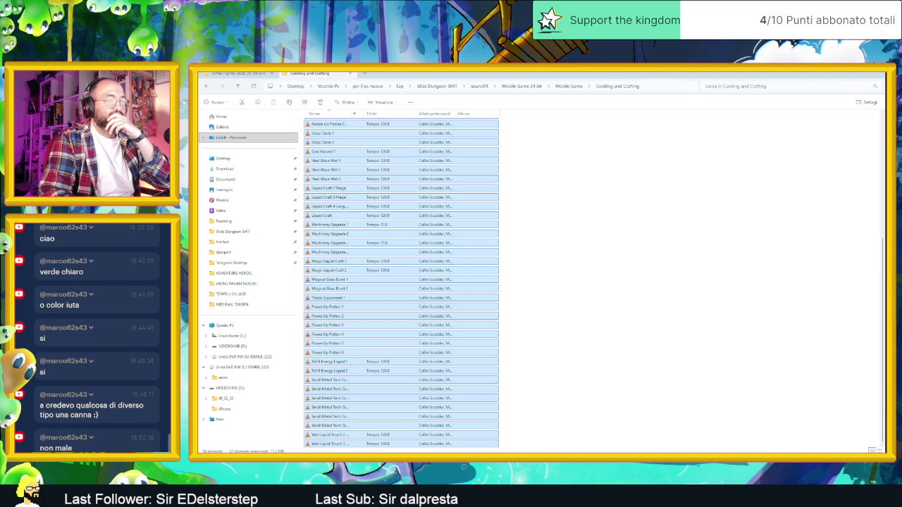
key(Return)
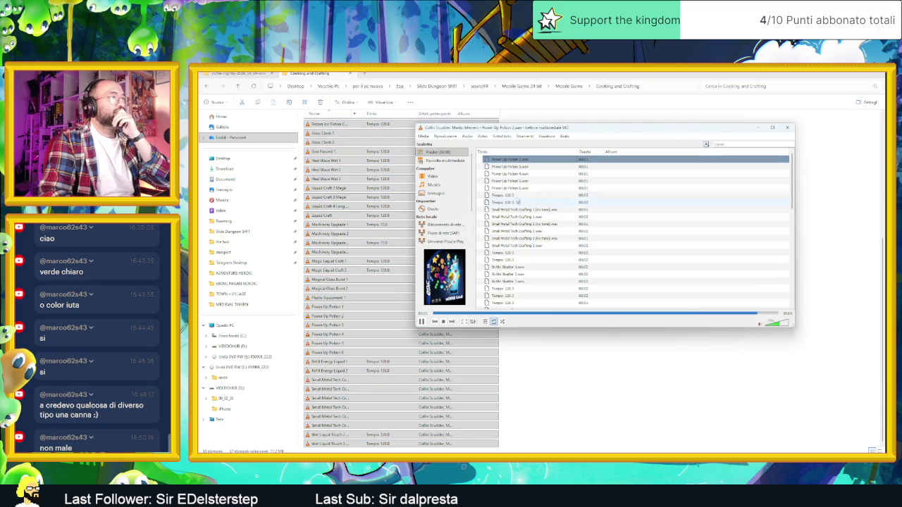
Preview the Power Up Potion, Tempo 120.0 and Ceramic Crafting Success 1 sounds.
click(530, 181)
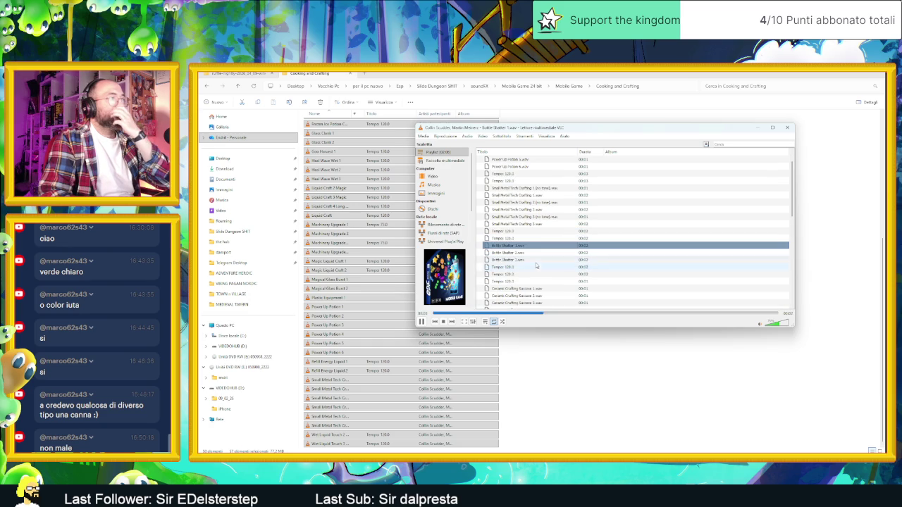
double_click(517, 231)
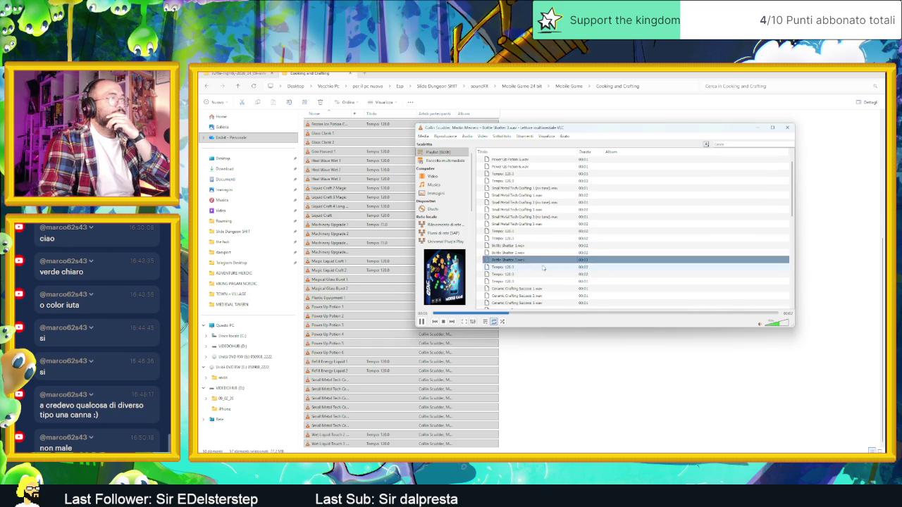
scroll(543, 268, down, 2)
click(520, 246)
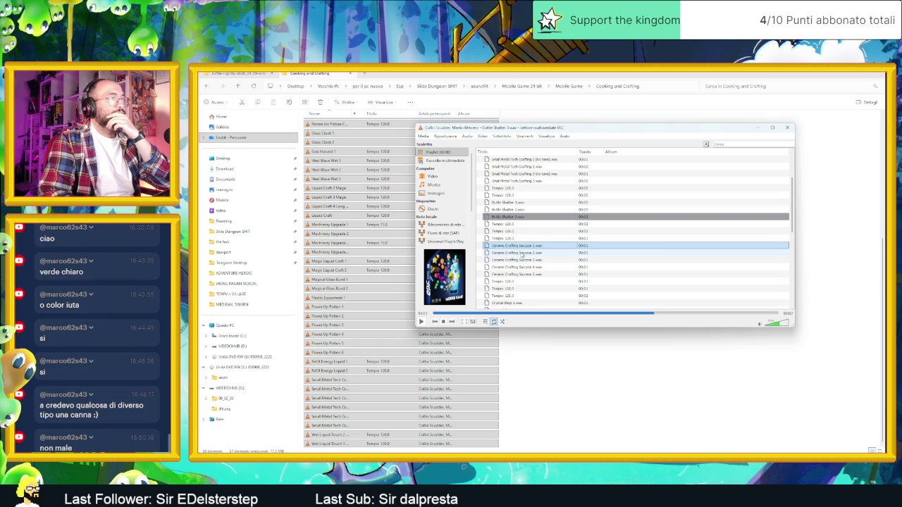
key(Return)
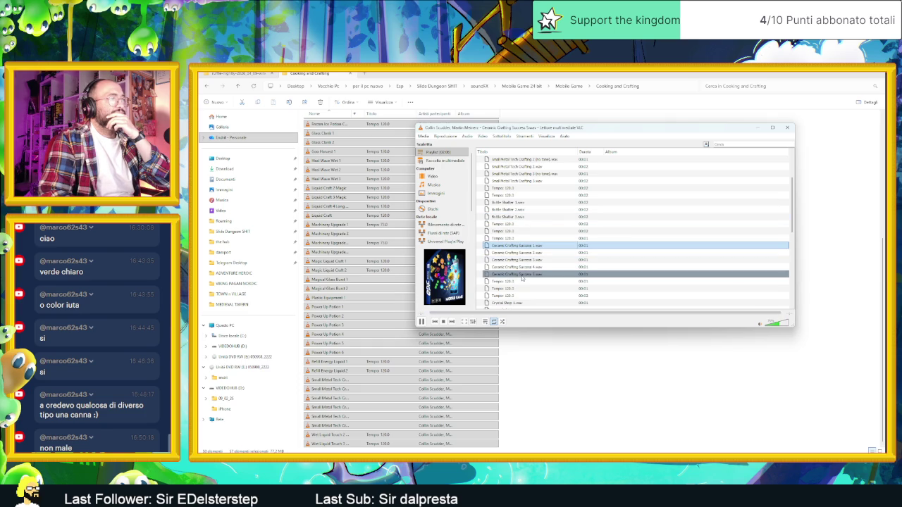
scroll(522, 265, down, 2)
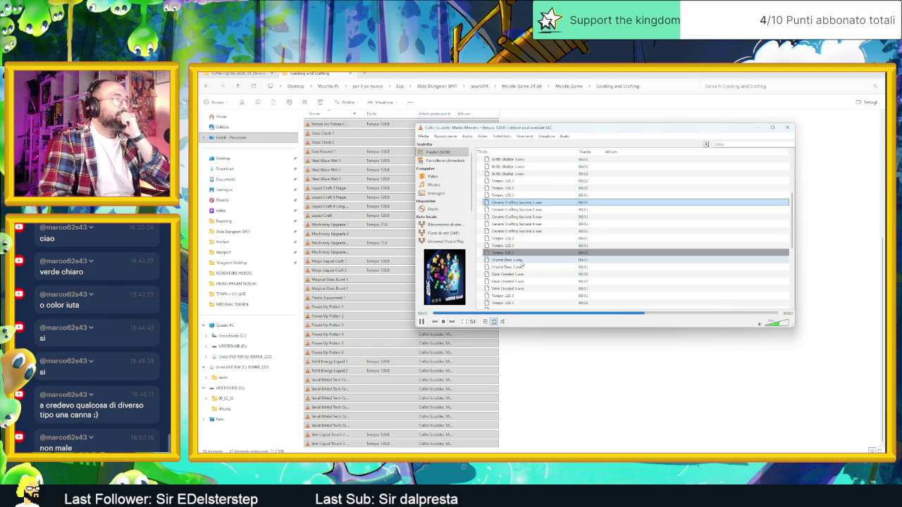
scroll(524, 262, down, 2)
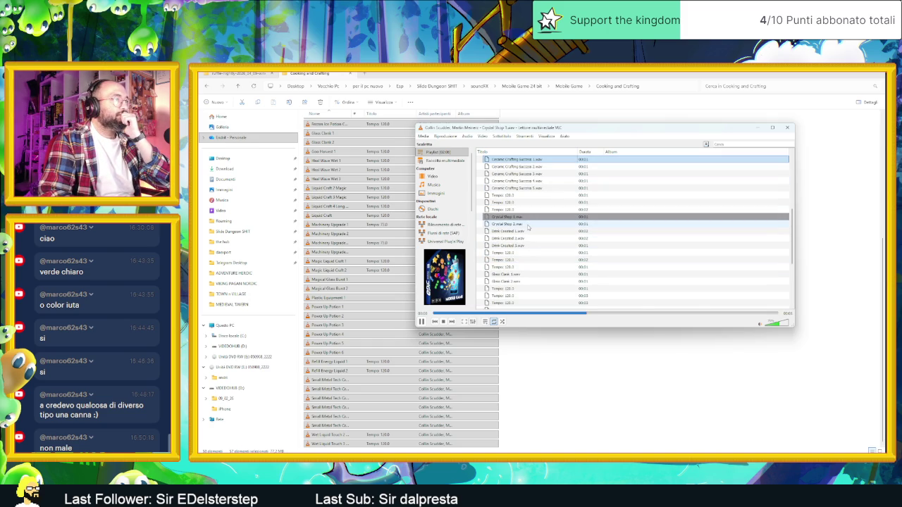
Preview Drink Created 1 and 3, then return to Explorer and go up to the Mobile Game folder.
click(524, 233)
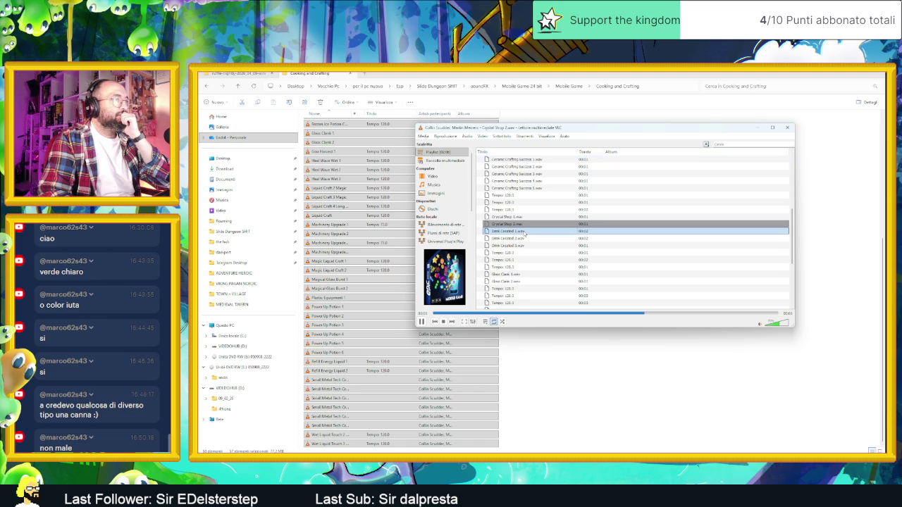
double_click(524, 233)
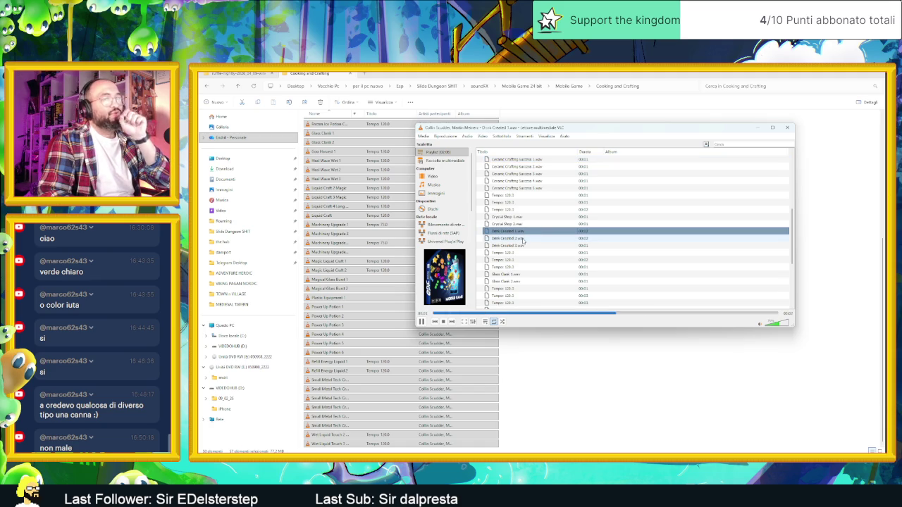
click(523, 245)
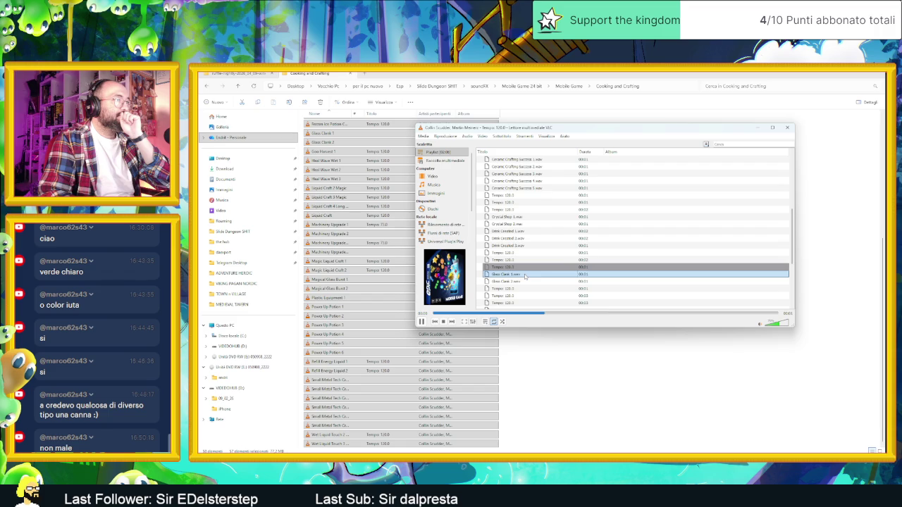
scroll(522, 257, down, 2)
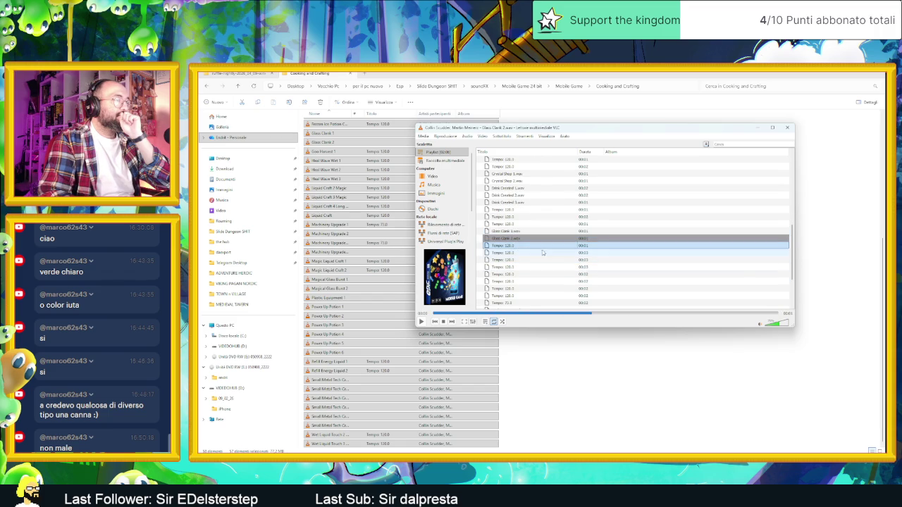
scroll(540, 251, down, 2)
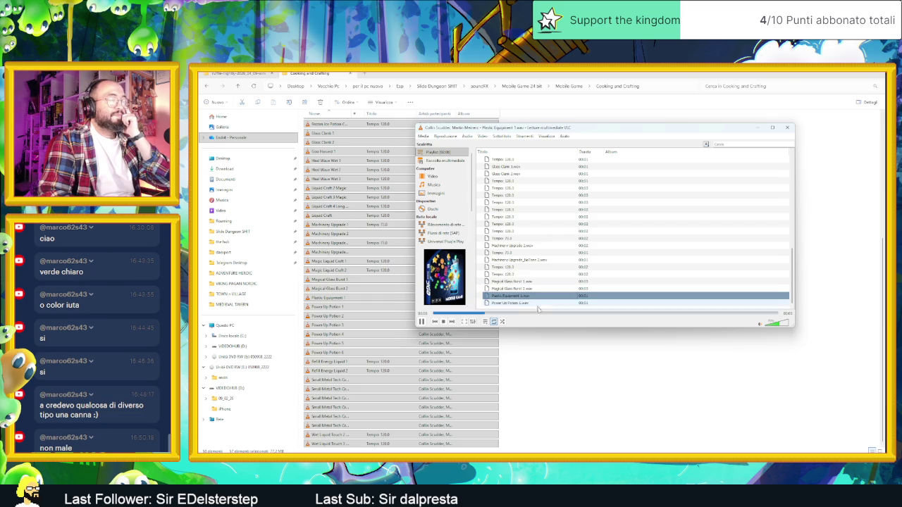
key(alt+F4)
click(549, 331)
key(alt+Up)
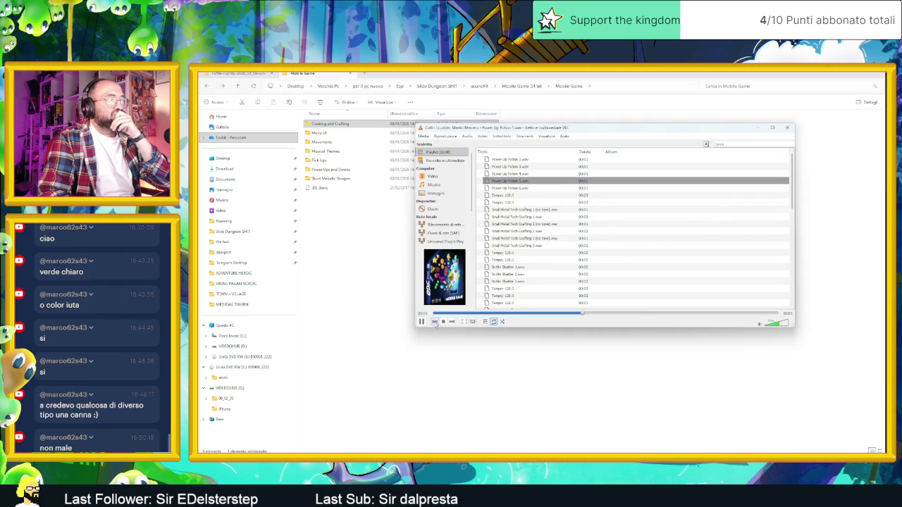
Go up to the soundFX folder, briefly checking the dreamy and mystery sound pack.
click(444, 345)
key(alt+Up)
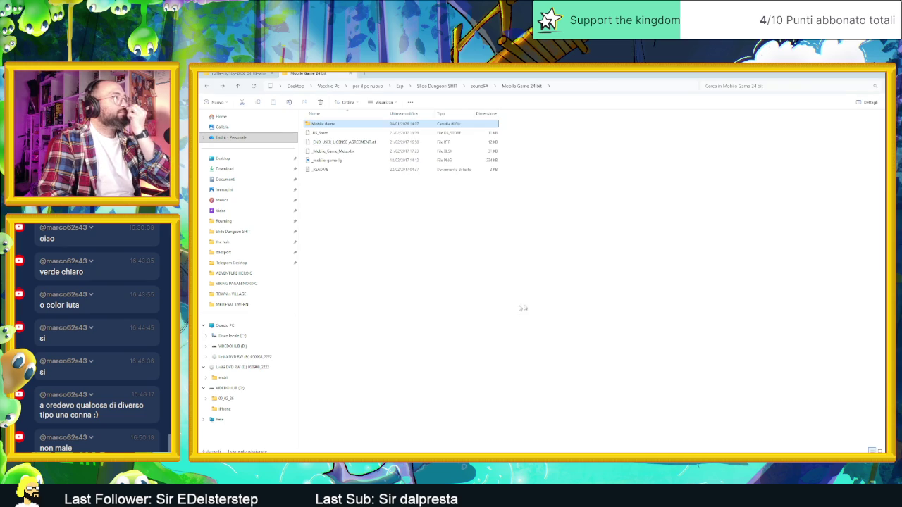
key(alt+Up)
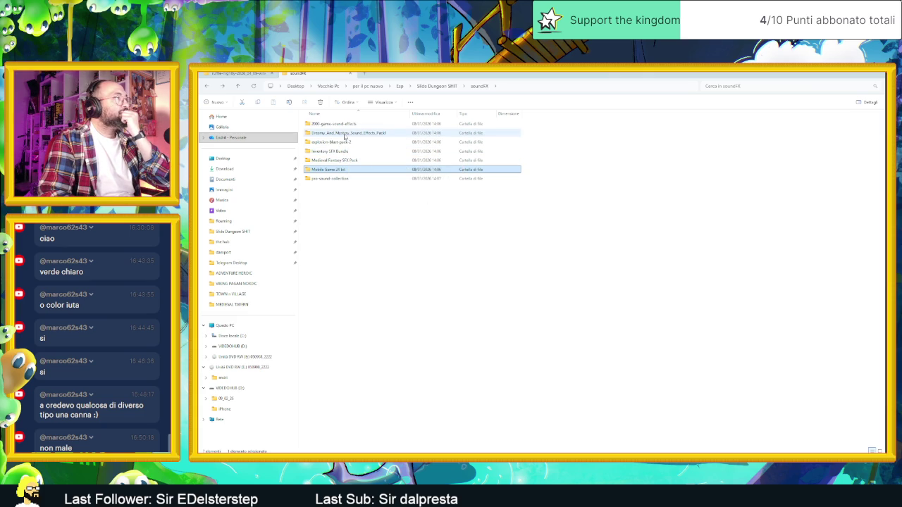
double_click(349, 134)
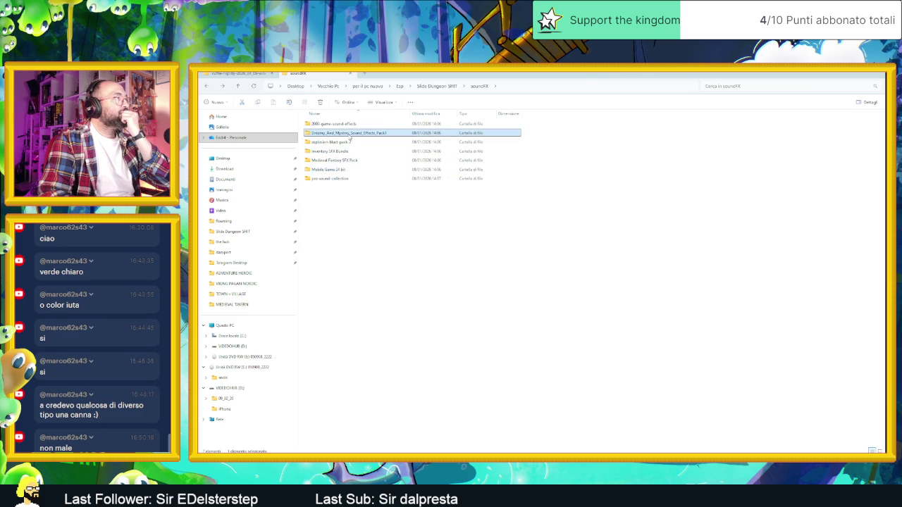
key(alt+Up)
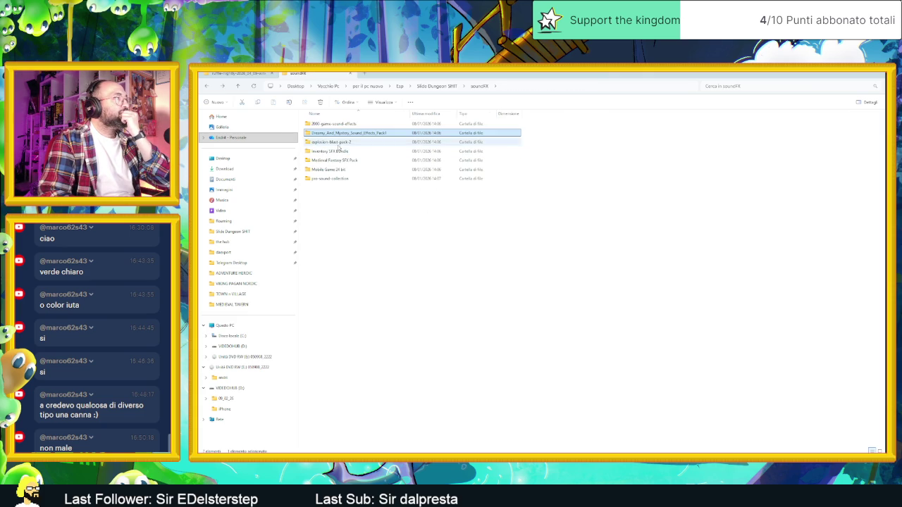
Open Inventory SFX Bundle > Food & Herbs and select all nine sound files.
double_click(345, 151)
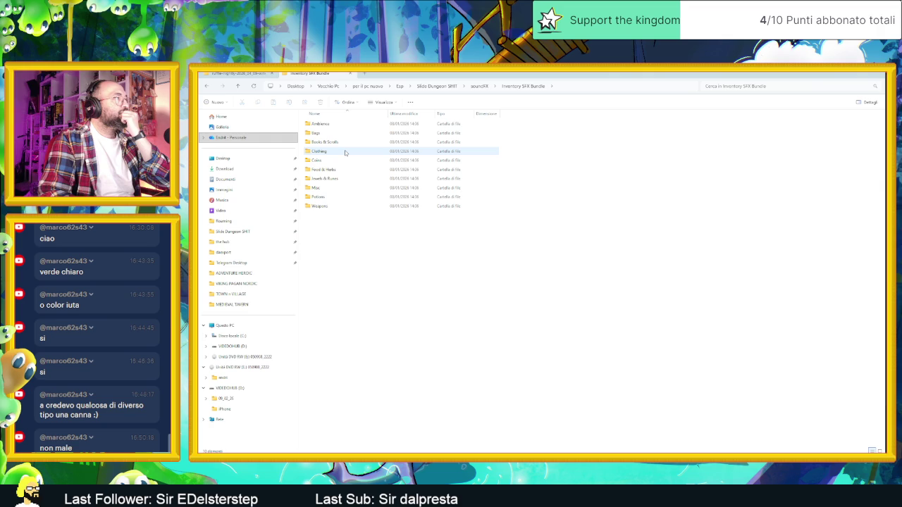
double_click(349, 169)
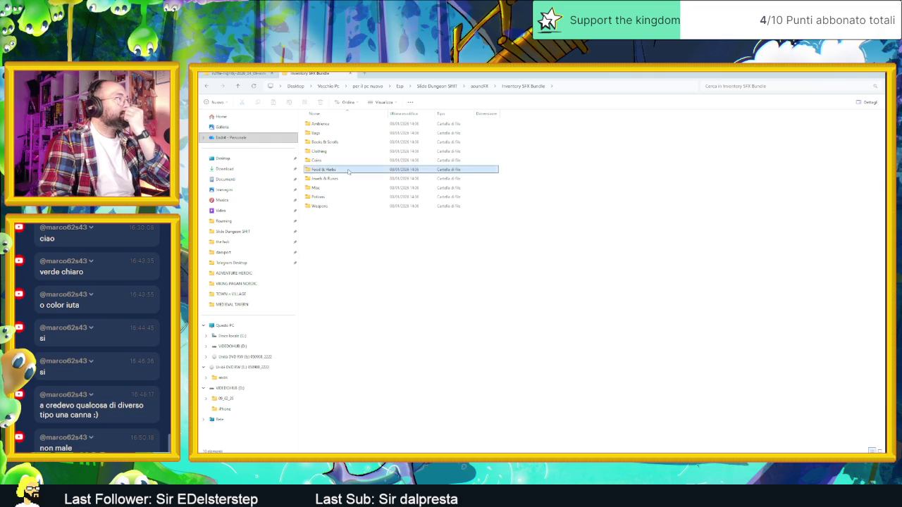
drag(362, 231, 303, 121)
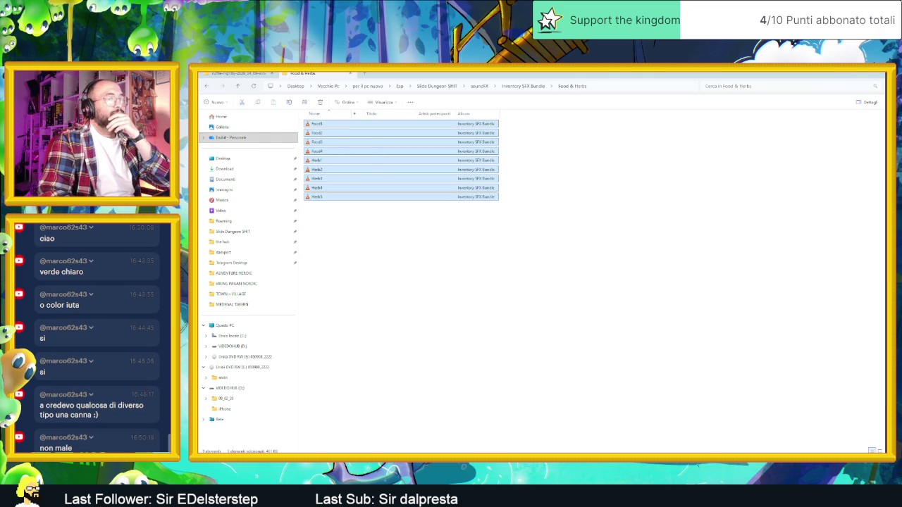
key(alt+Tab)
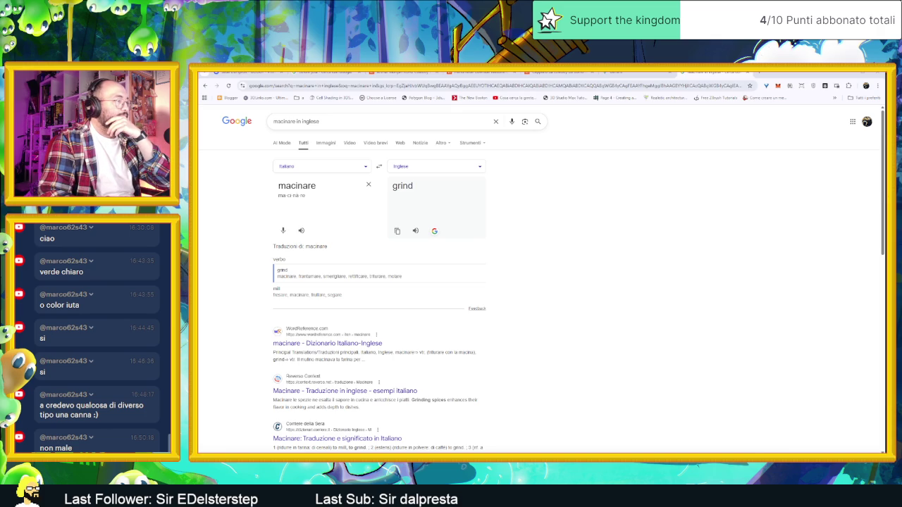
Minimise Chrome, reposition VLC, and drag the nine Food and Herb files into its playlist.
key(alt+Tab)
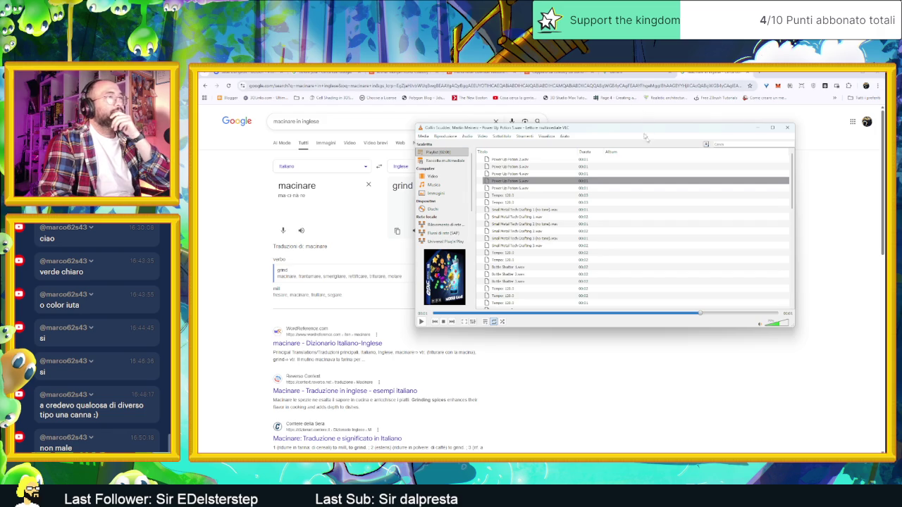
right_click(844, 75)
click(863, 98)
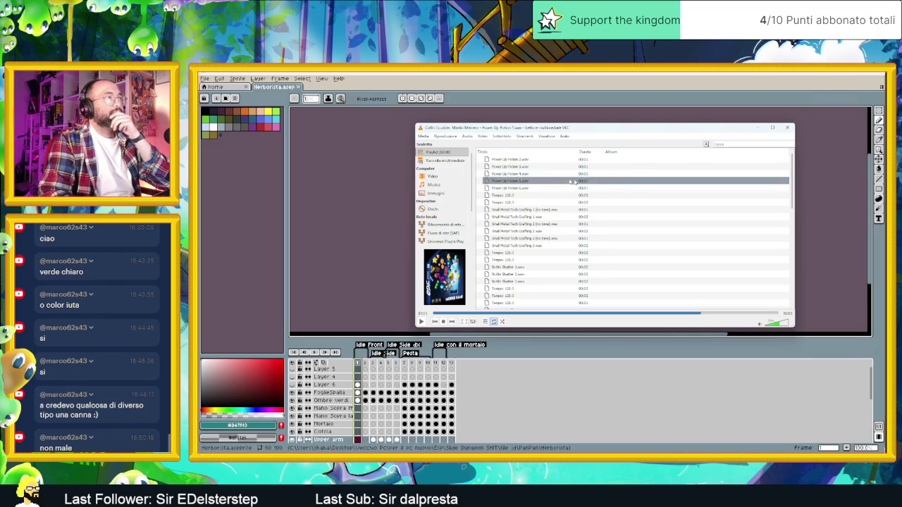
drag(549, 127, 655, 148)
key(alt+Tab)
mouse_move(423, 169)
mouse_down()
mouse_move(439, 157)
mouse_move(620, 281)
mouse_up()
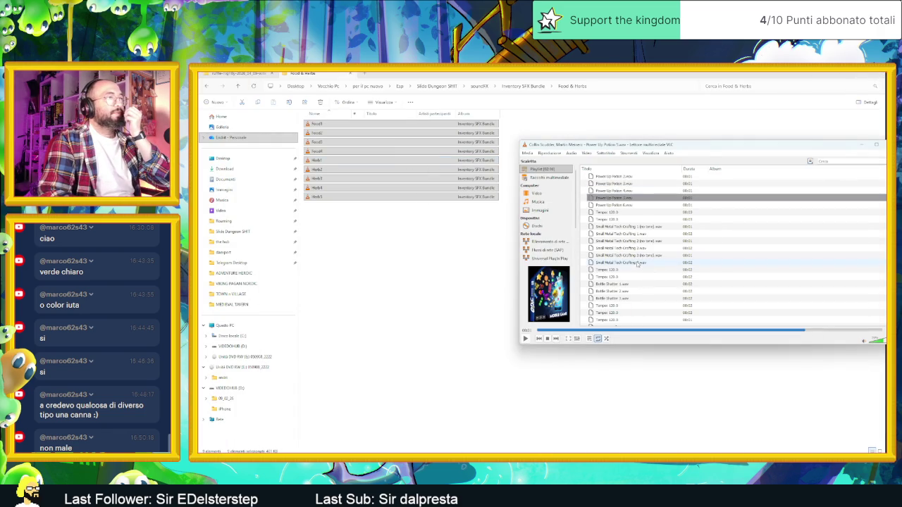
Preview the Food4, Food1, Herb4, Herb2 and Herb1 clips in VLC.
scroll(627, 296, down, 5)
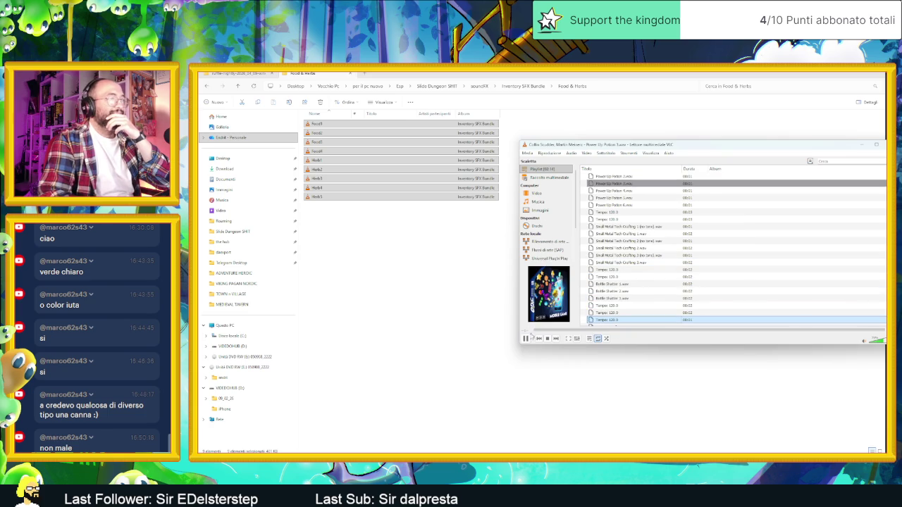
scroll(620, 295, down, 5)
double_click(610, 321)
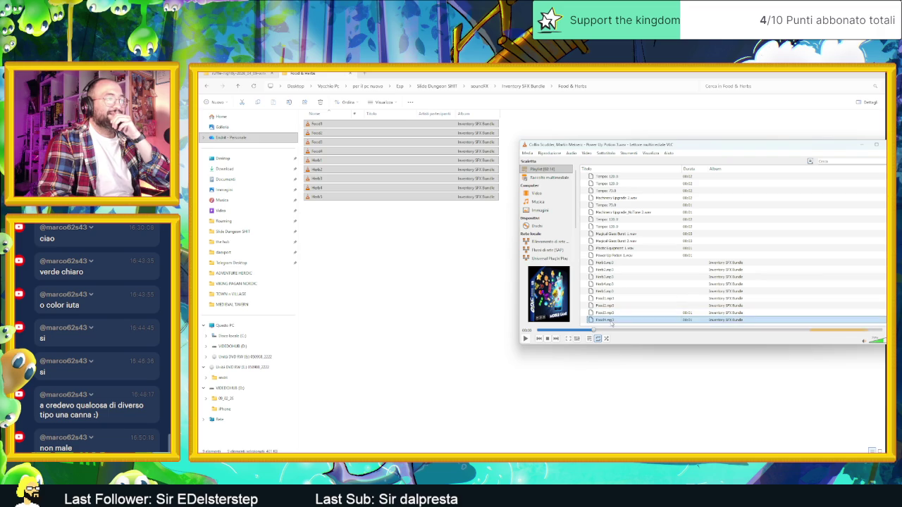
click(588, 330)
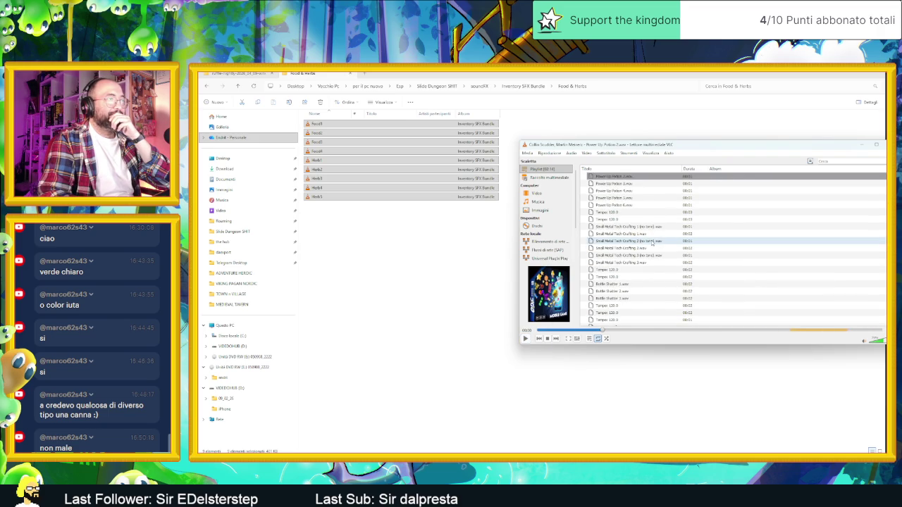
scroll(652, 242, down, 8)
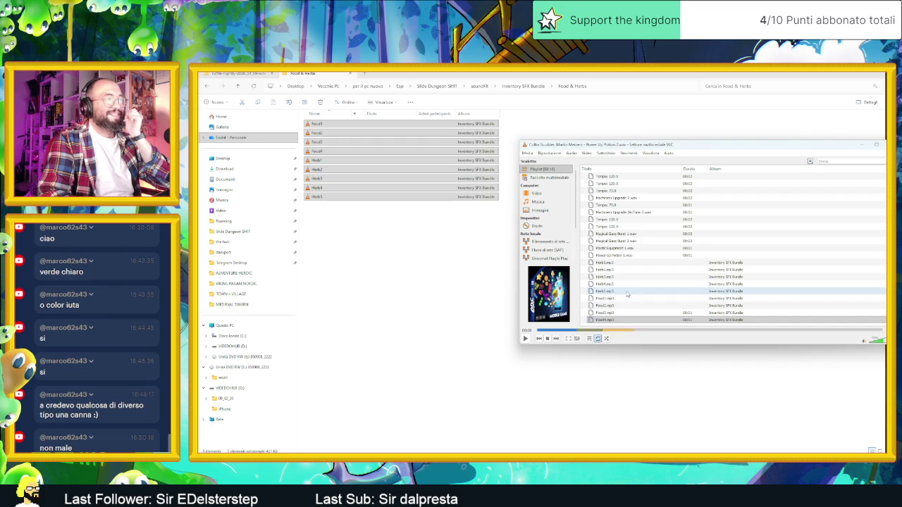
double_click(627, 297)
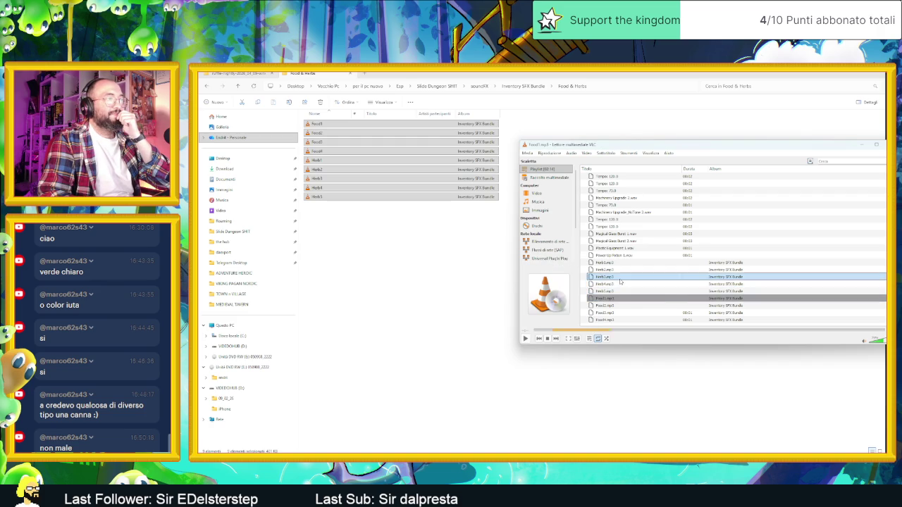
double_click(620, 283)
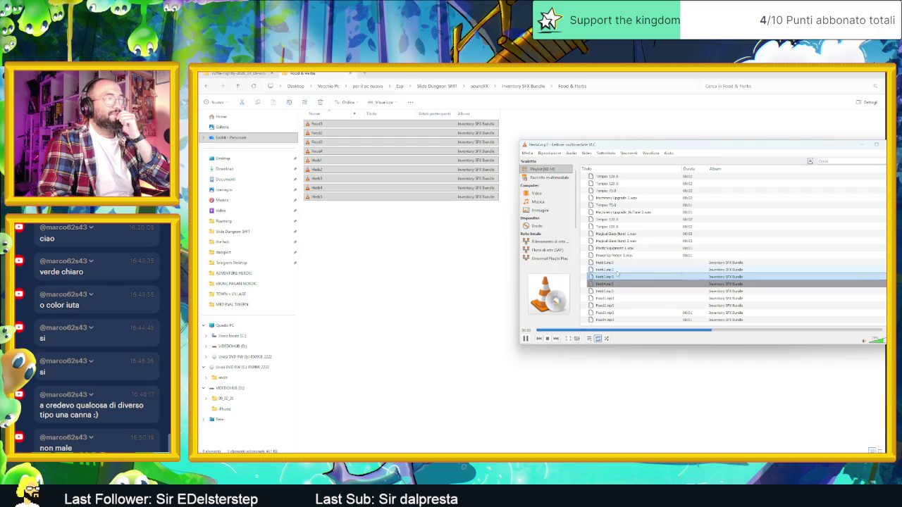
double_click(617, 271)
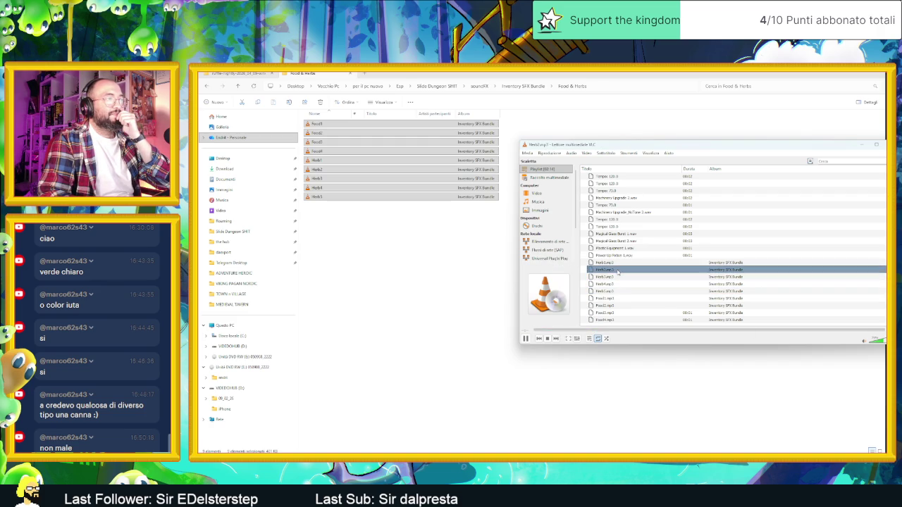
click(606, 262)
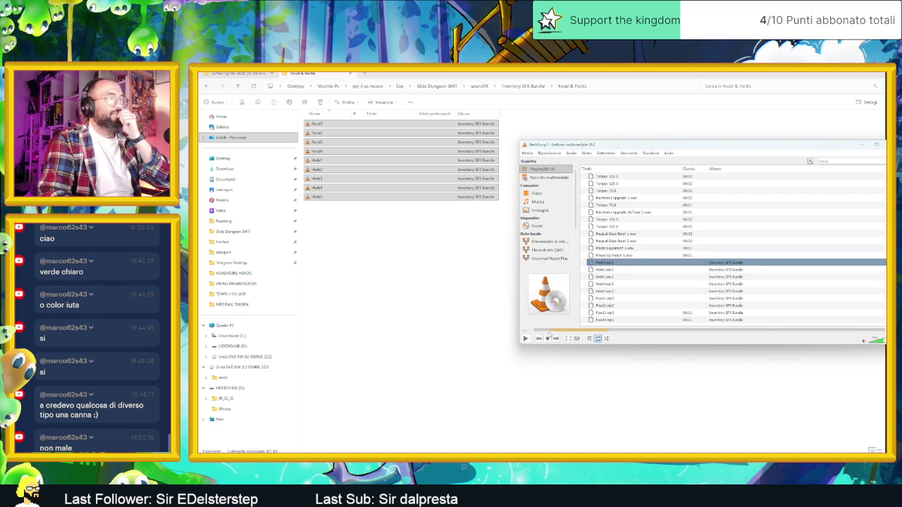
click(525, 338)
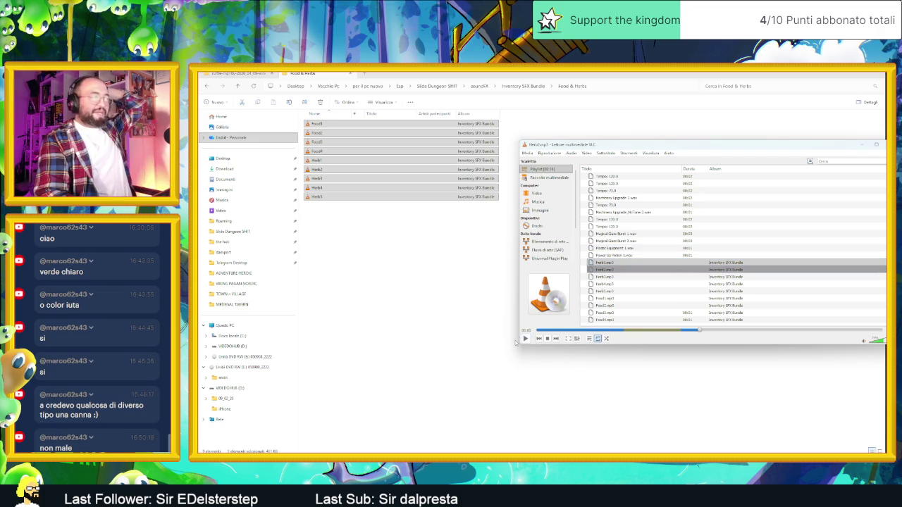
Go up to the Inventory SFX Bundle folder and bring the PDF sound list forward.
click(429, 297)
key(alt+Up)
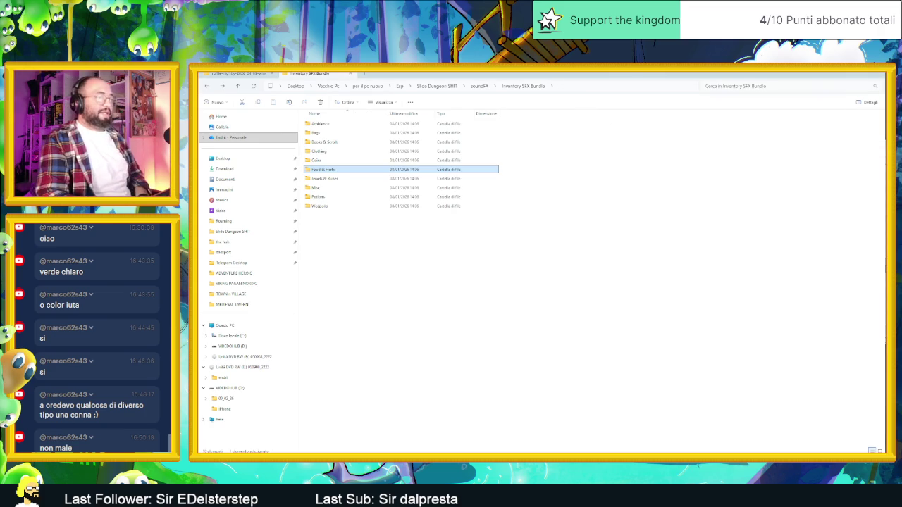
key(alt+Tab)
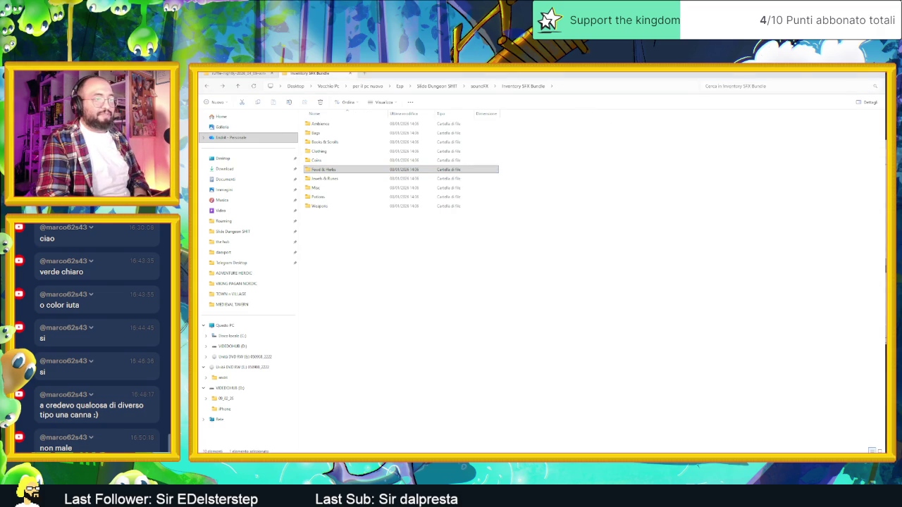
key(alt+Tab)
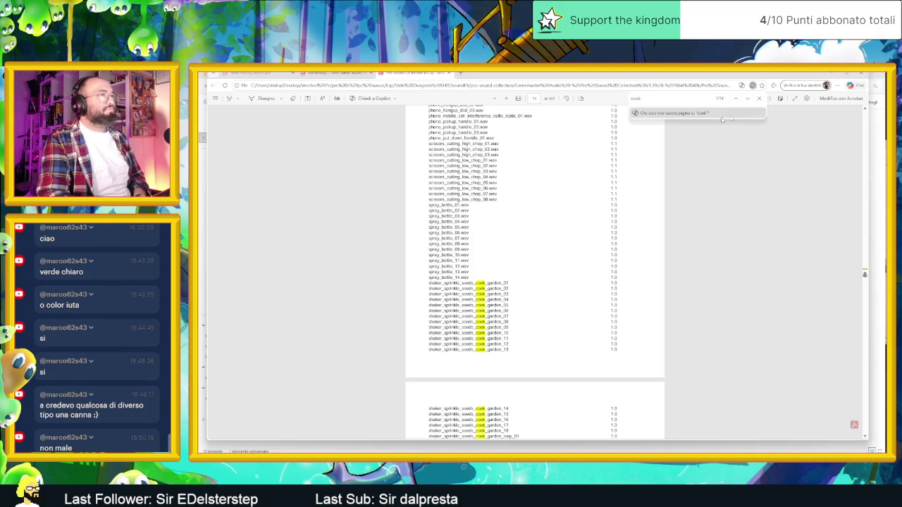
Search the sound list for 'ceramic', then switch to the 2000 Game Sound FX Collection PDF.
text(ceramic)
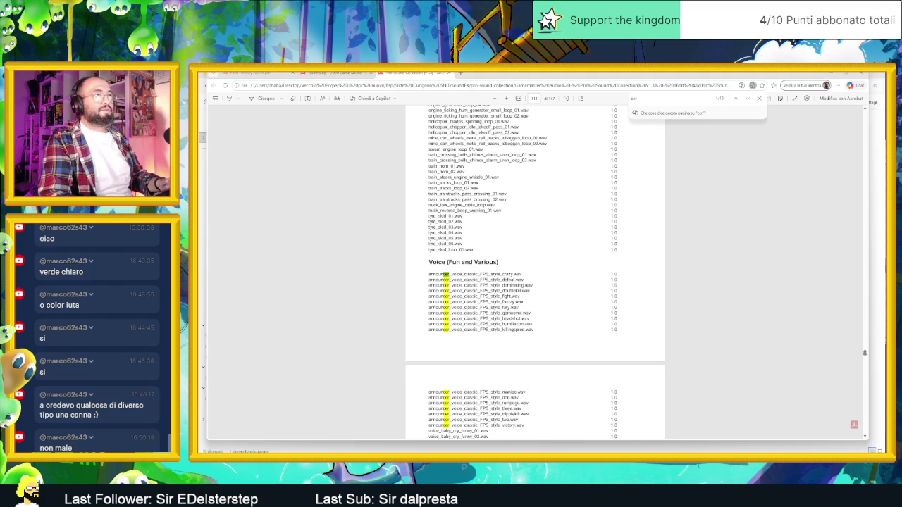
text(a)
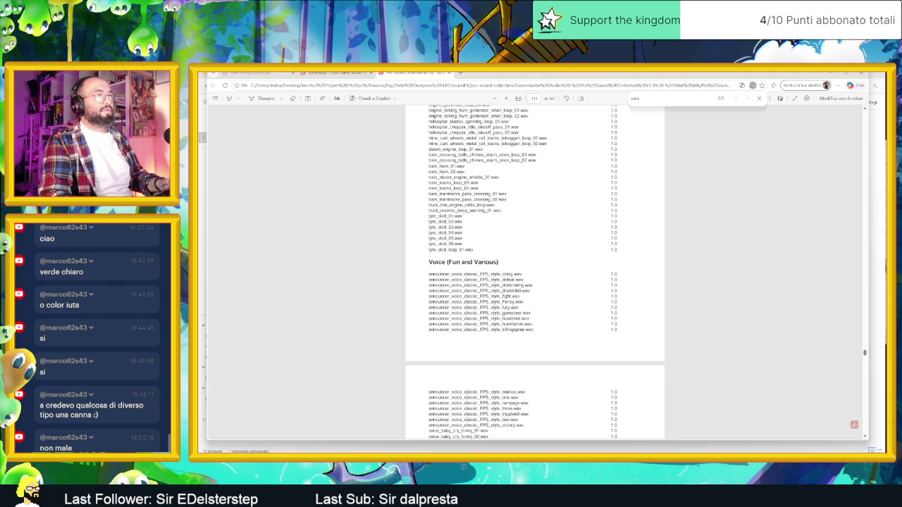
click(310, 75)
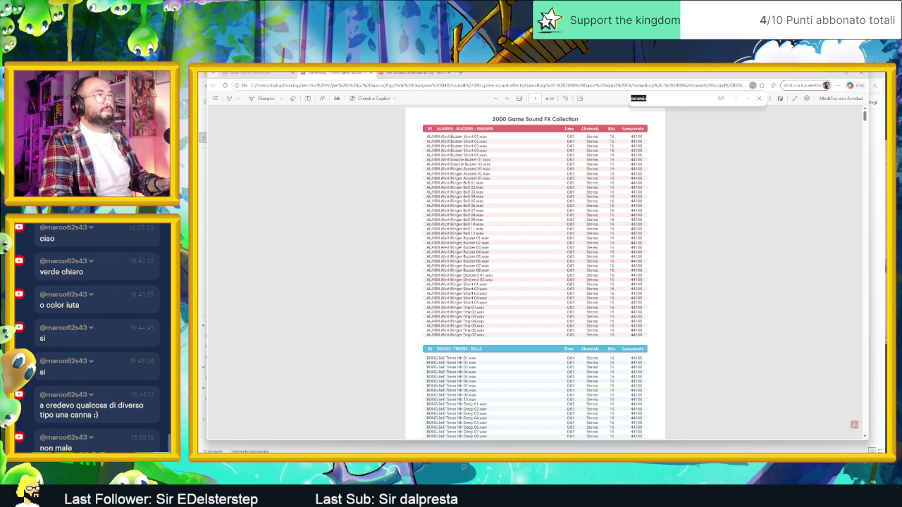
Search the Edge PDF for 'stone' and scroll to the SLIDERS – DRAG MOVEMENTS hits.
text(stone)
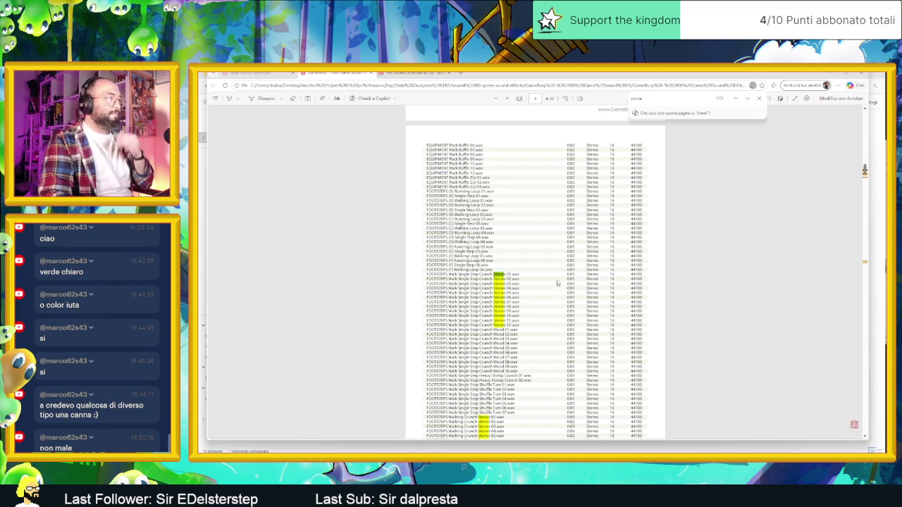
scroll(536, 272, down, 5)
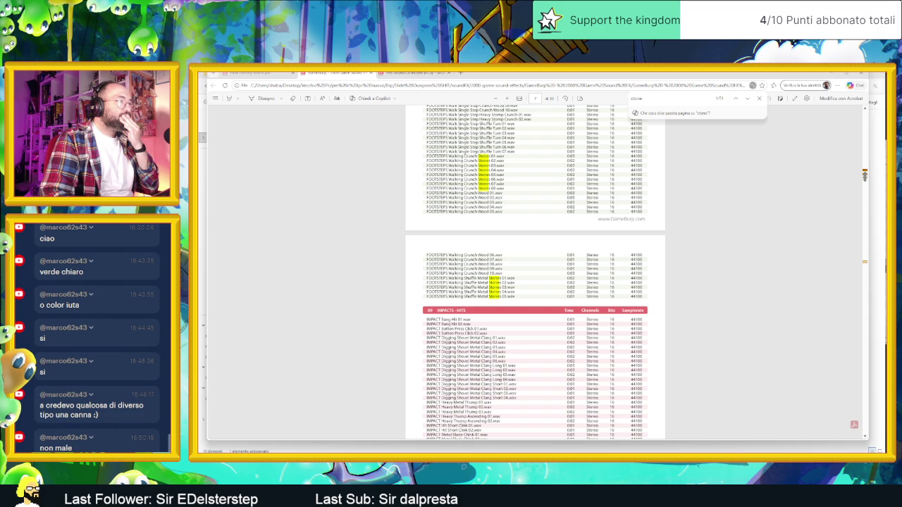
scroll(535, 271, down, 3)
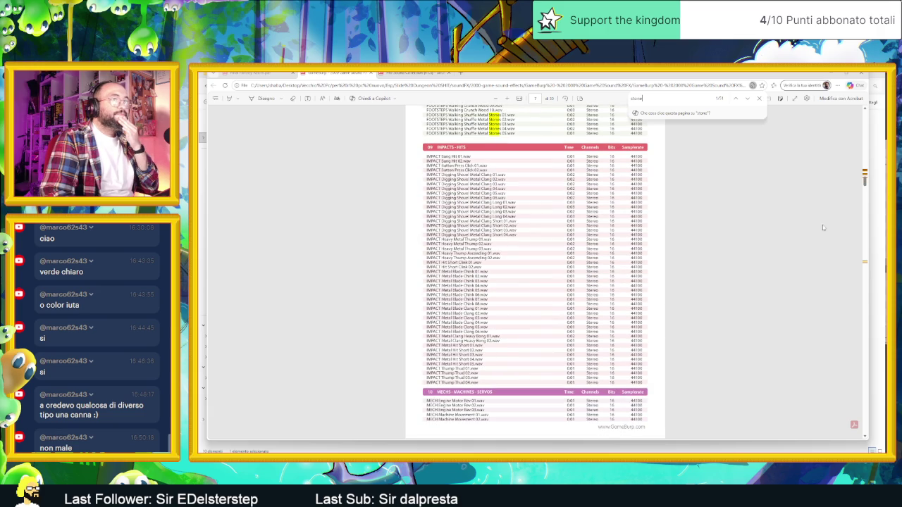
scroll(859, 174, up, 5)
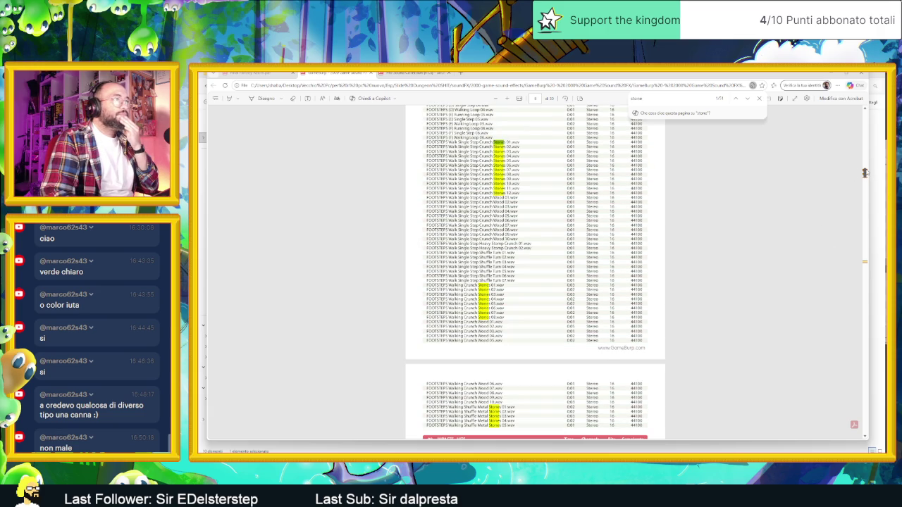
drag(865, 174, 871, 260)
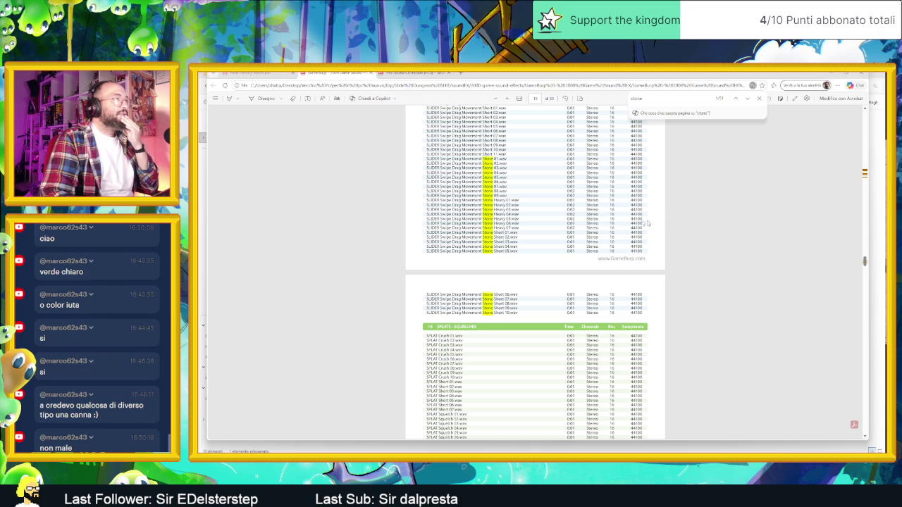
scroll(517, 219, up, 5)
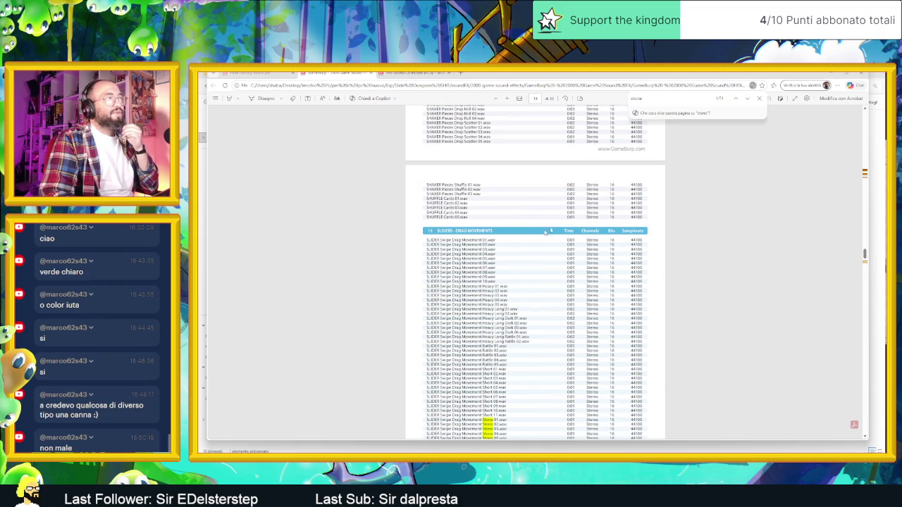
key(alt+Tab)
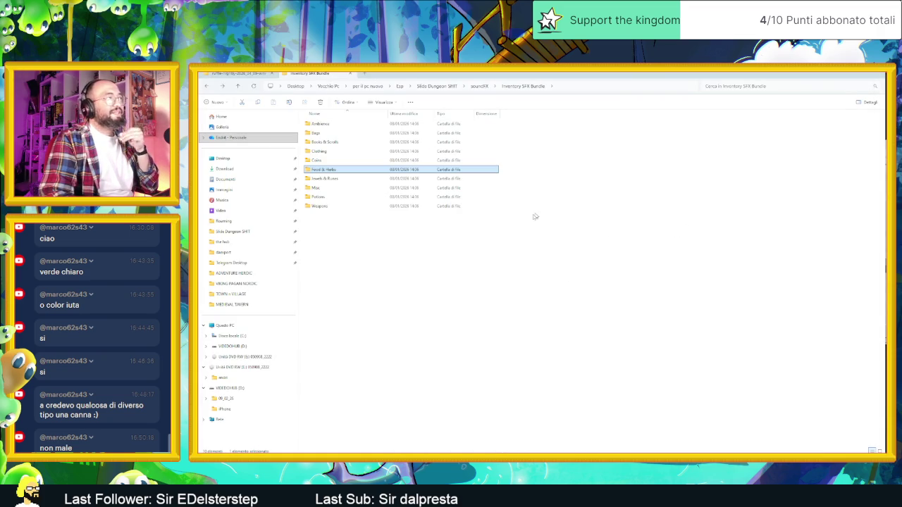
Navigate from soundFX through 2000-game-sound-effects, GameBurp and OGG Collection into SLIDERS - DRAG MOVEMENTS.
click(478, 86)
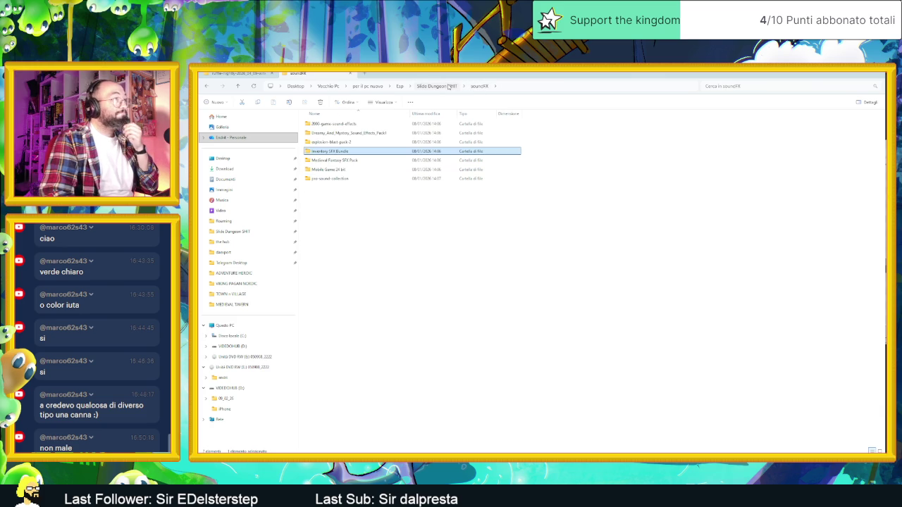
click(448, 86)
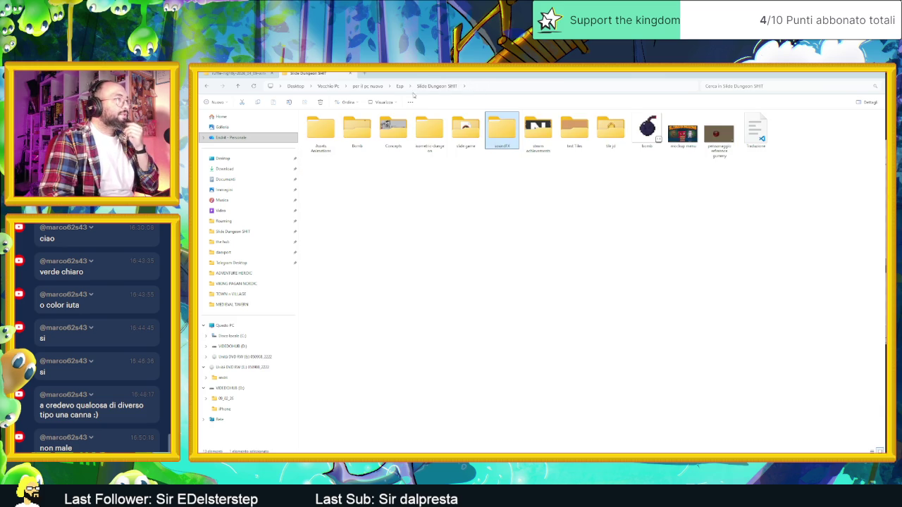
double_click(493, 129)
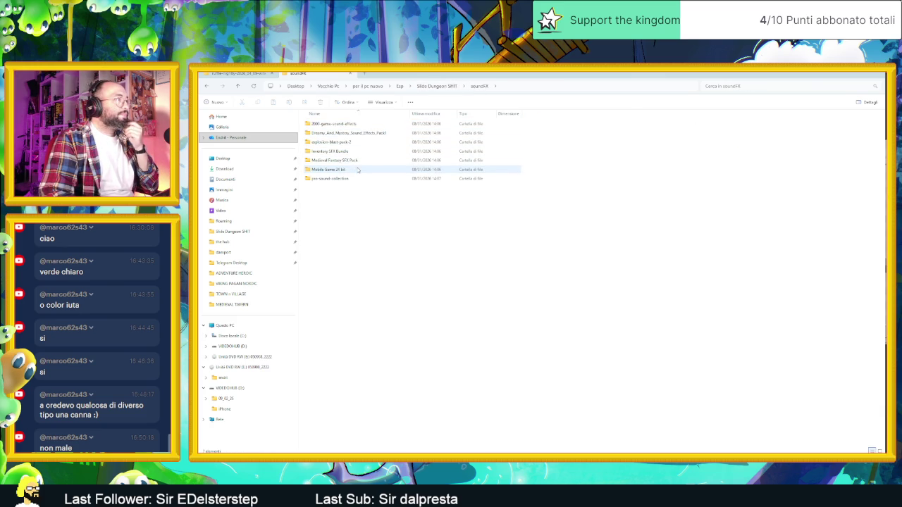
click(358, 179)
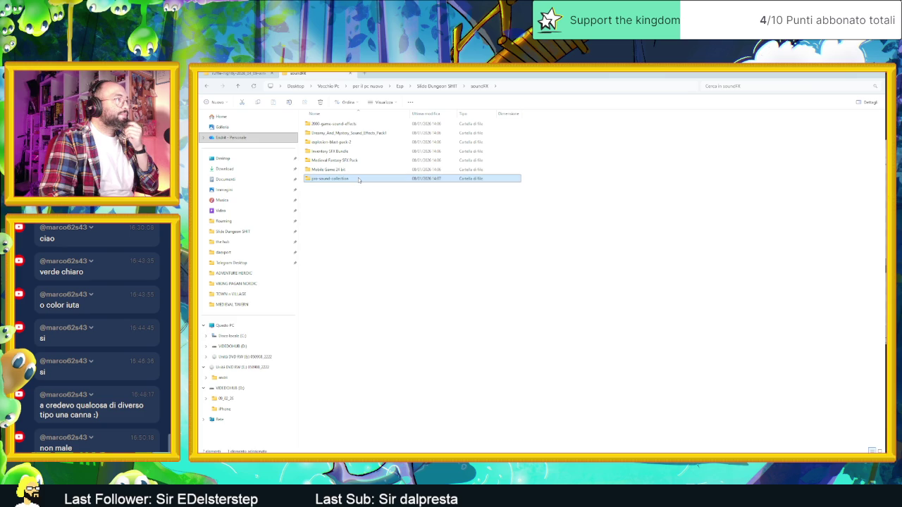
double_click(359, 179)
double_click(362, 125)
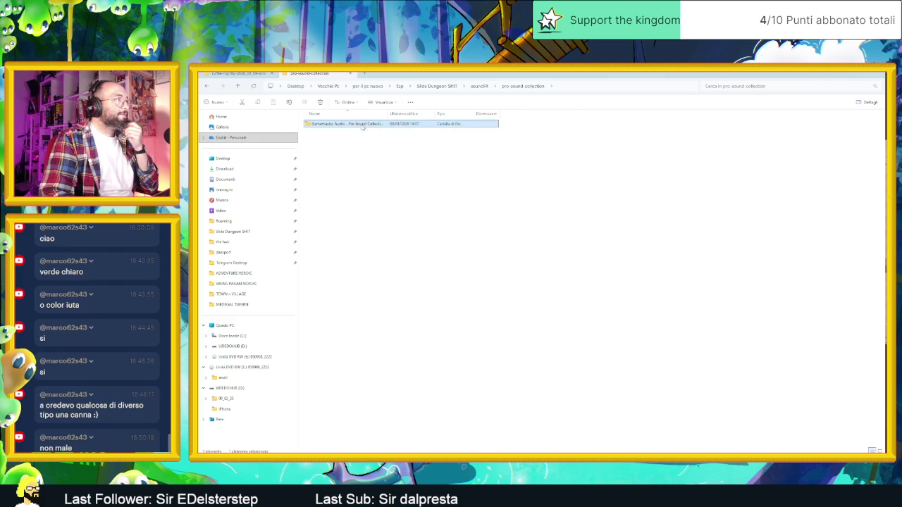
key(alt+Up)
key(alt+Up)
double_click(349, 125)
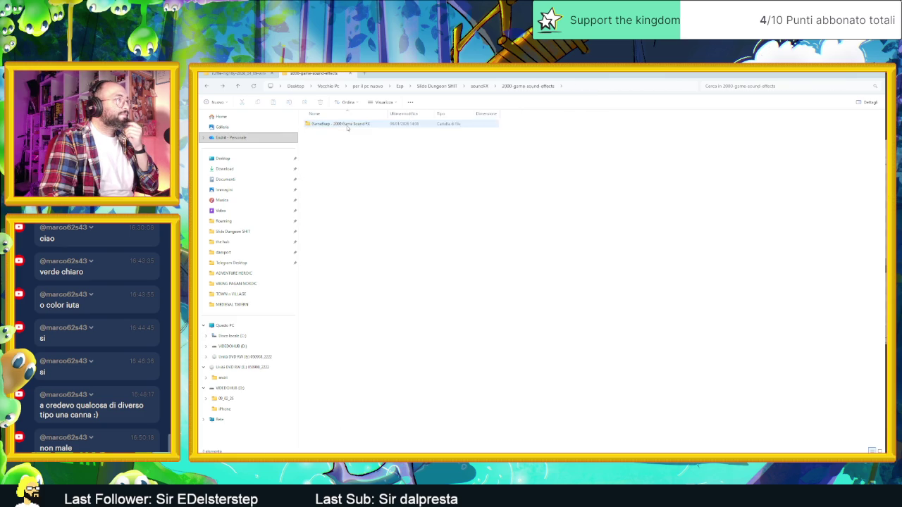
double_click(352, 125)
double_click(352, 123)
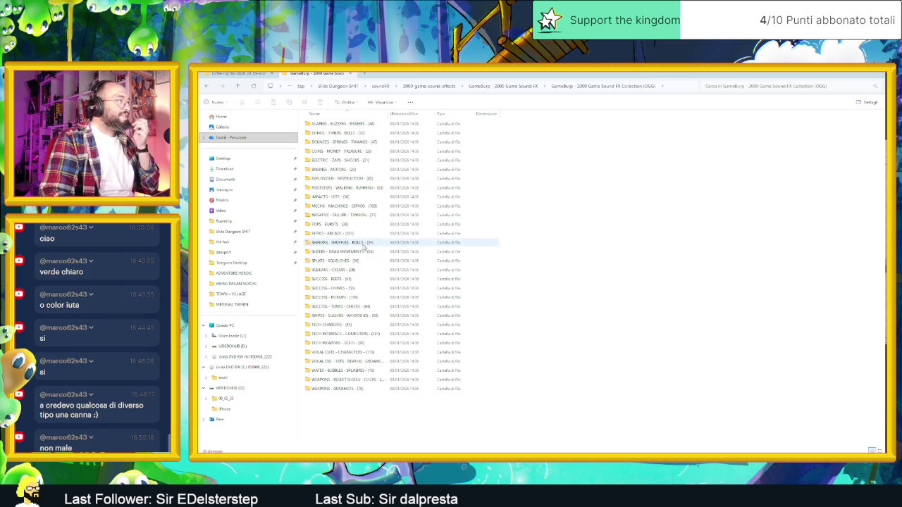
double_click(356, 254)
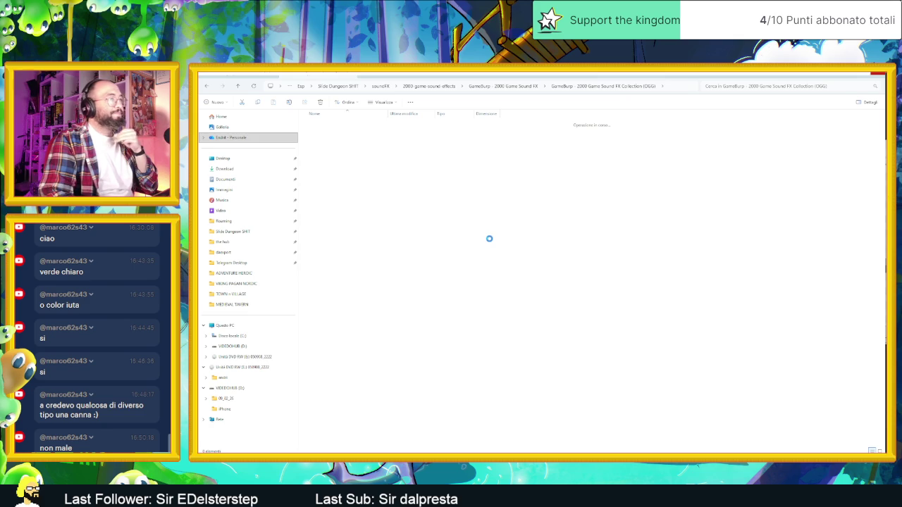
Select all 63 slider sounds in the folder and play them in VLC.
scroll(489, 242, down, 1)
scroll(469, 312, down, 1)
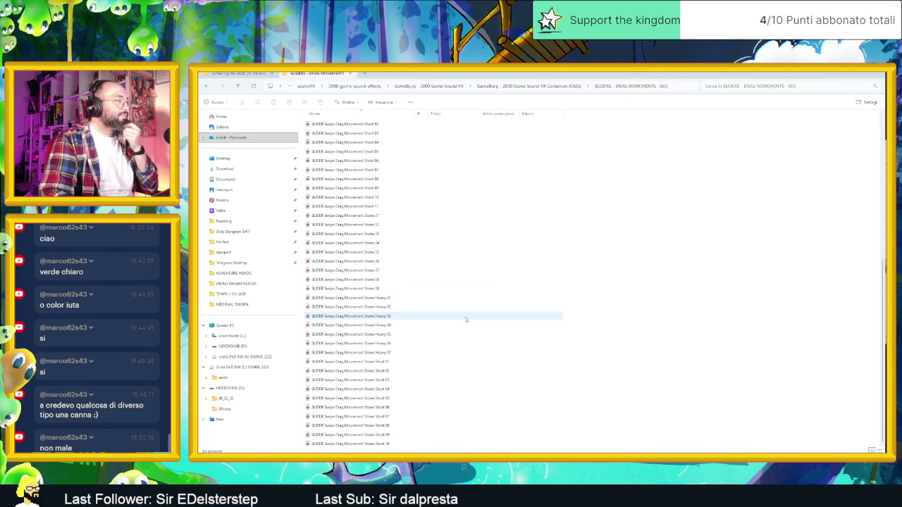
scroll(465, 311, up, 9)
scroll(456, 310, up, 1)
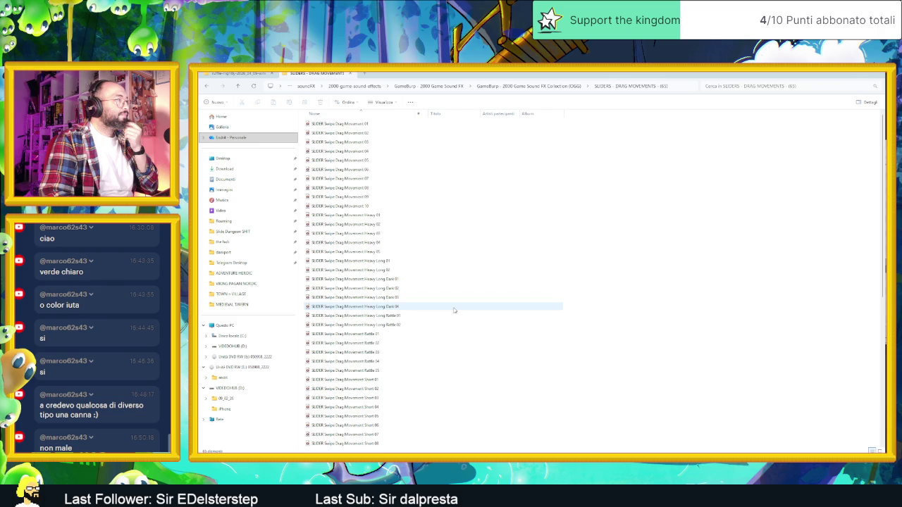
key(ctrl+a)
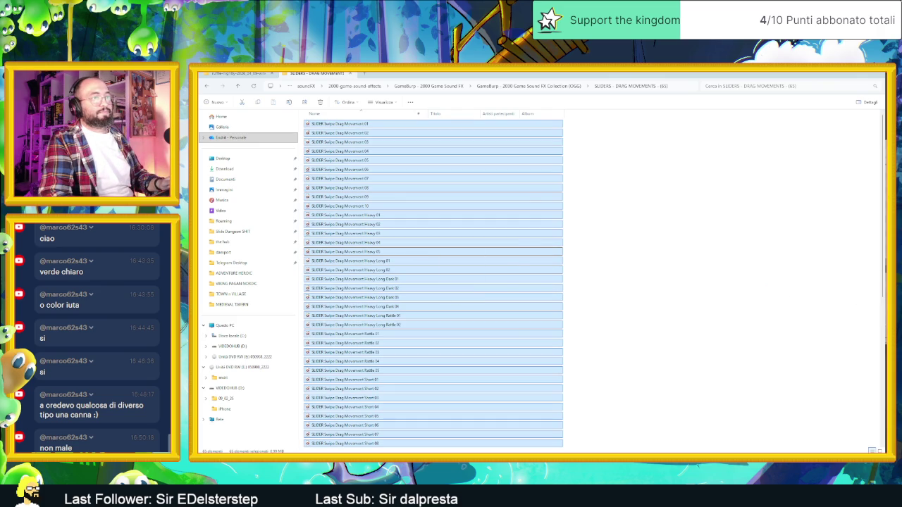
key(Return)
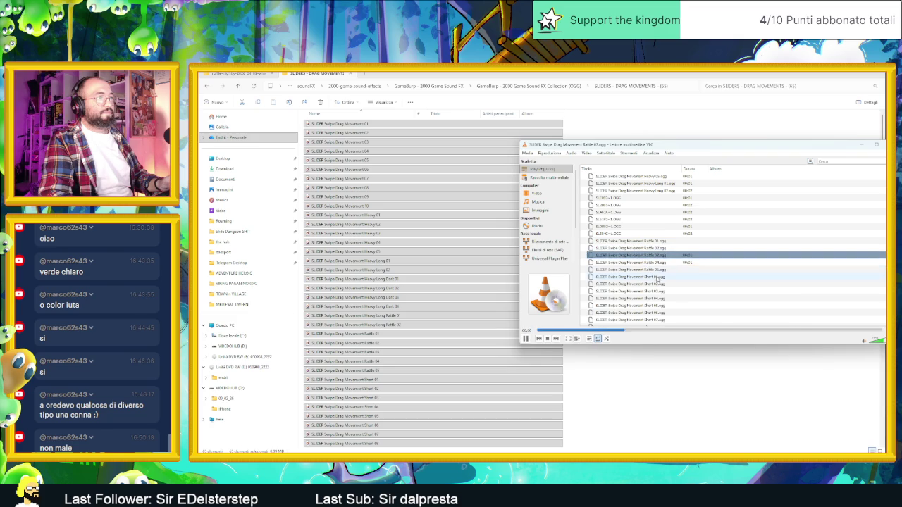
Audition the Stone 02, Stone 03 and Stone Short 01 slider clips in the VLC playlist.
scroll(654, 289, down, 3)
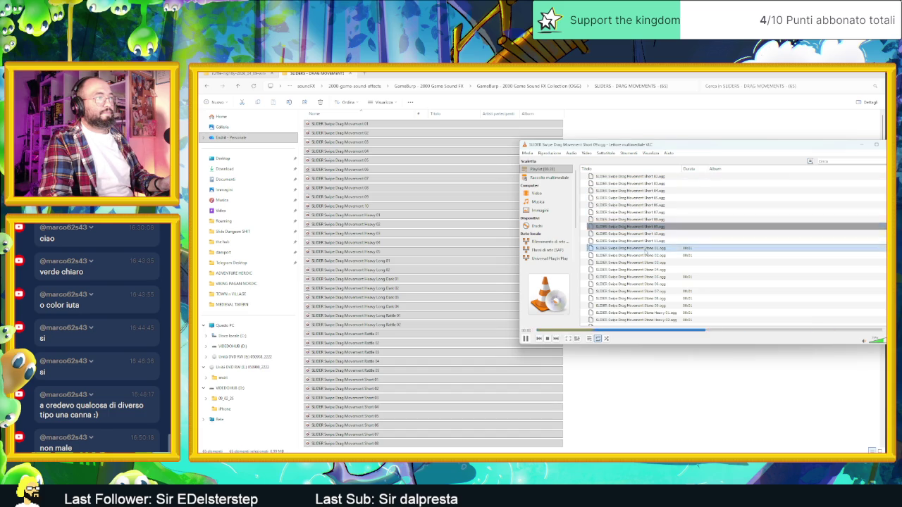
double_click(634, 255)
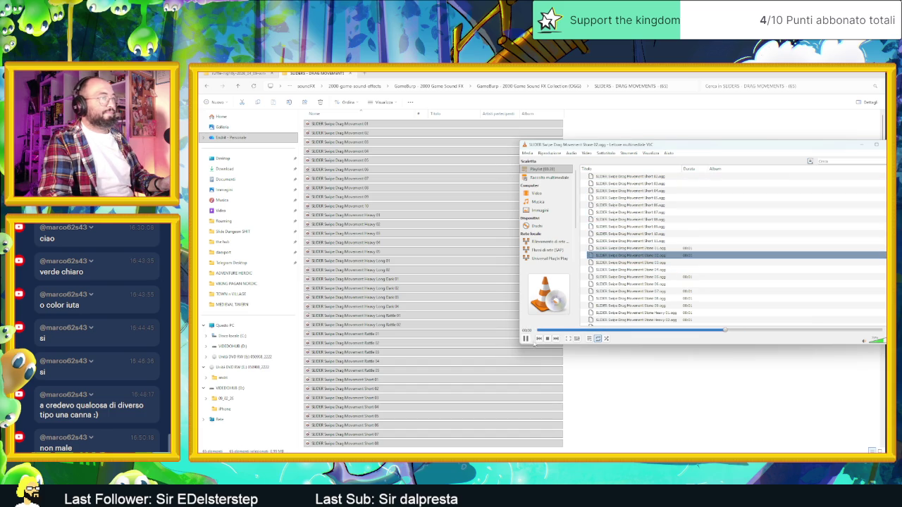
double_click(639, 262)
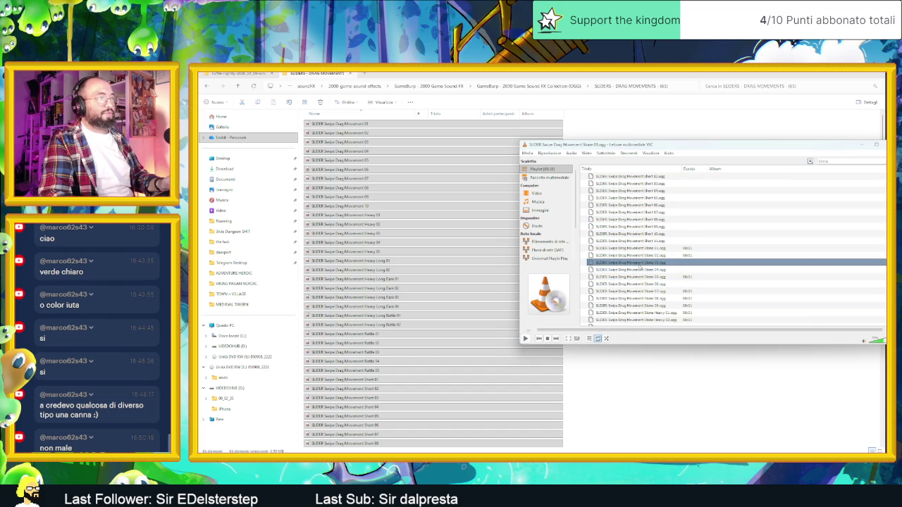
double_click(645, 262)
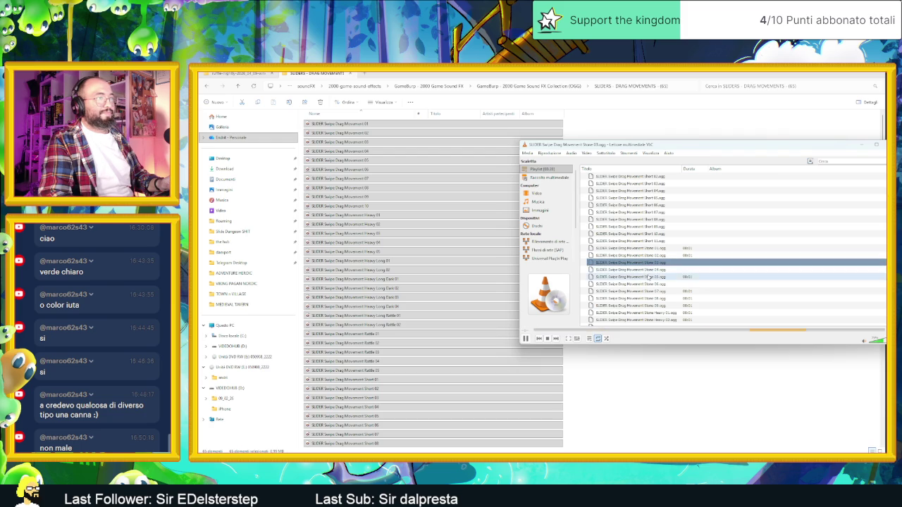
double_click(652, 263)
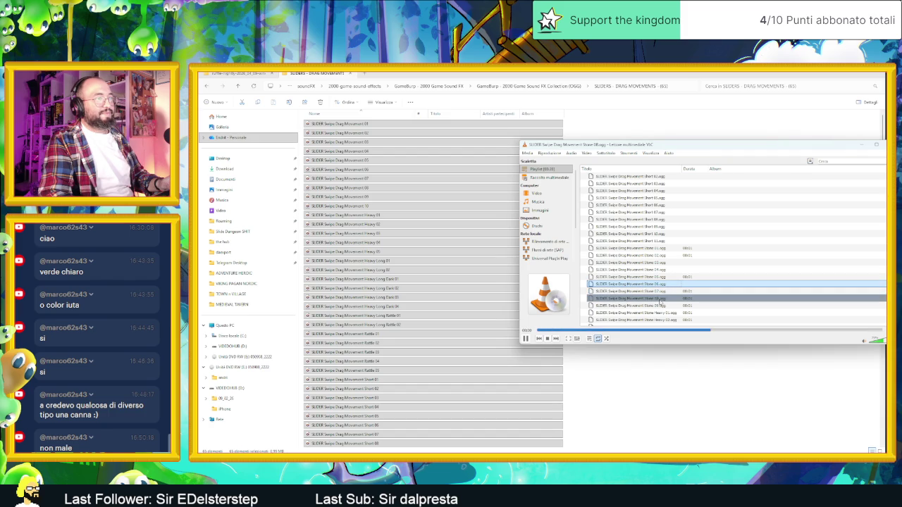
scroll(661, 289, down, 2)
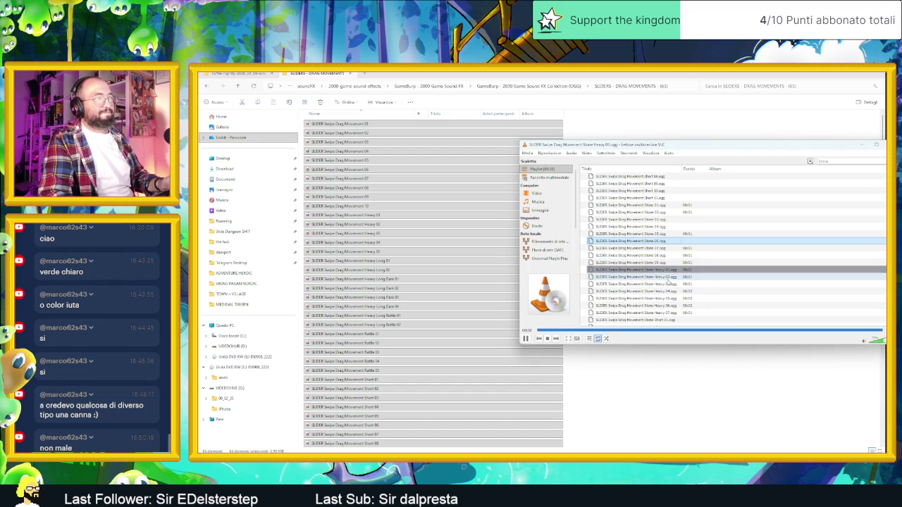
scroll(675, 302, down, 3)
double_click(662, 256)
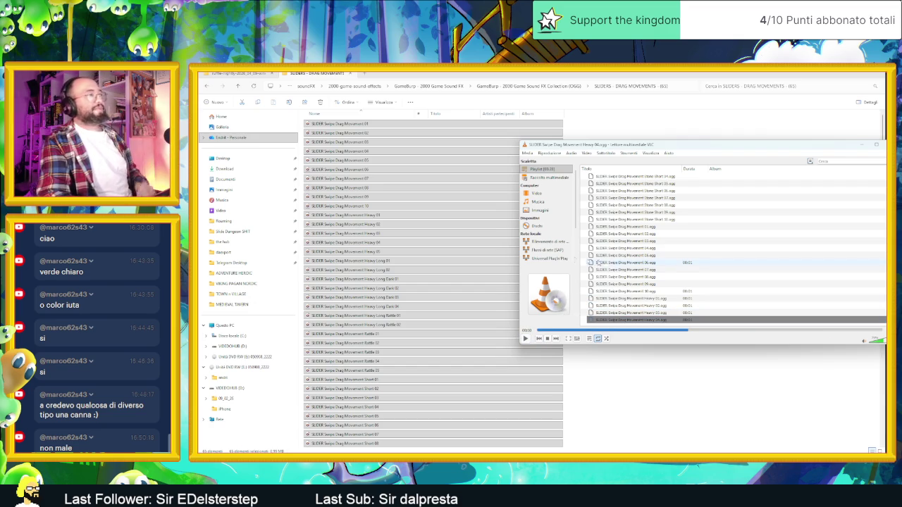
Audition the Stone Short 03, Stone Heavy 04 and Stone Heavy 03 clips, plus another Stone clip.
click(637, 227)
scroll(673, 220, up, 1)
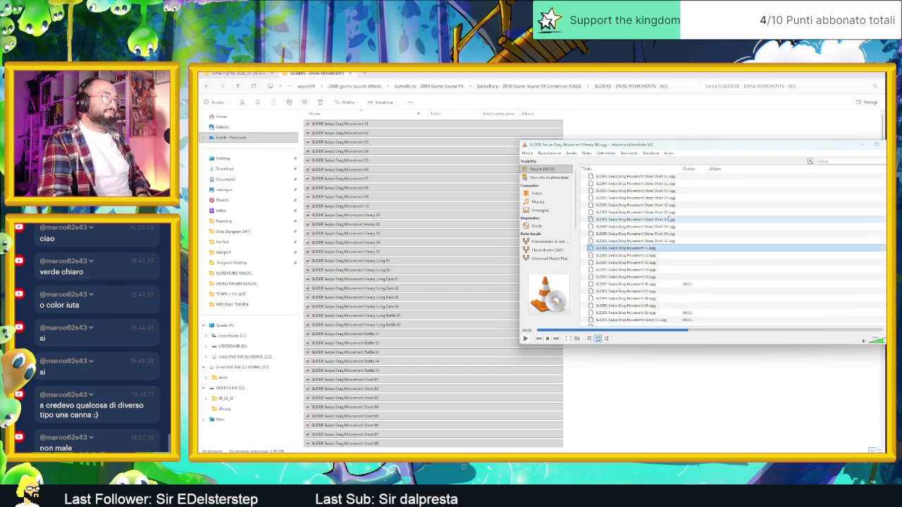
scroll(668, 219, up, 2)
double_click(671, 234)
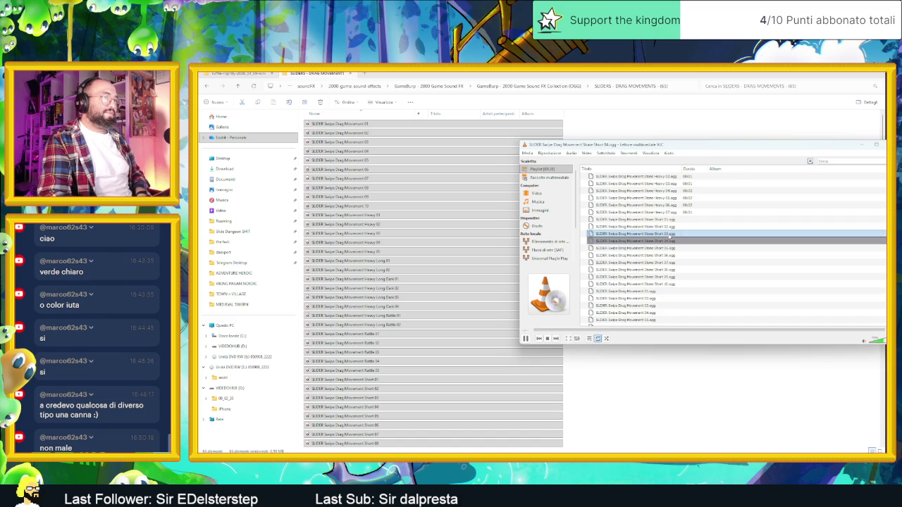
double_click(670, 235)
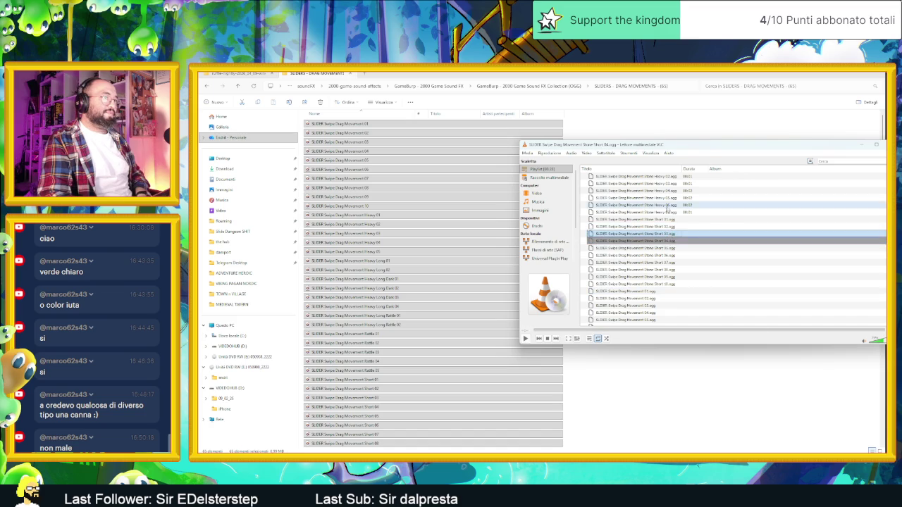
double_click(671, 191)
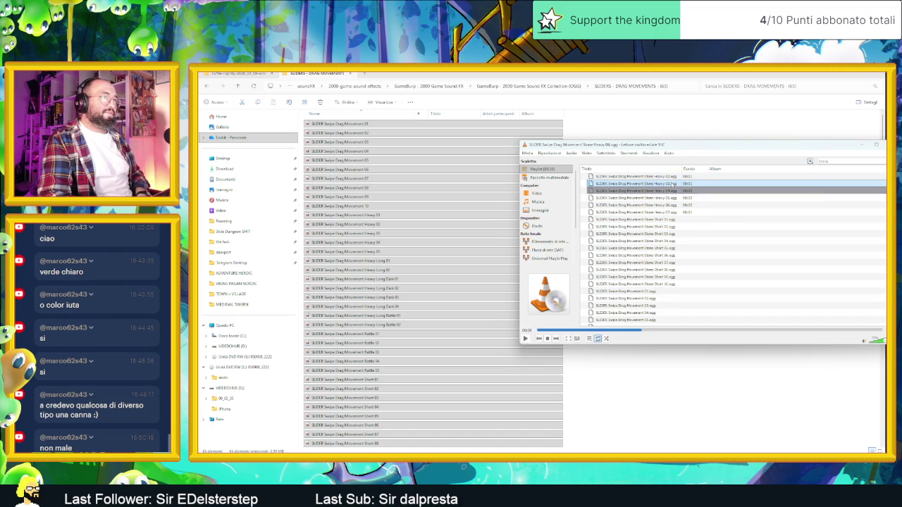
double_click(672, 184)
scroll(665, 193, up, 4)
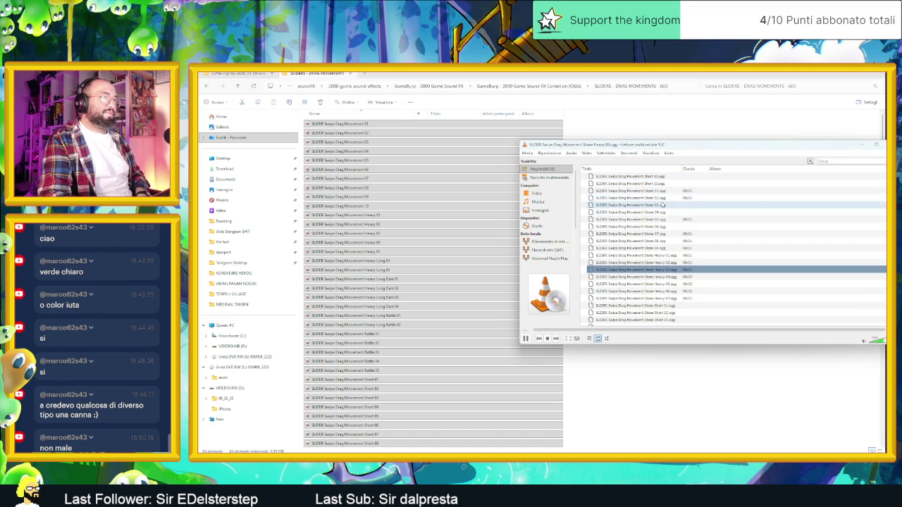
double_click(662, 205)
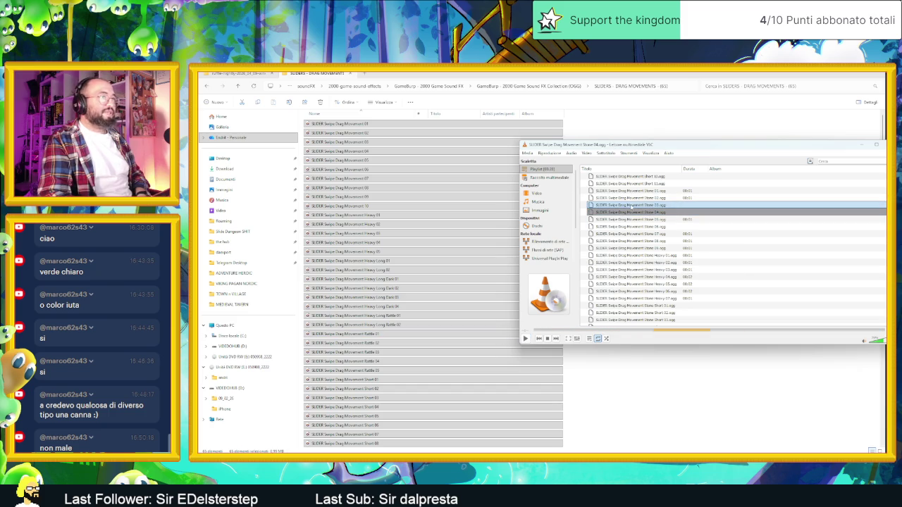
click(471, 269)
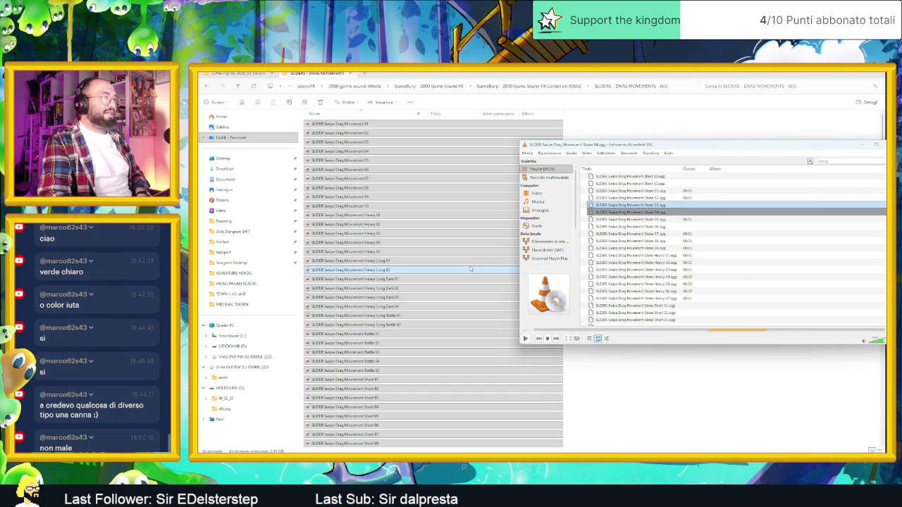
Click through the Heavy, Heavy Long Dark and Rattle slider files in the folder.
click(408, 263)
click(379, 252)
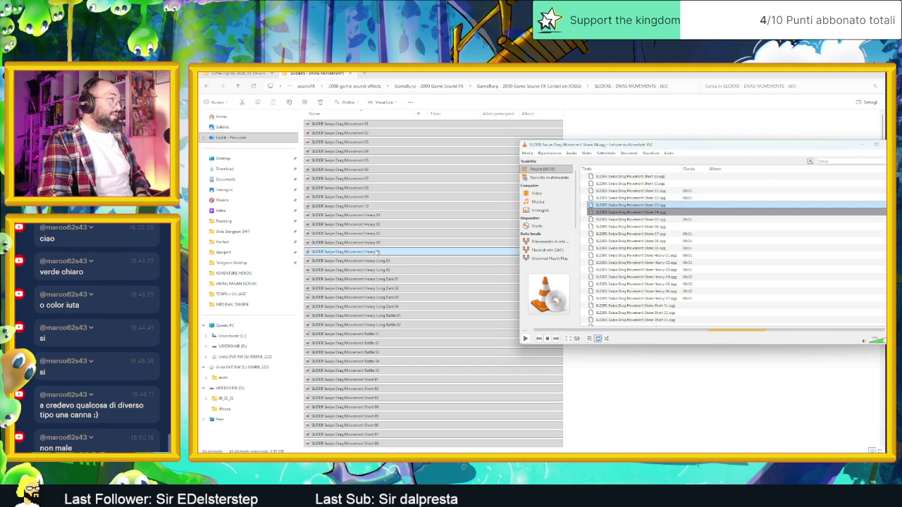
click(377, 243)
click(377, 238)
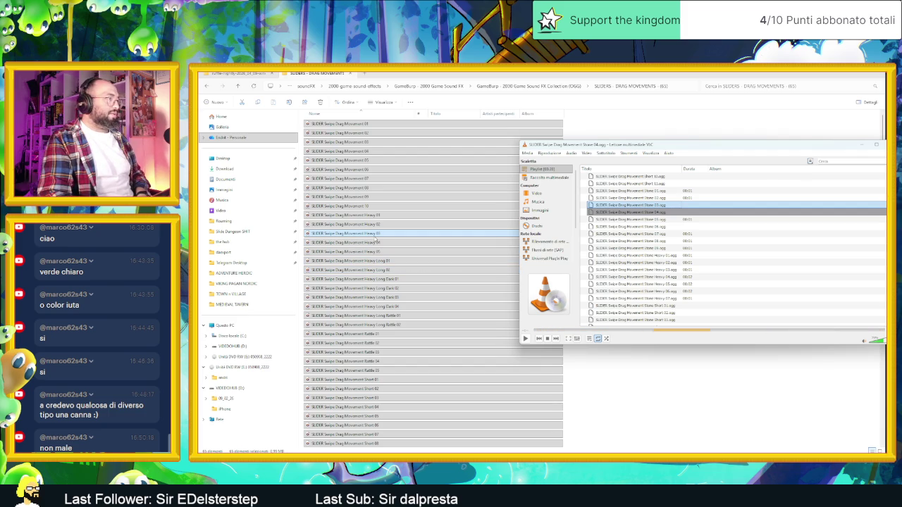
click(376, 242)
click(380, 252)
click(397, 289)
click(395, 307)
click(392, 334)
click(391, 353)
Browse the Stone Heavy and Stone files, then select only Movement 03 and bring up Start.
scroll(391, 353, down, 9)
click(396, 342)
scroll(396, 342, down, 1)
click(396, 335)
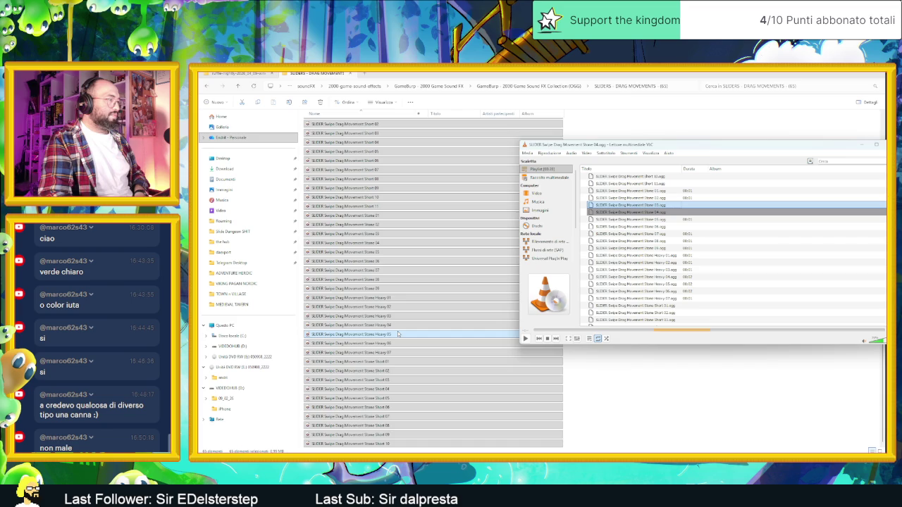
scroll(398, 334, up, 4)
click(398, 333)
scroll(388, 303, up, 6)
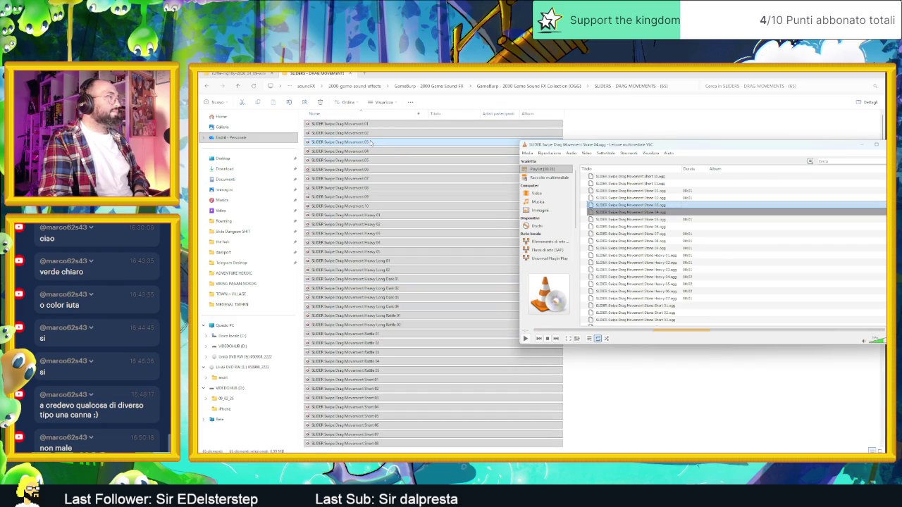
click(371, 143)
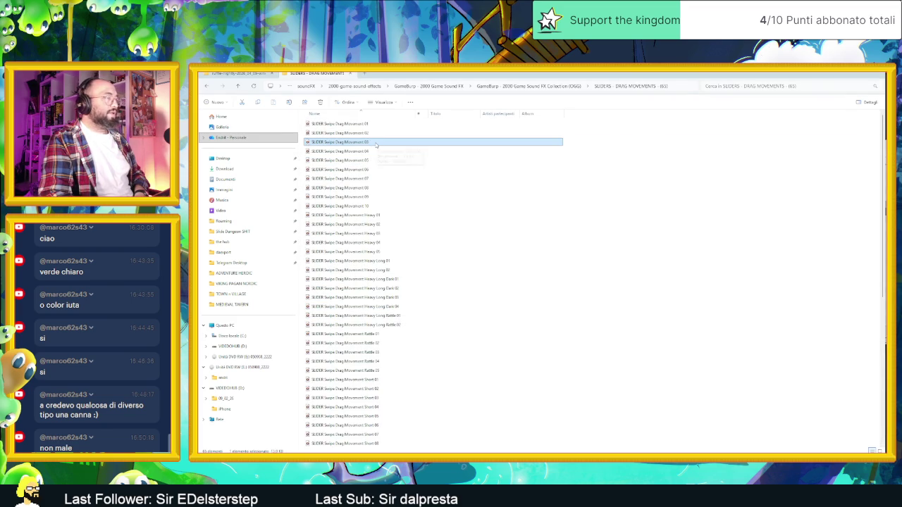
key(super)
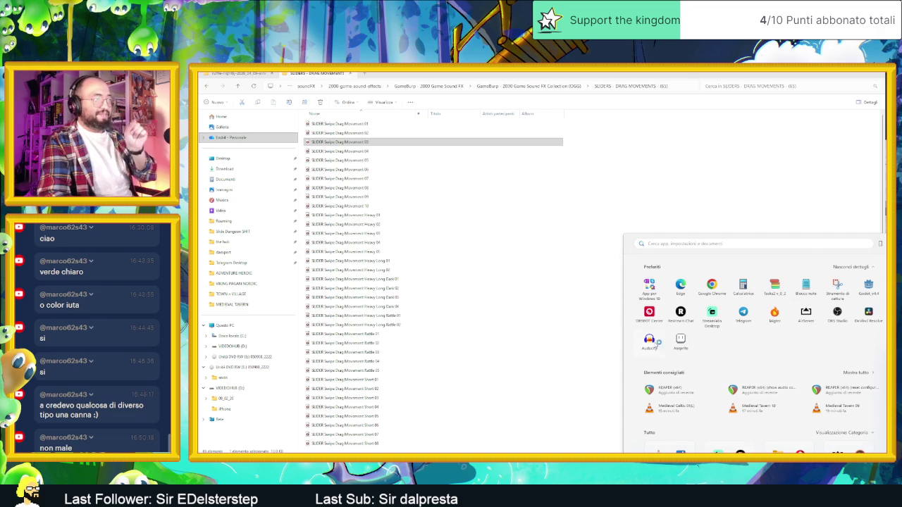
Launch Audacity, import and play Movement 03, then remove its track from the project.
click(650, 340)
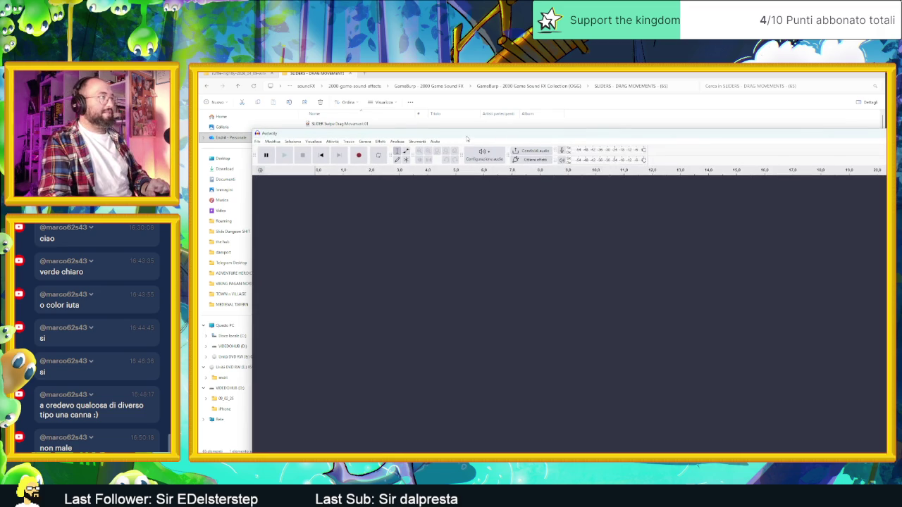
drag(494, 133, 631, 132)
drag(338, 141, 481, 208)
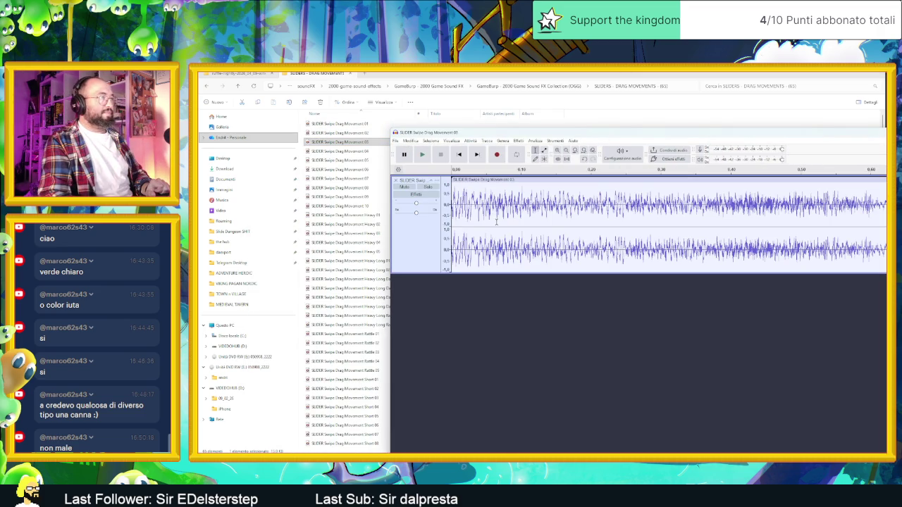
key(space)
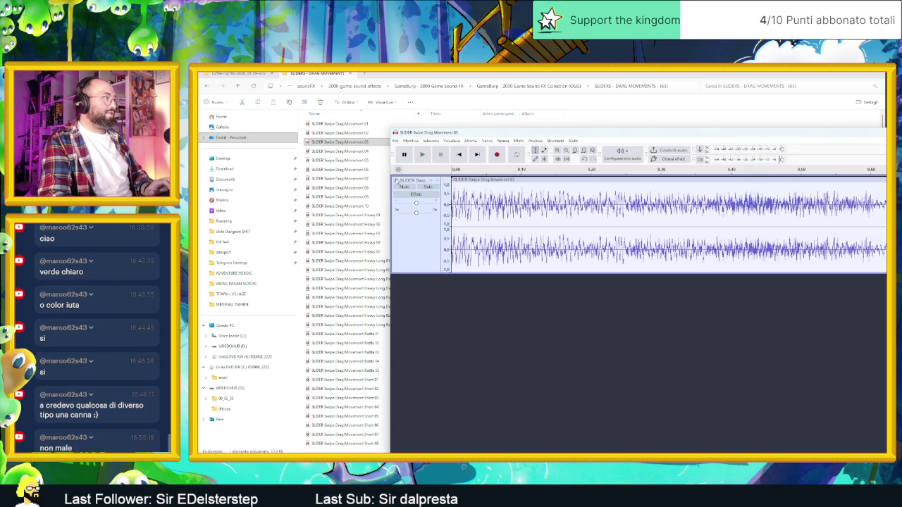
click(396, 181)
click(361, 171)
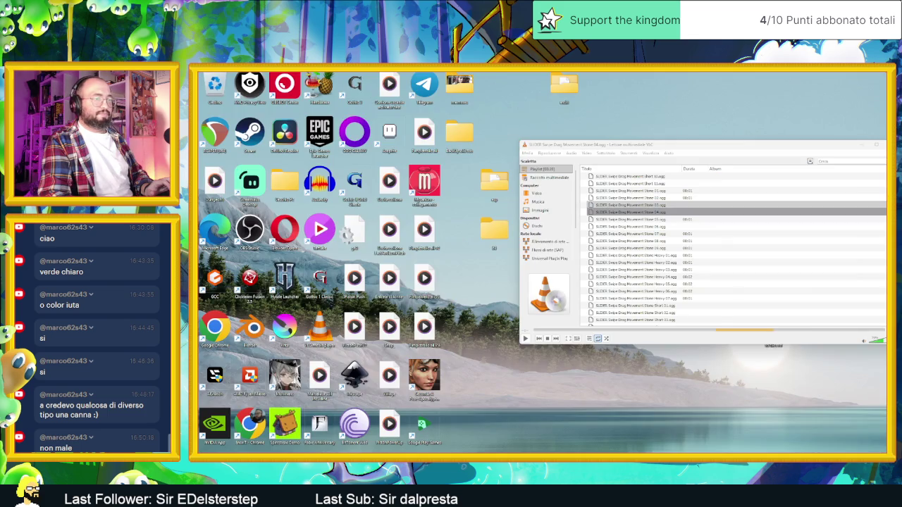
click(638, 205)
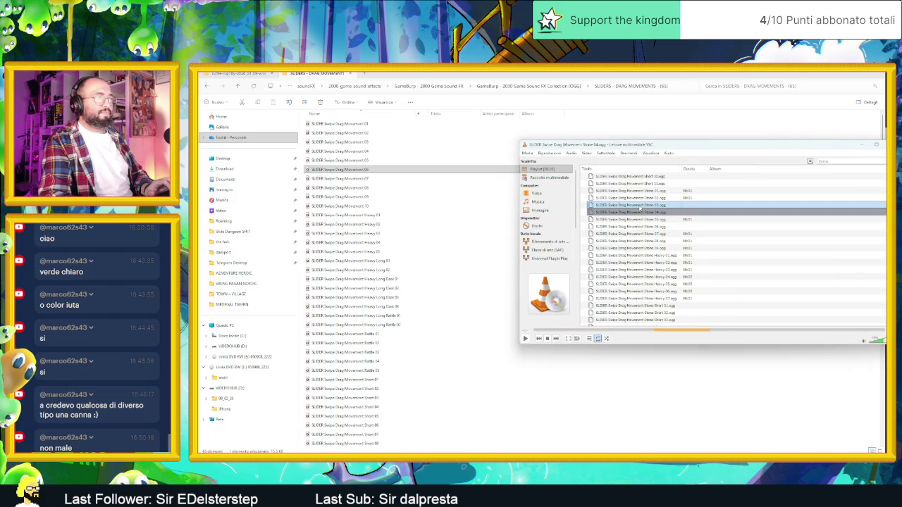
Play Stone 03 and Stone 05, then show Stone 03's media information and select its file path.
double_click(658, 205)
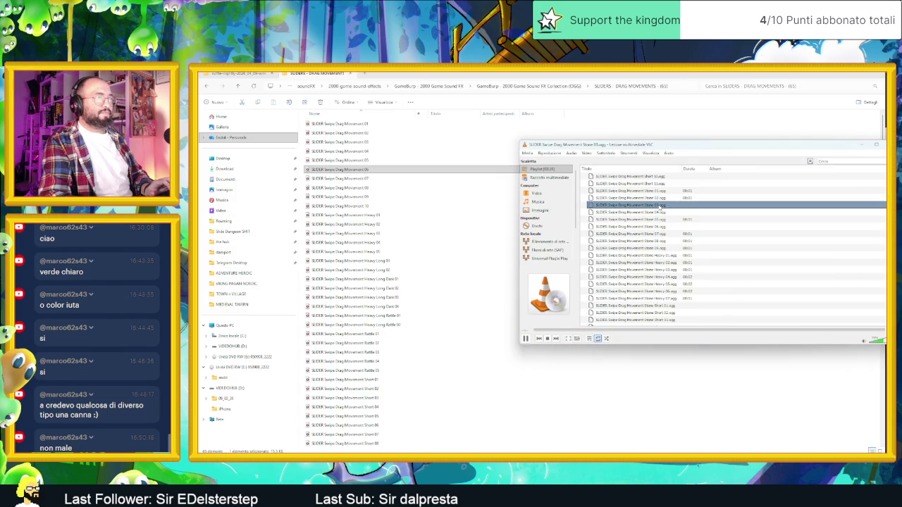
double_click(617, 219)
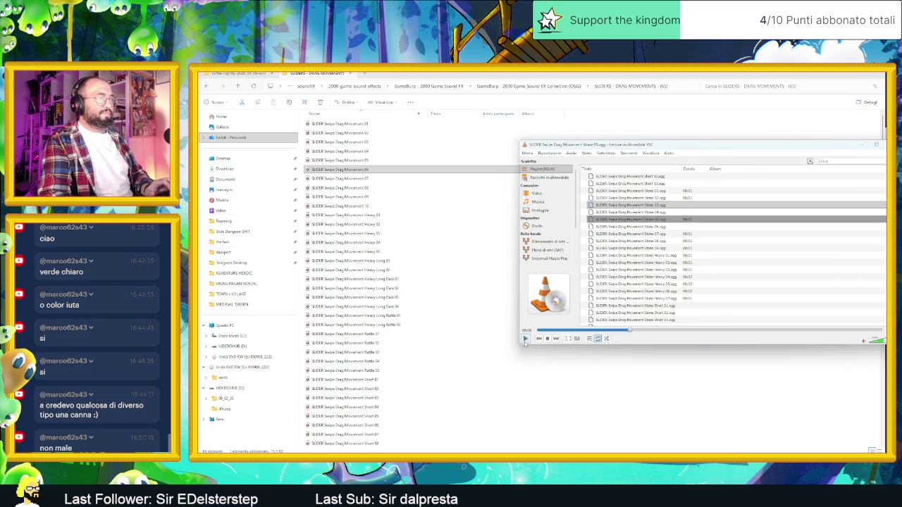
right_click(629, 205)
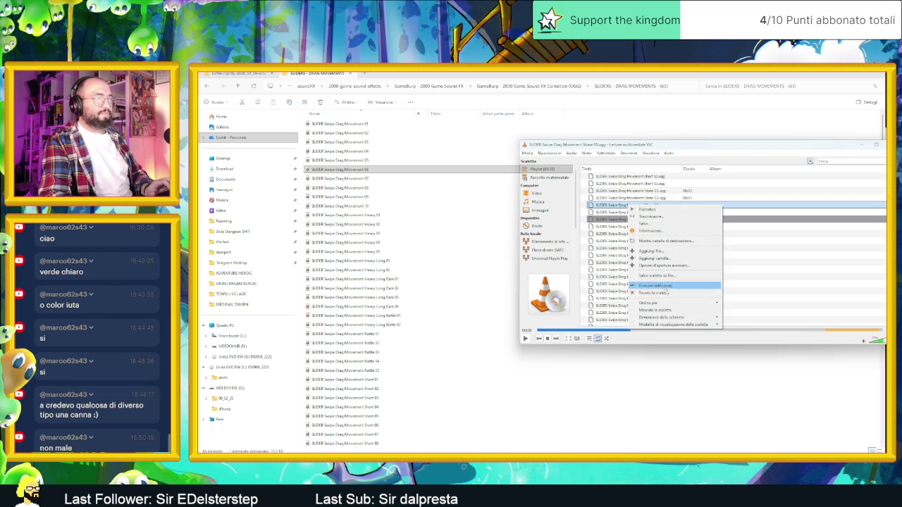
mouse_move(683, 306)
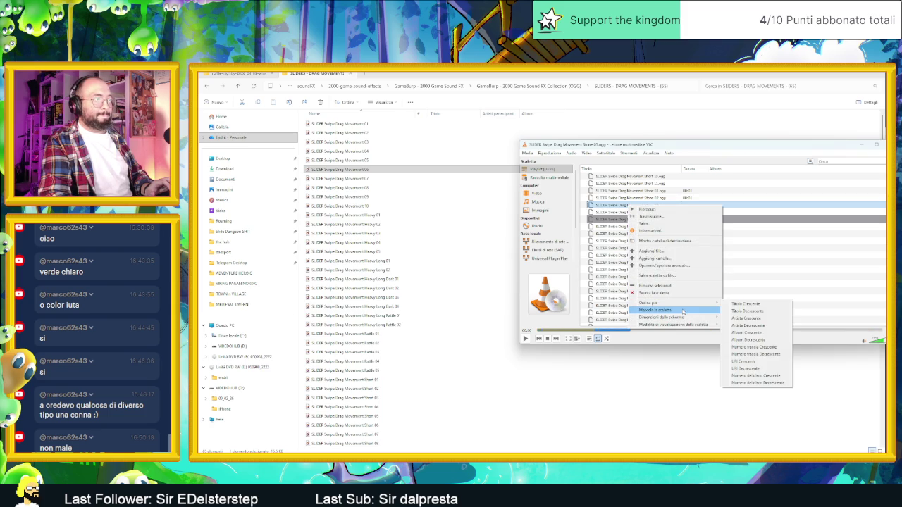
mouse_move(684, 325)
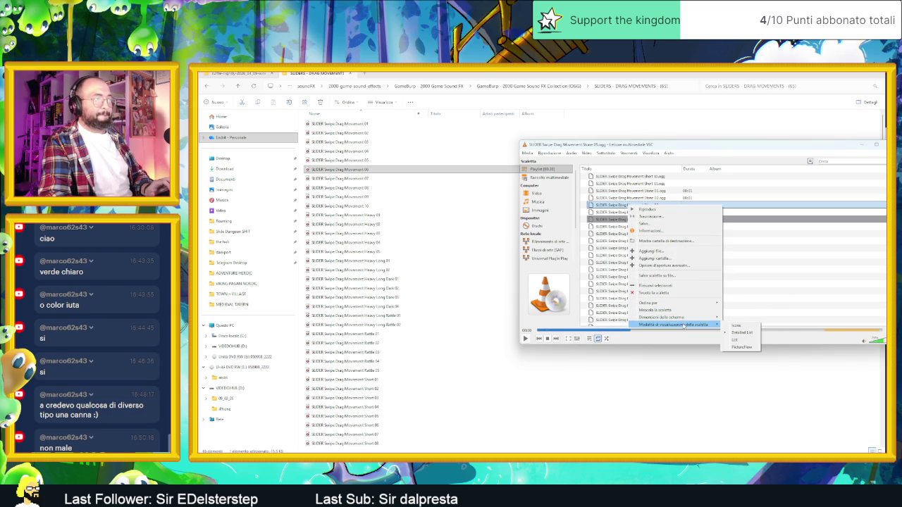
click(660, 230)
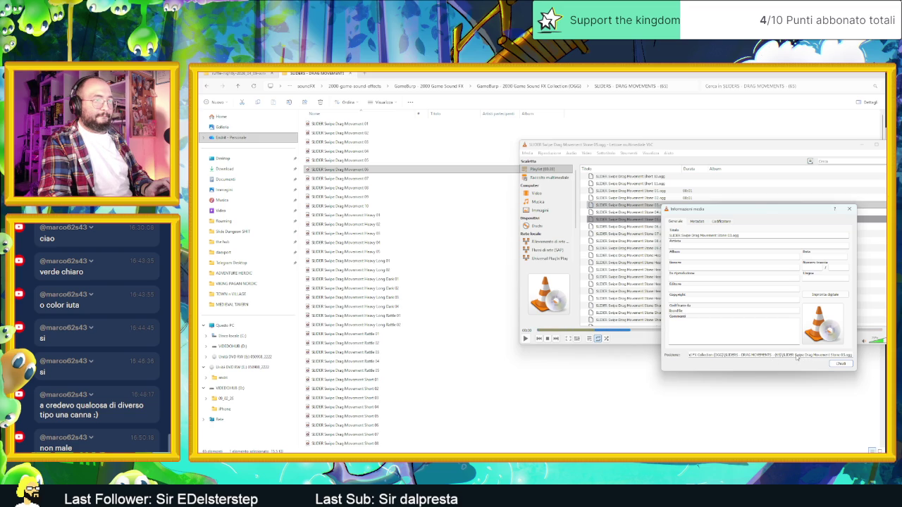
triple_click(834, 356)
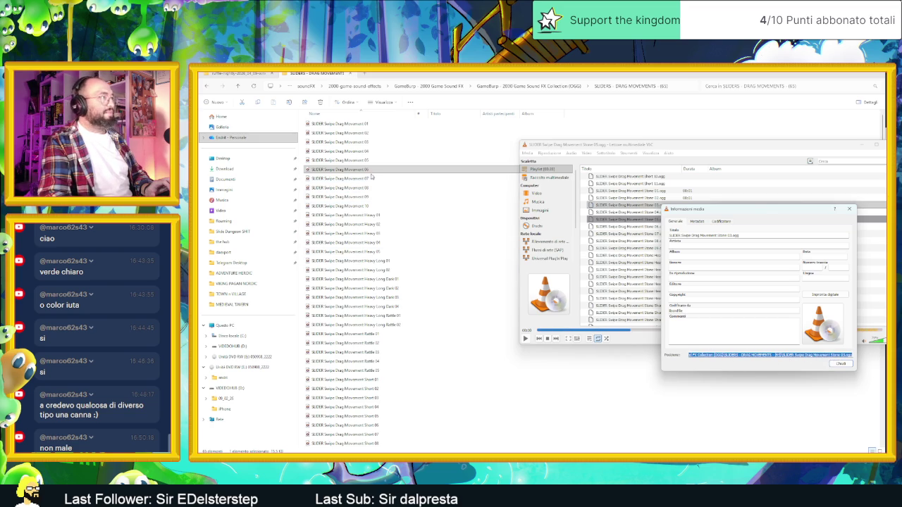
Select the Stone 03 file in the sliders folder in File Explorer.
click(369, 173)
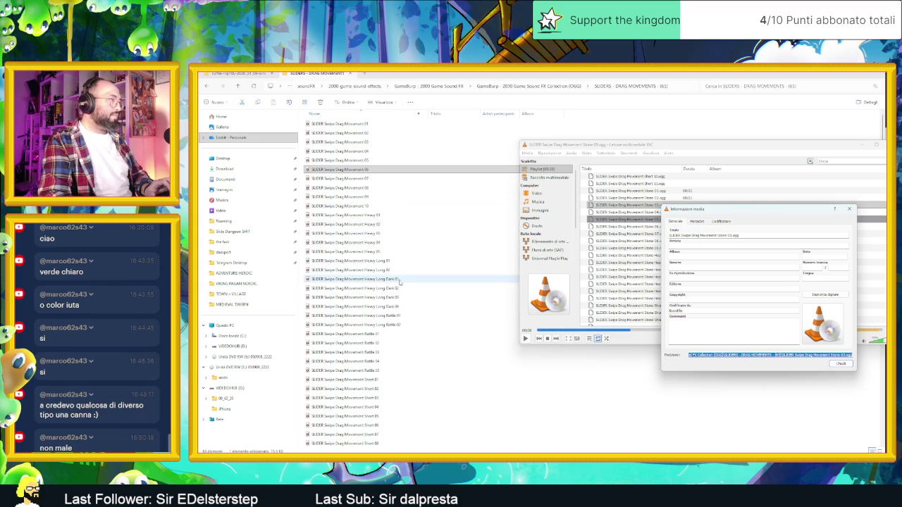
scroll(416, 324, down, 1)
scroll(416, 323, down, 5)
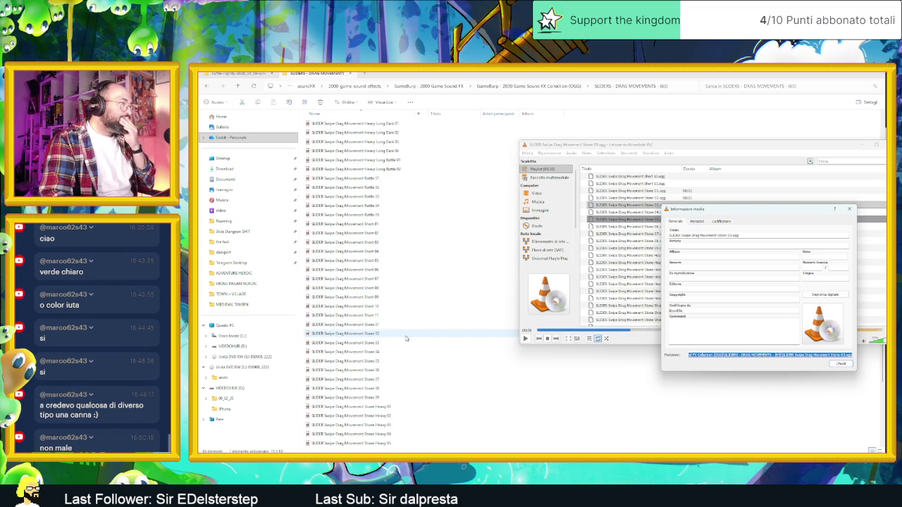
click(402, 341)
Import Stone 03 into Audacity and audition tail selections starting around 0.68–0.74 s.
mouse_move(402, 341)
mouse_down()
mouse_move(658, 437)
mouse_move(641, 451)
mouse_move(508, 296)
mouse_move(469, 270)
mouse_up()
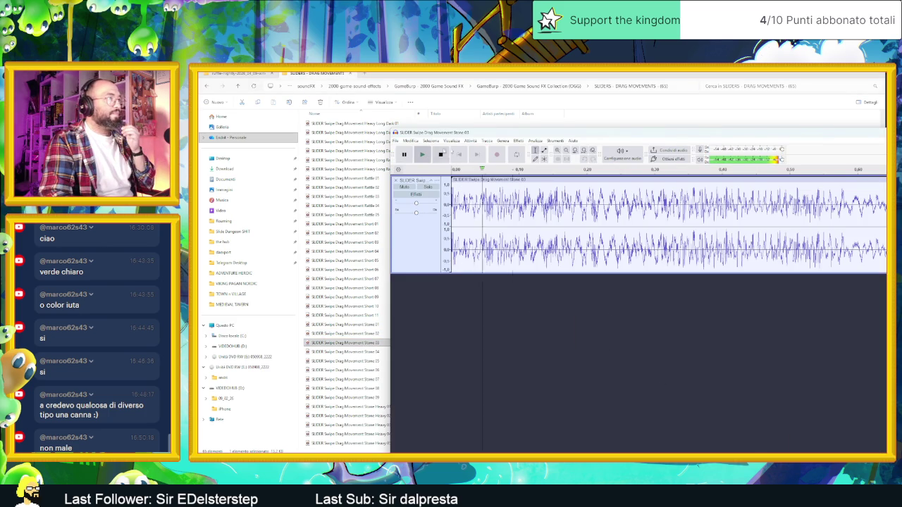
drag(505, 137, 335, 116)
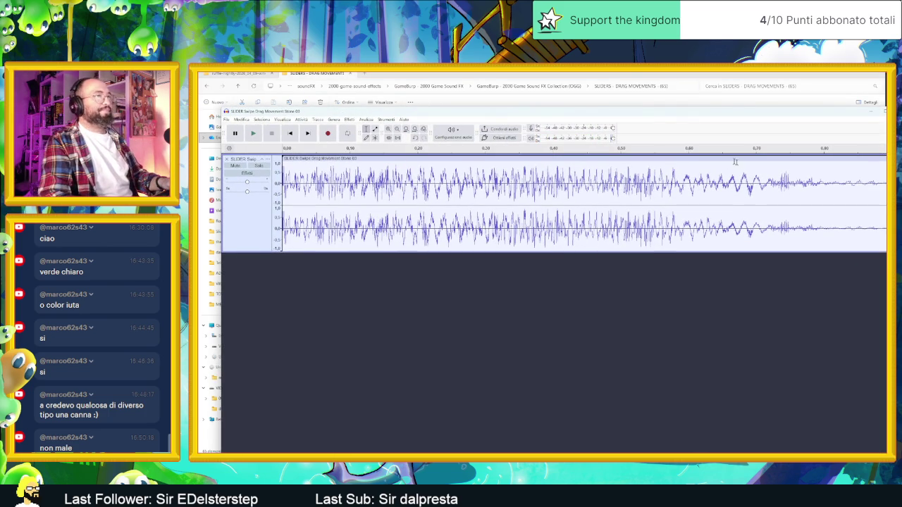
drag(769, 183, 886, 190)
key(space)
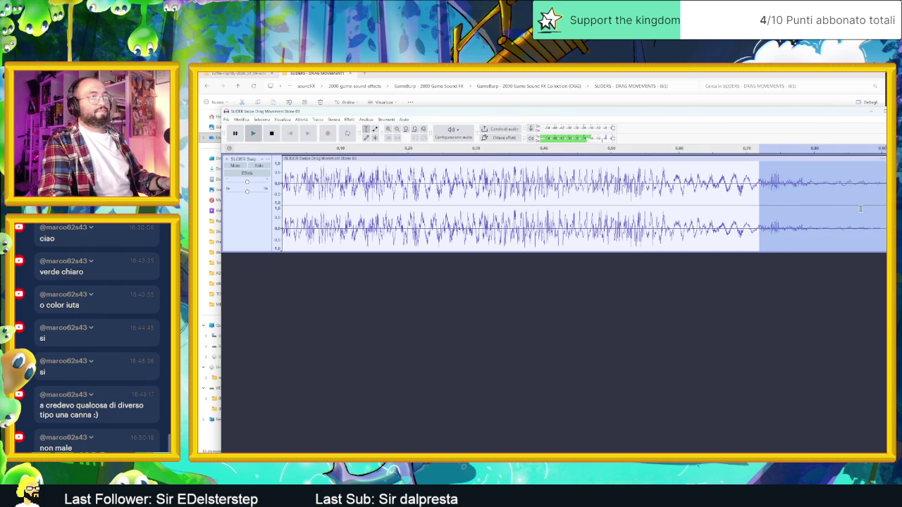
drag(724, 184, 886, 189)
key(space)
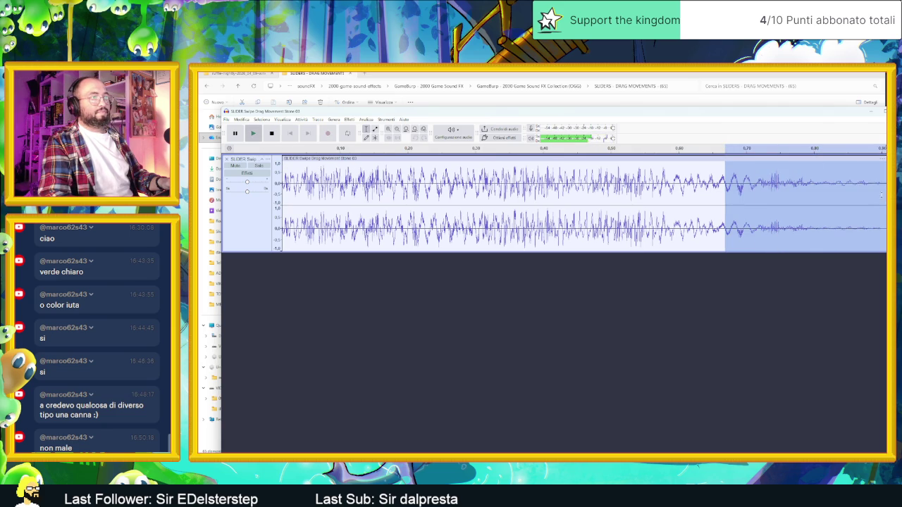
drag(758, 184, 880, 187)
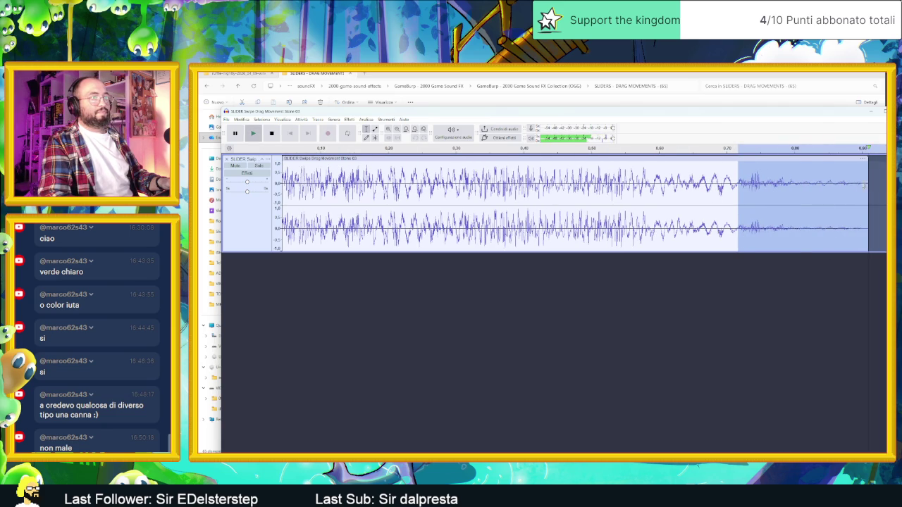
drag(748, 184, 883, 189)
key(space)
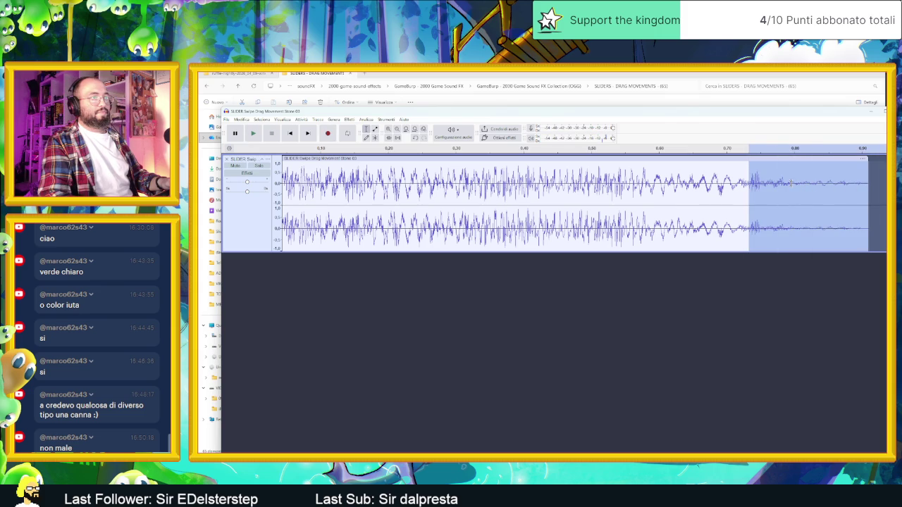
Audition other ranges, select from about 0.61 s to the end, and duplicate it onto a new track.
scroll(790, 183, left, 2)
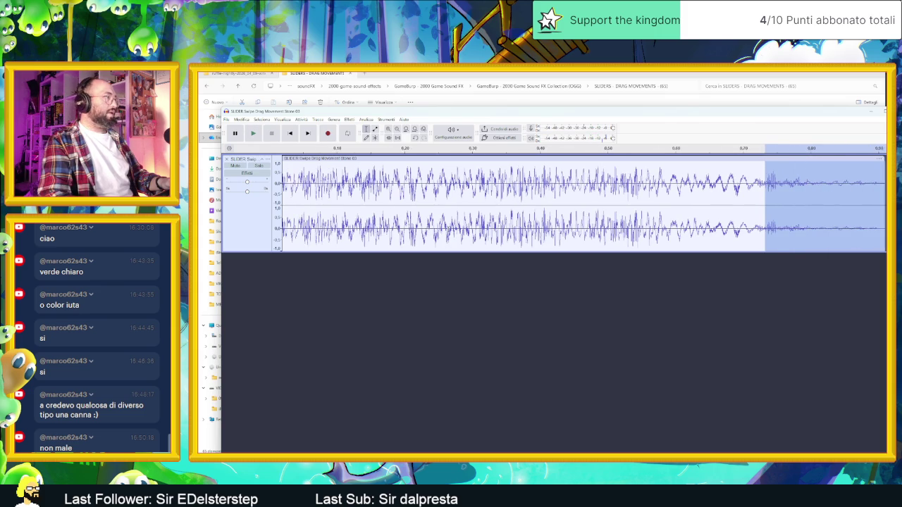
drag(309, 204, 651, 204)
key(space)
key(space)
key(space)
key(space)
drag(524, 204, 718, 205)
key(space)
key(space)
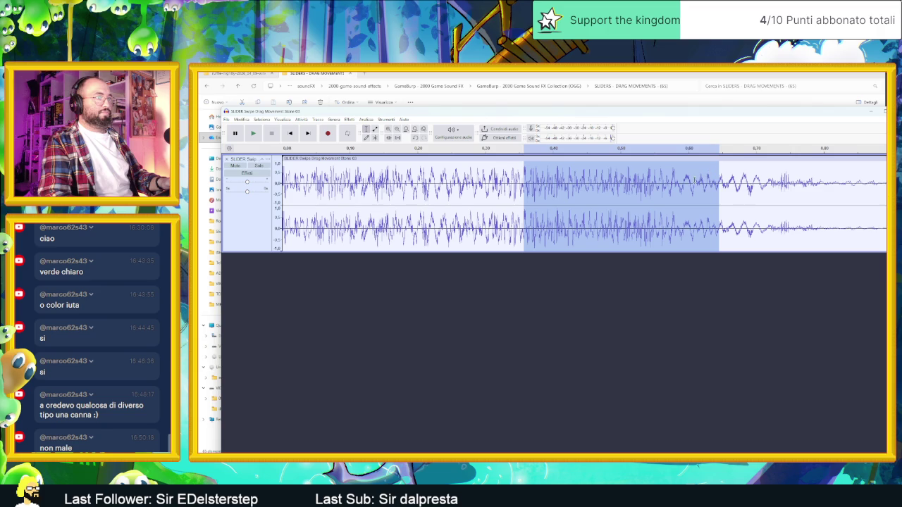
mouse_move(740, 194)
mouse_down()
mouse_move(670, 194)
mouse_move(877, 194)
mouse_up()
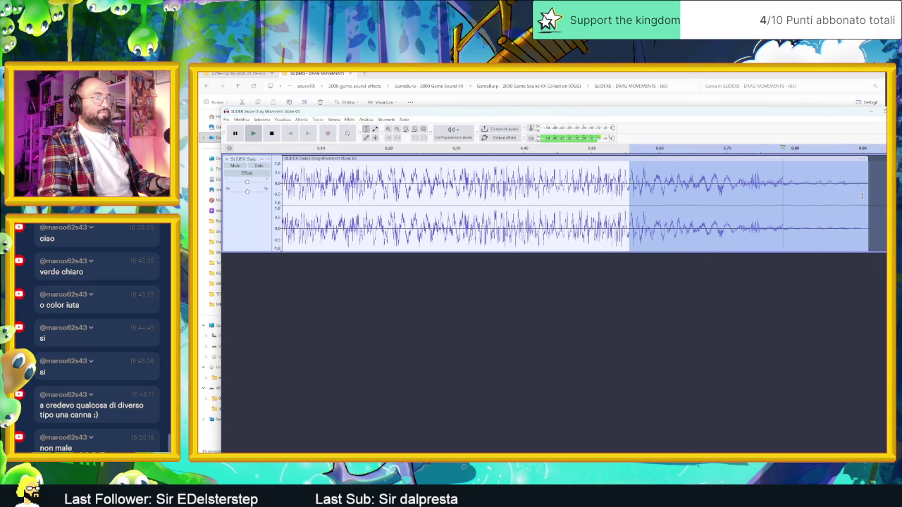
drag(660, 182, 868, 184)
key(space)
key(space)
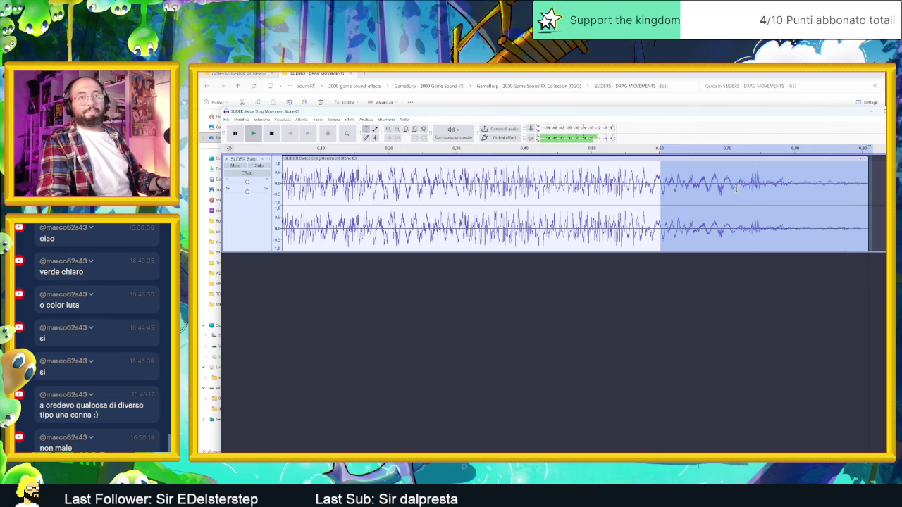
mouse_move(655, 183)
mouse_down()
mouse_move(629, 184)
mouse_move(872, 185)
mouse_move(863, 185)
mouse_up()
key(space)
key(space)
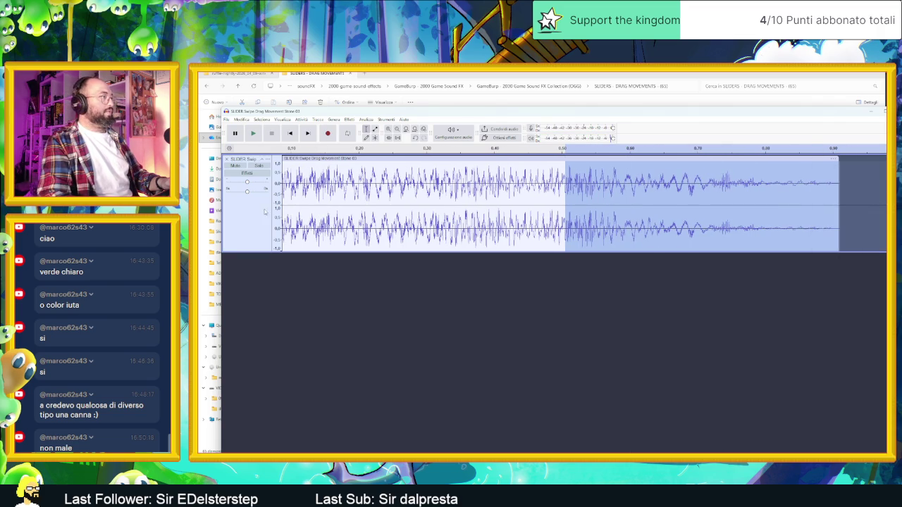
click(346, 318)
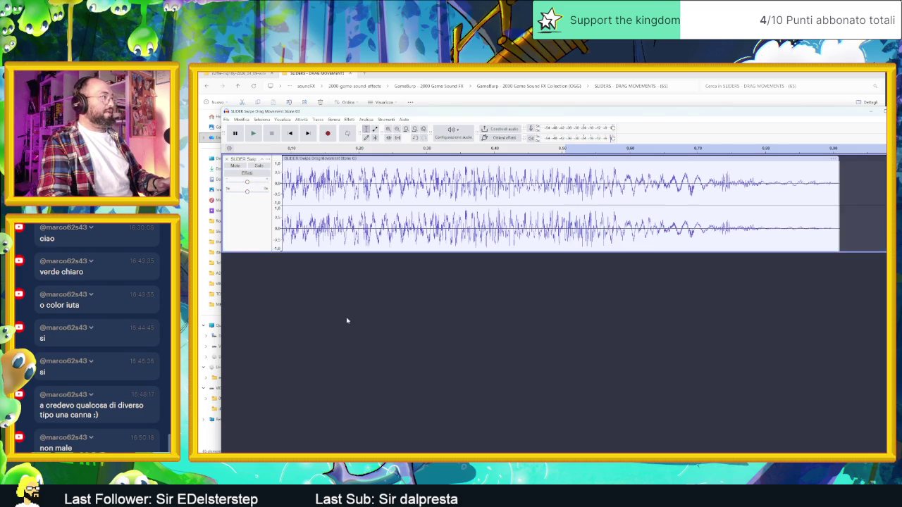
key(ctrl+v)
Mute track 1 and apply a graphic EQ lowering the bands up to 125 Hz on the duplicated tail.
click(235, 165)
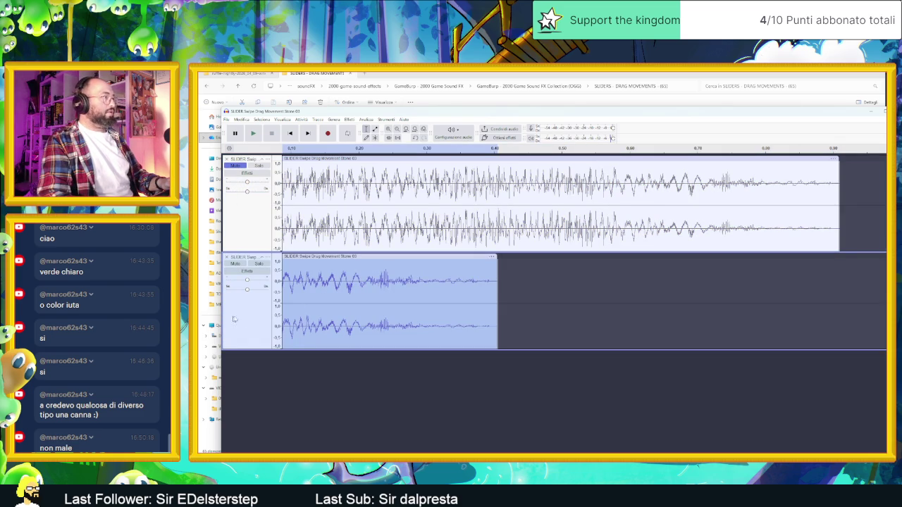
click(349, 119)
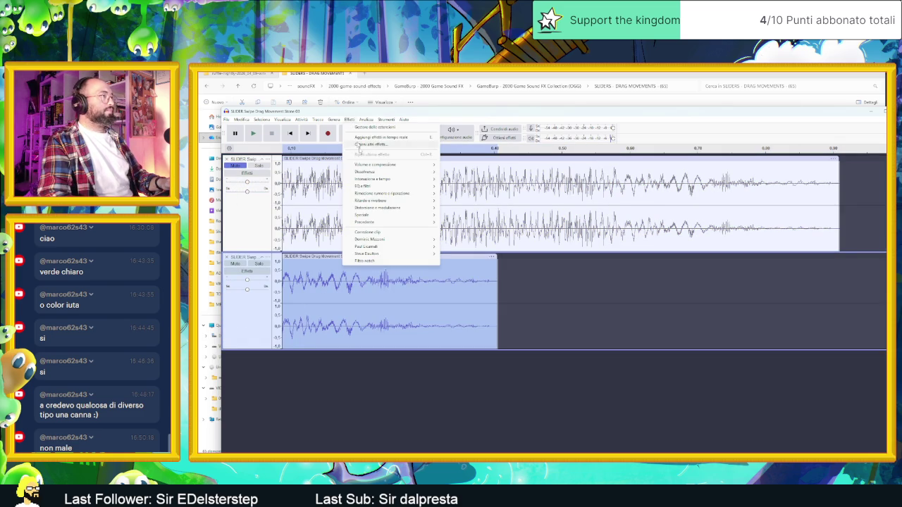
mouse_move(402, 165)
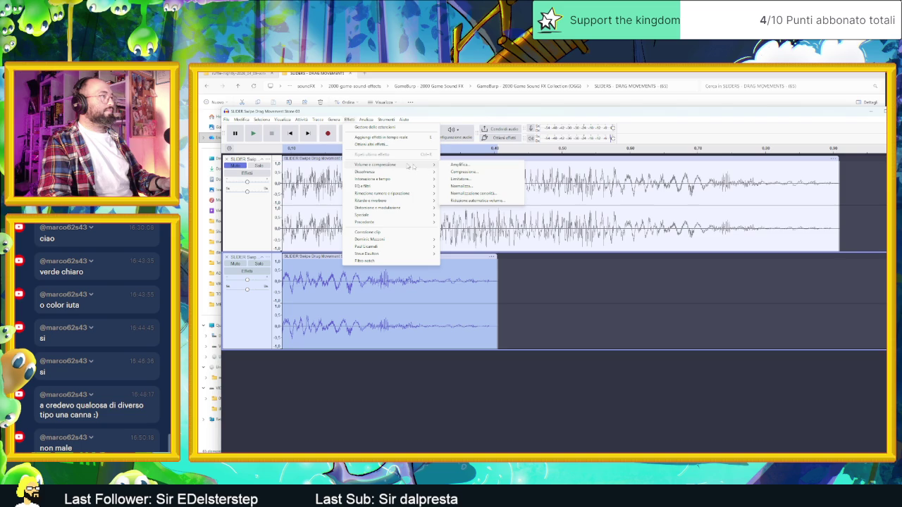
mouse_move(381, 187)
click(475, 200)
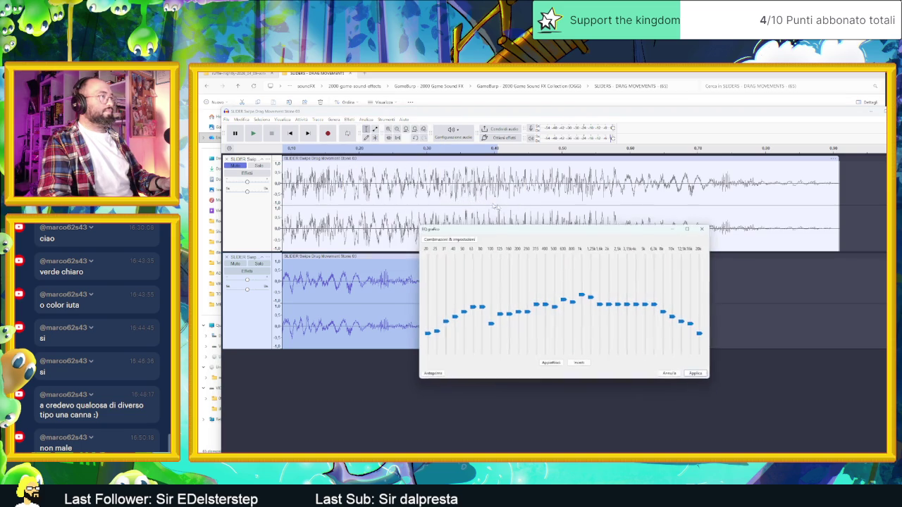
click(434, 376)
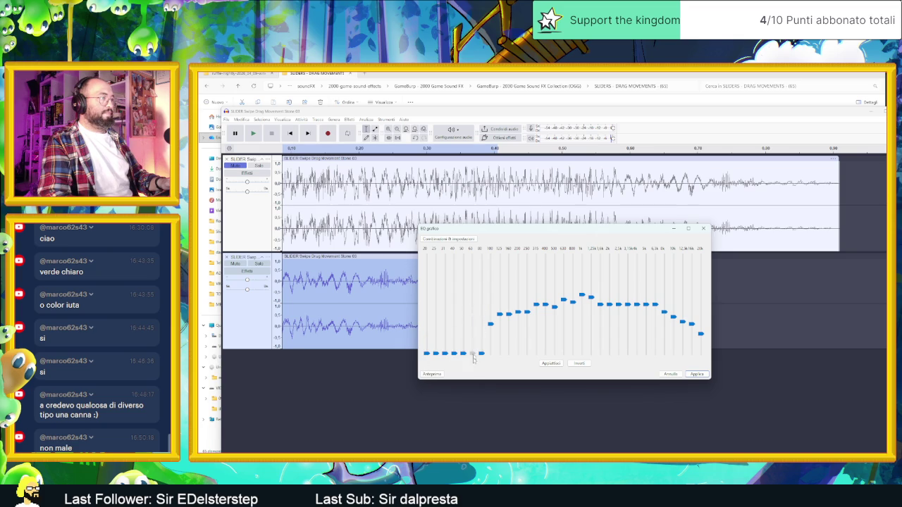
click(435, 374)
drag(499, 324, 499, 343)
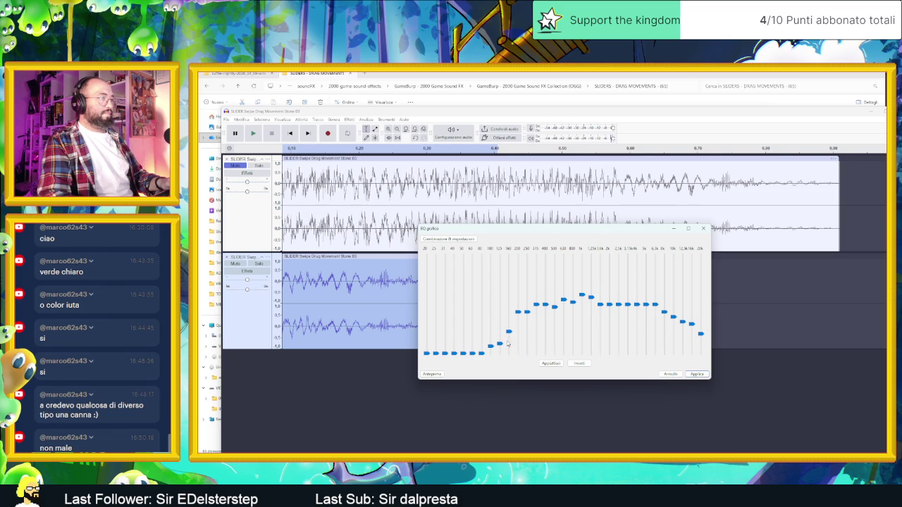
click(430, 374)
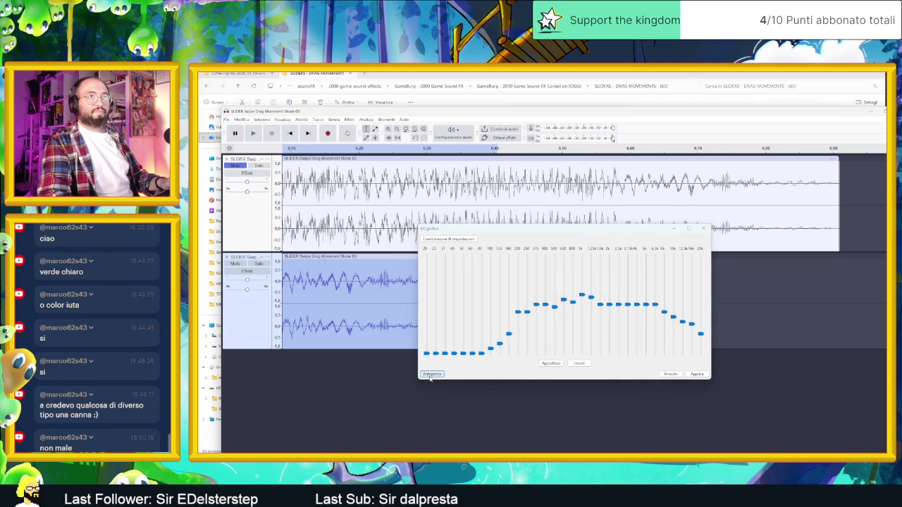
click(431, 374)
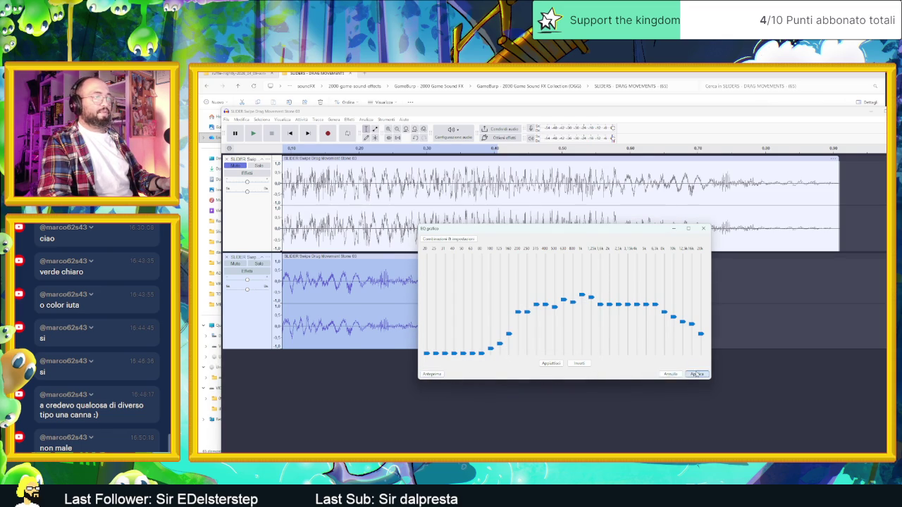
click(696, 374)
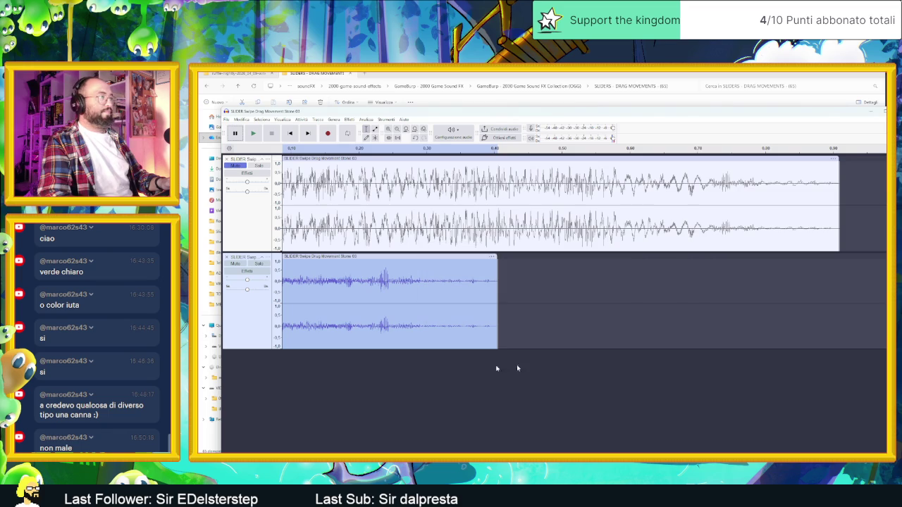
Play the layered tracks back from the start twice.
click(259, 138)
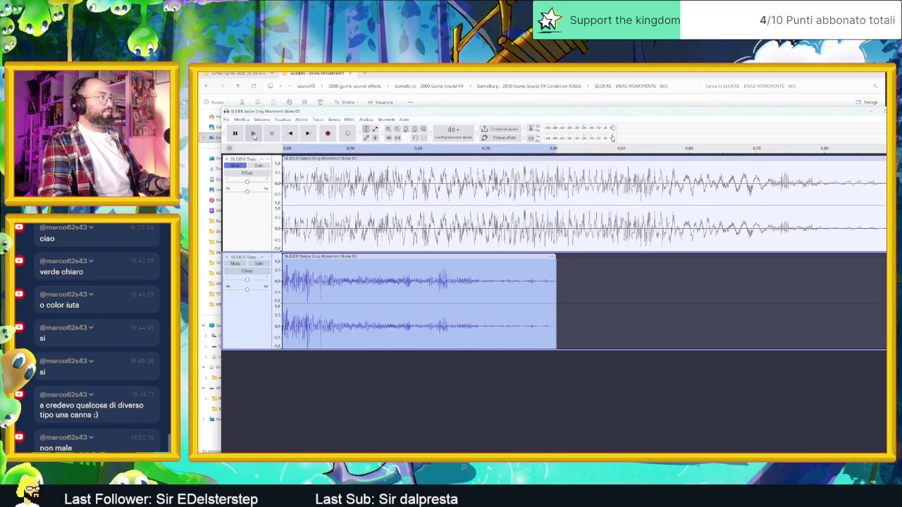
click(254, 134)
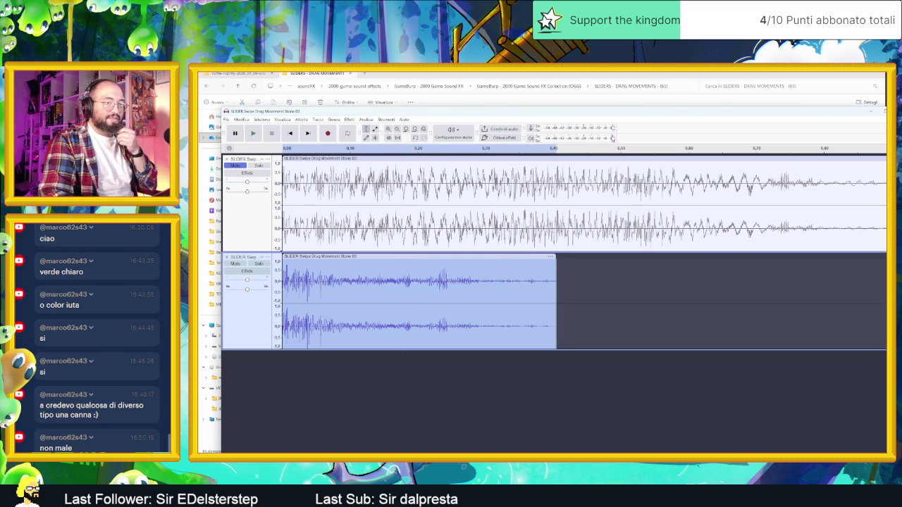
key(alt+Tab)
key(alt+Tab)
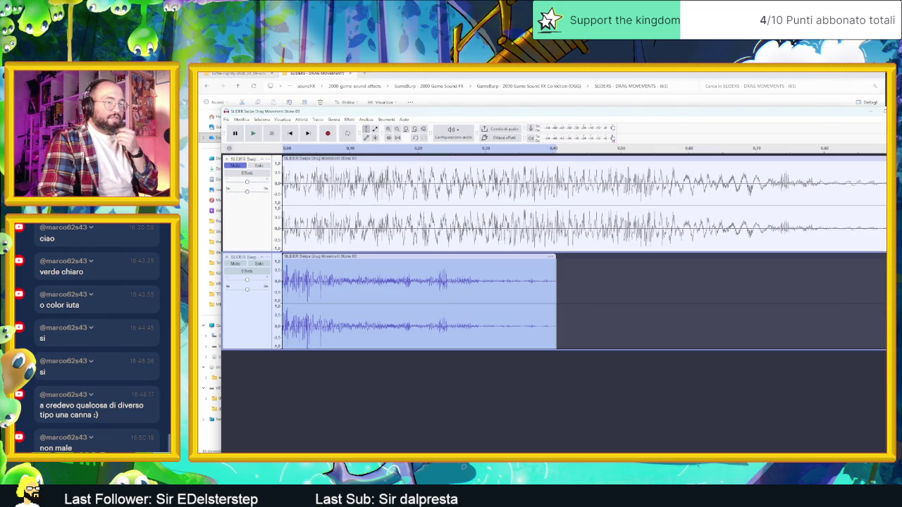
key(alt+Tab)
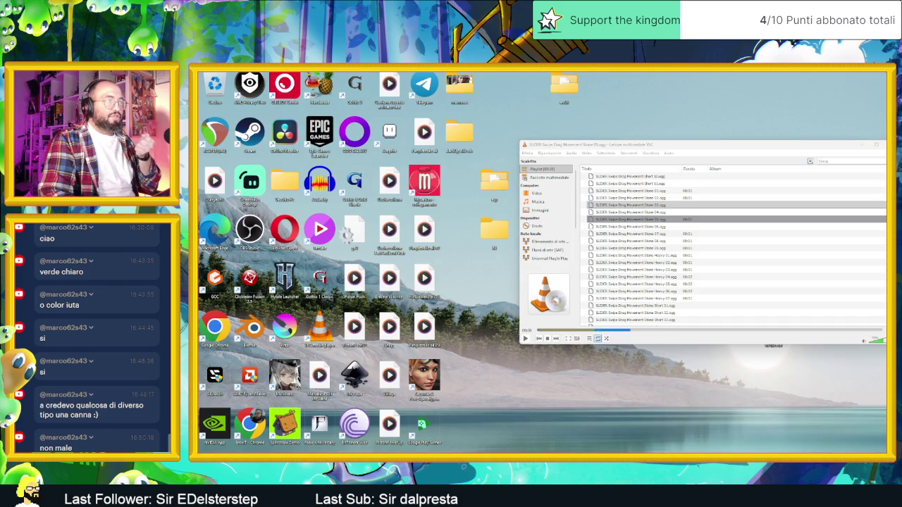
Preview Herb4, Herb2 and Herb3.mp3 in VLC, then open Herb3's containing Food & Herbs folder.
key(super+d)
scroll(638, 226, up, 1)
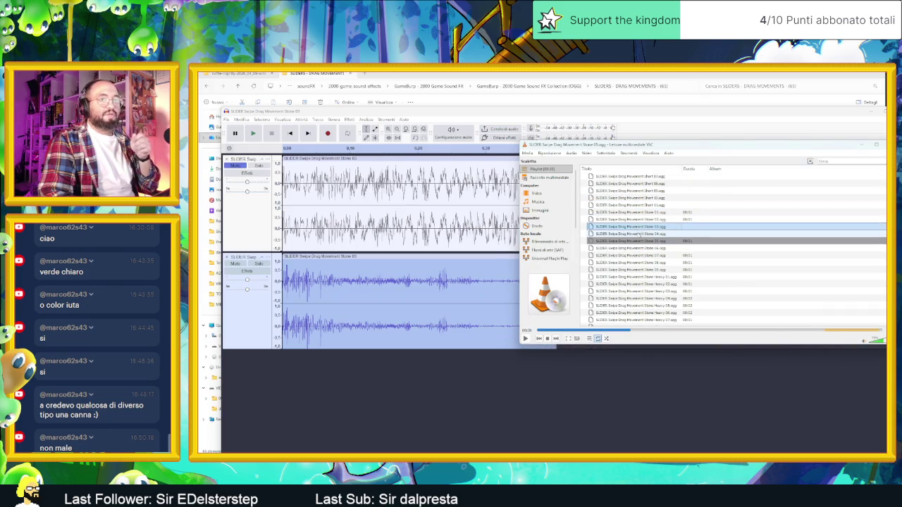
scroll(638, 235, up, 5)
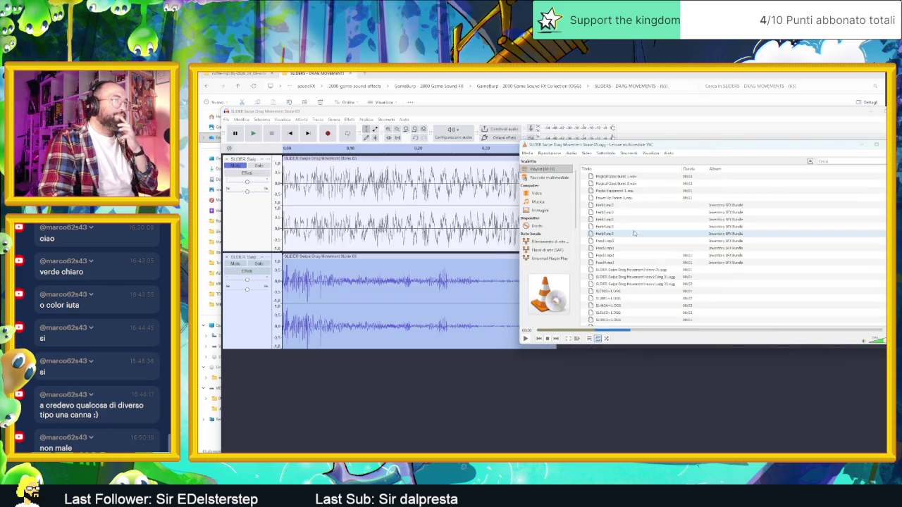
scroll(632, 233, down, 1)
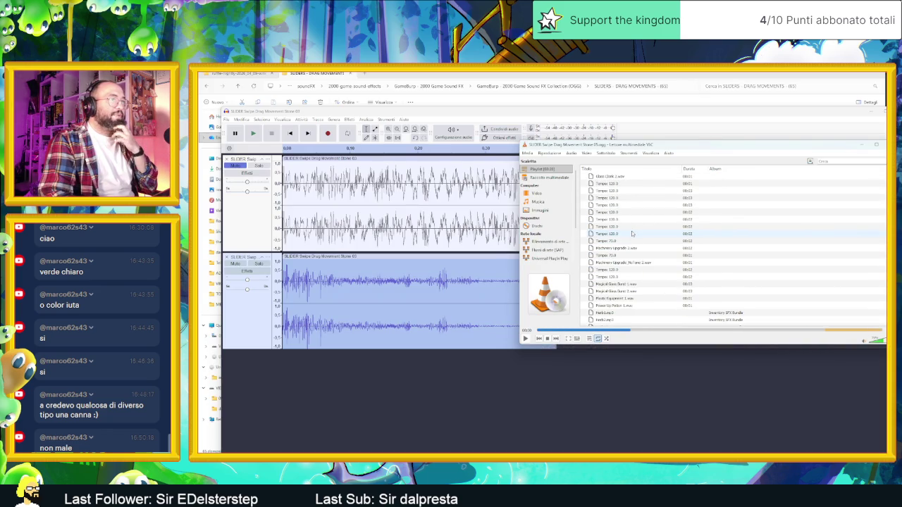
double_click(618, 227)
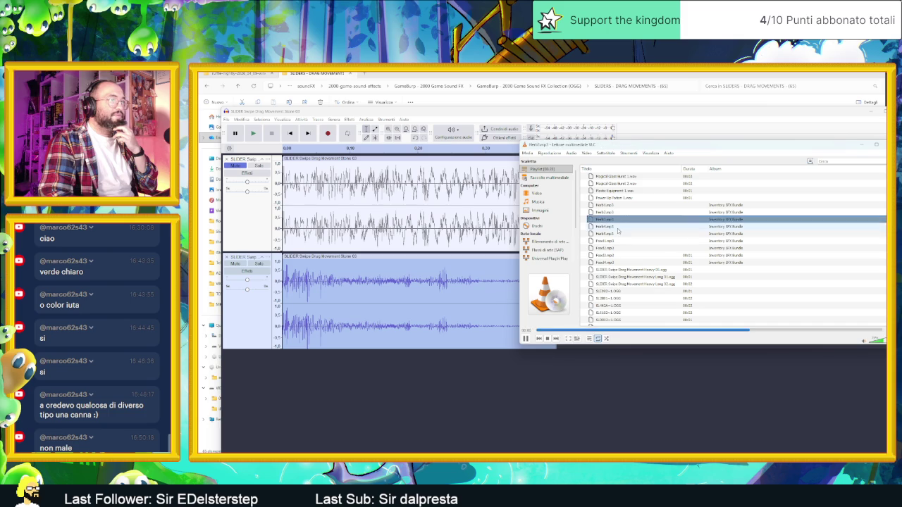
double_click(618, 227)
double_click(618, 227)
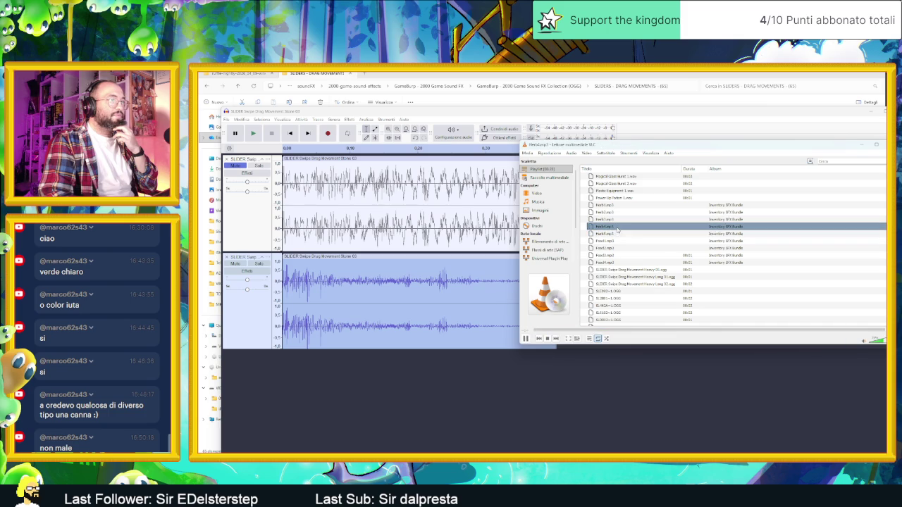
double_click(613, 212)
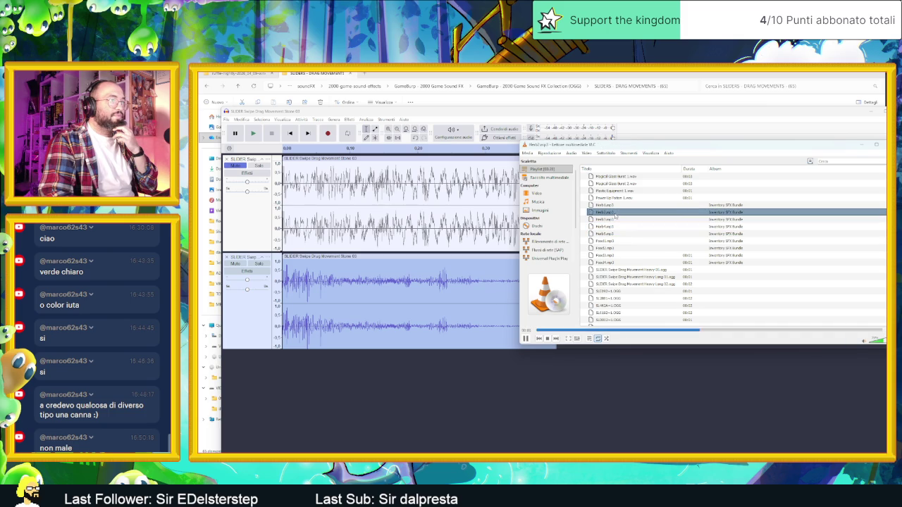
double_click(613, 220)
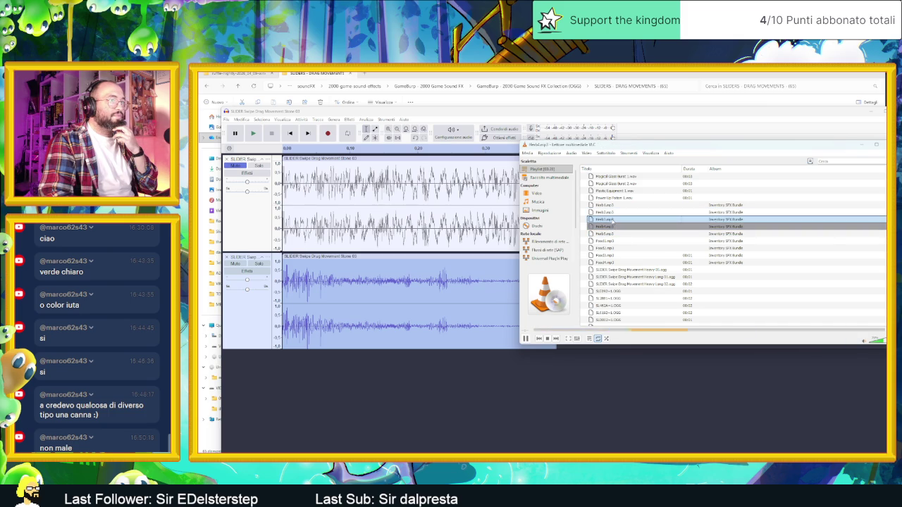
click(525, 339)
right_click(615, 220)
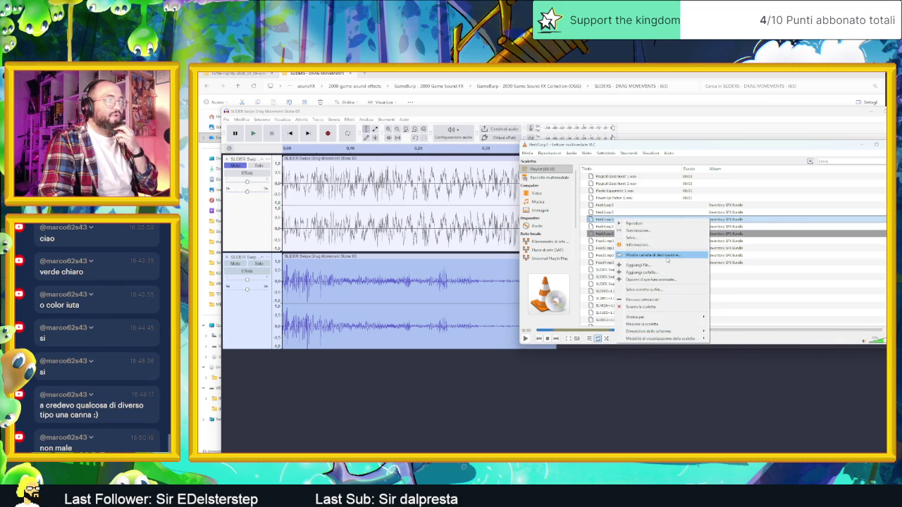
click(667, 260)
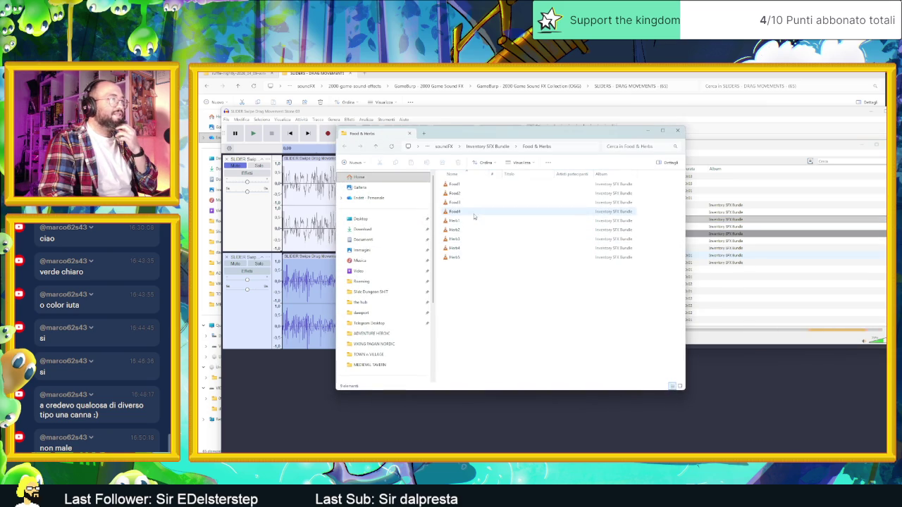
Import Herb3 as a third track and trim its end shorter.
drag(474, 239, 276, 395)
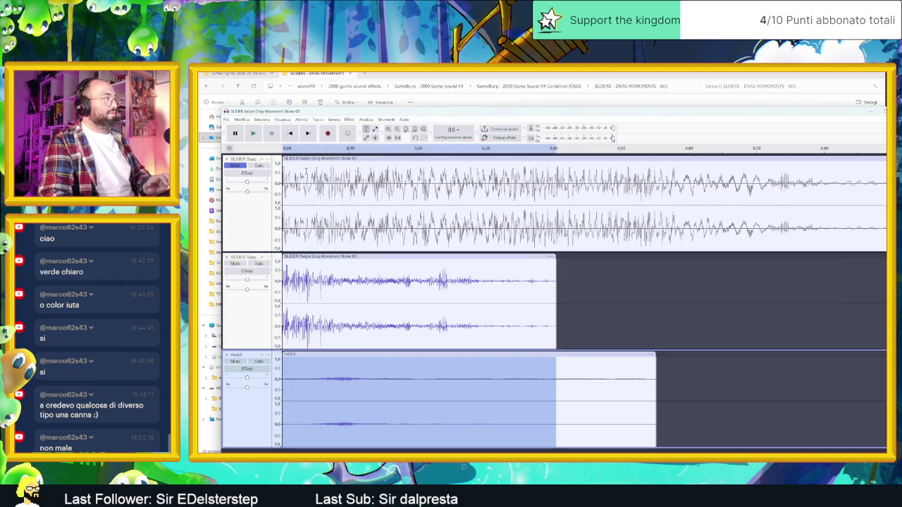
click(255, 134)
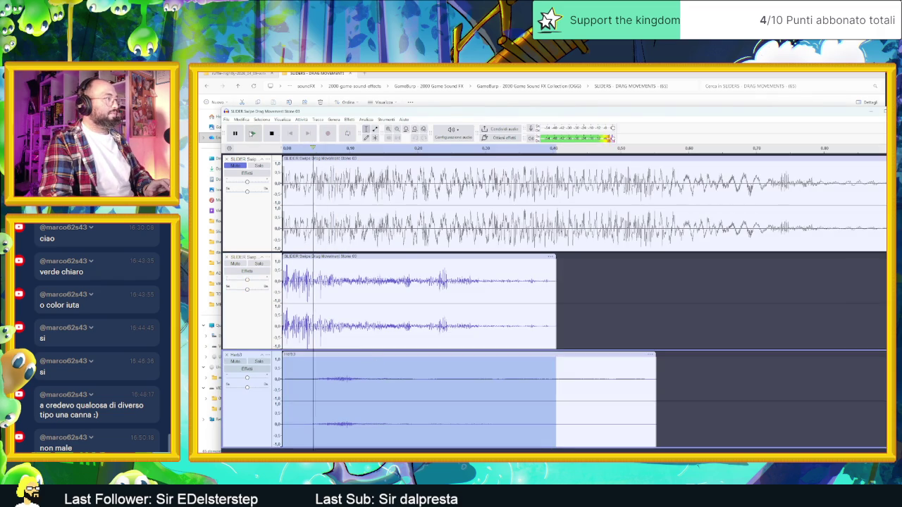
drag(375, 356, 346, 362)
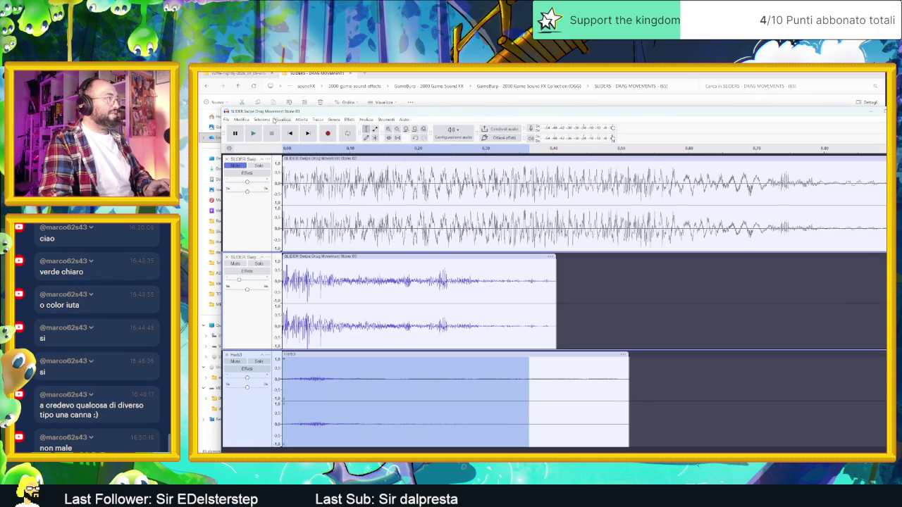
click(255, 134)
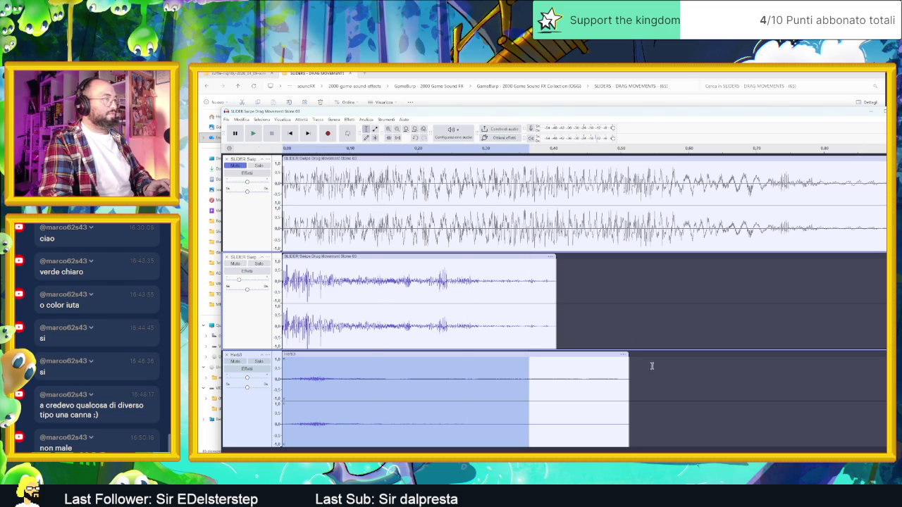
Audition the three-layer mix repeatedly, then shift the second track's Stone 03 excerpt later in time.
click(682, 409)
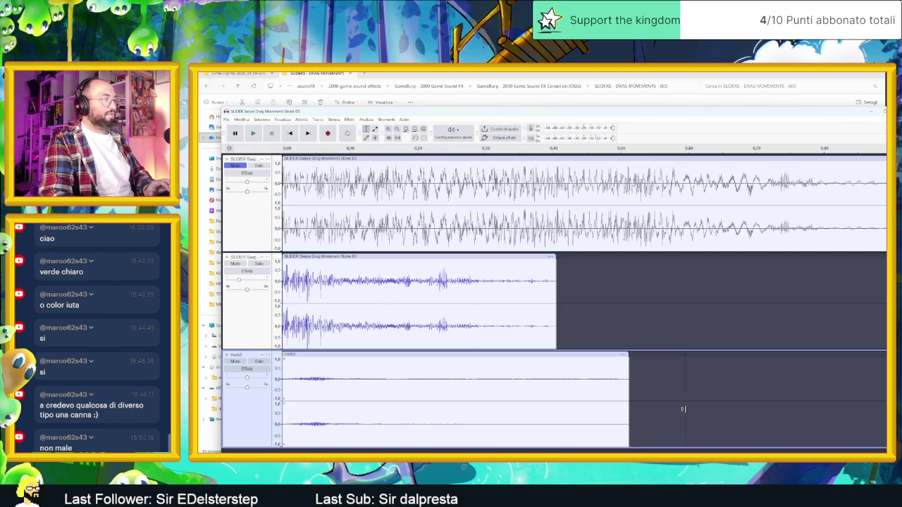
click(252, 134)
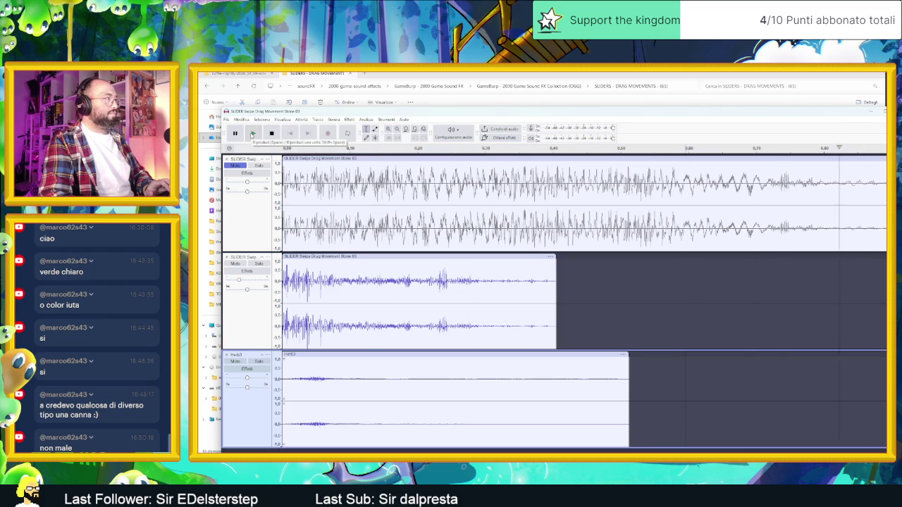
click(255, 133)
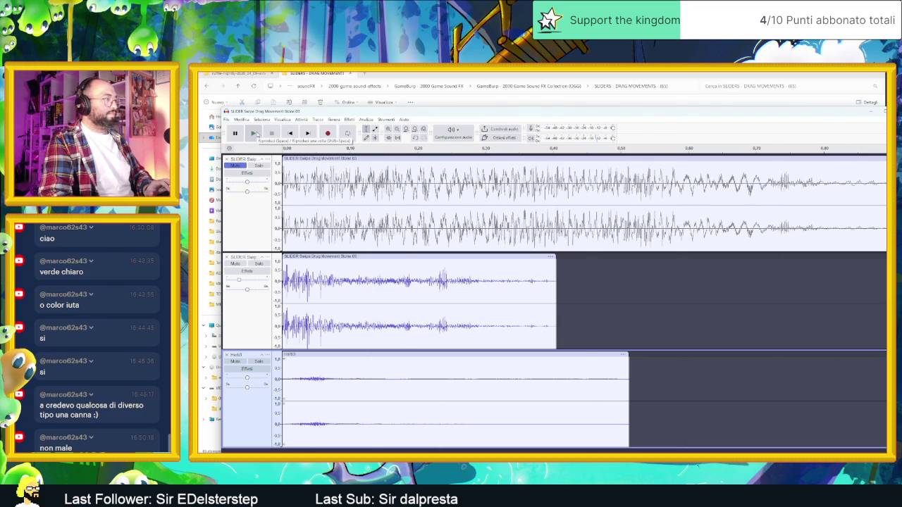
click(255, 133)
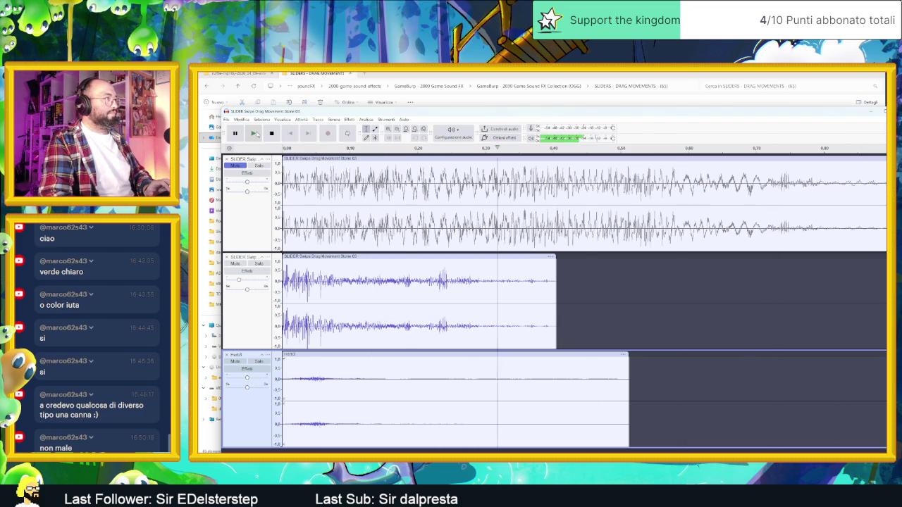
click(255, 133)
click(255, 133)
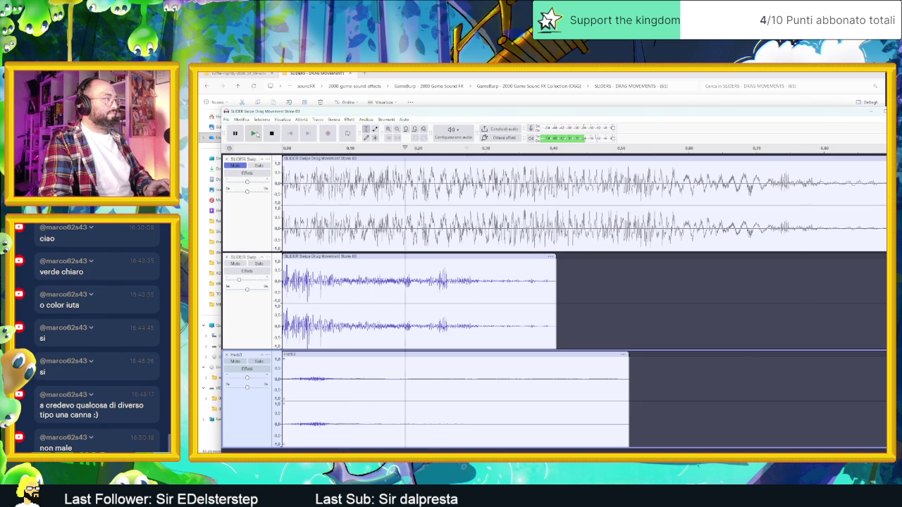
click(343, 365)
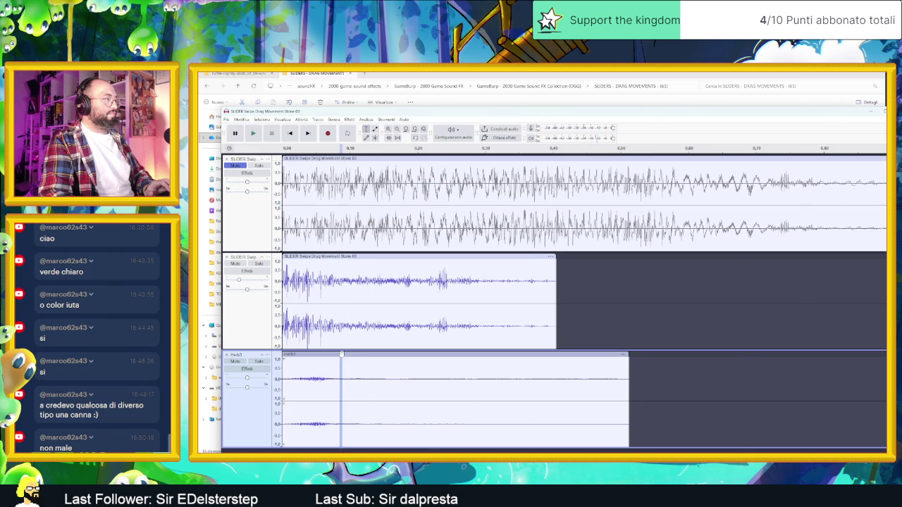
drag(327, 260, 367, 259)
Play the mix from 0.10 s, then select the second track's clip across all tracks.
click(253, 133)
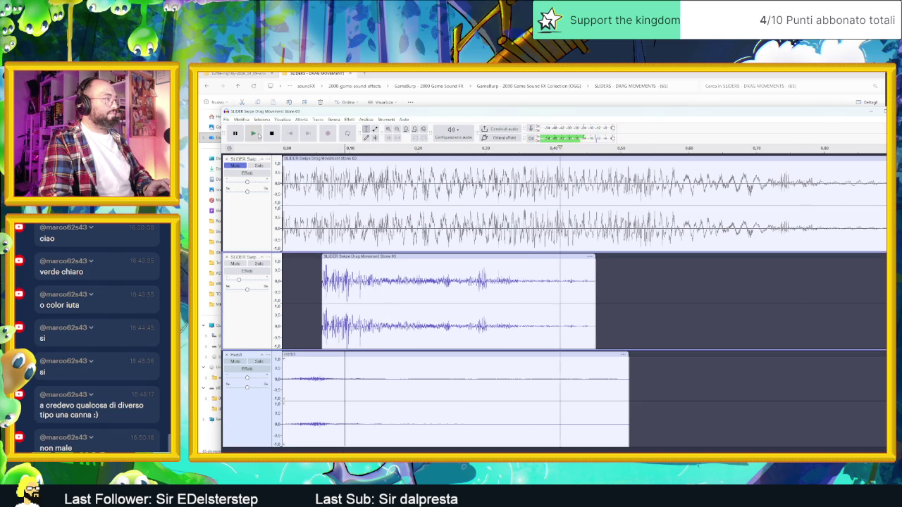
key(space)
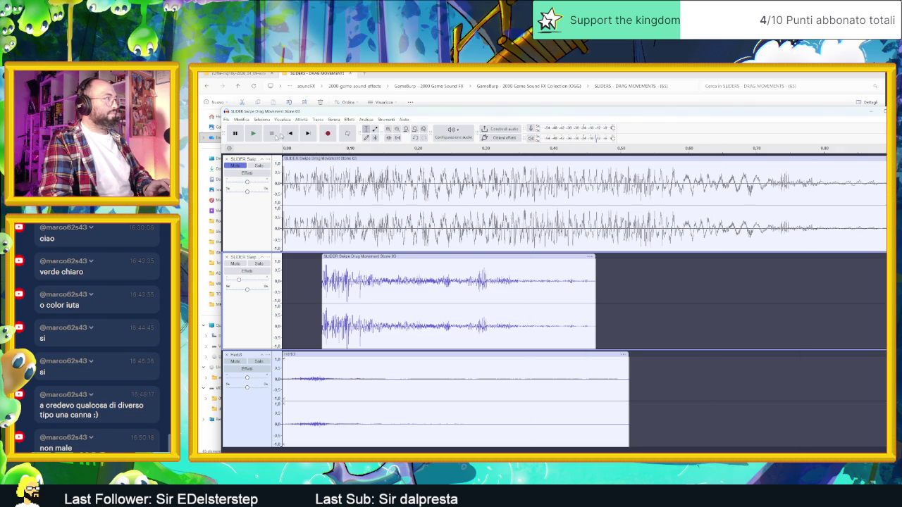
click(333, 256)
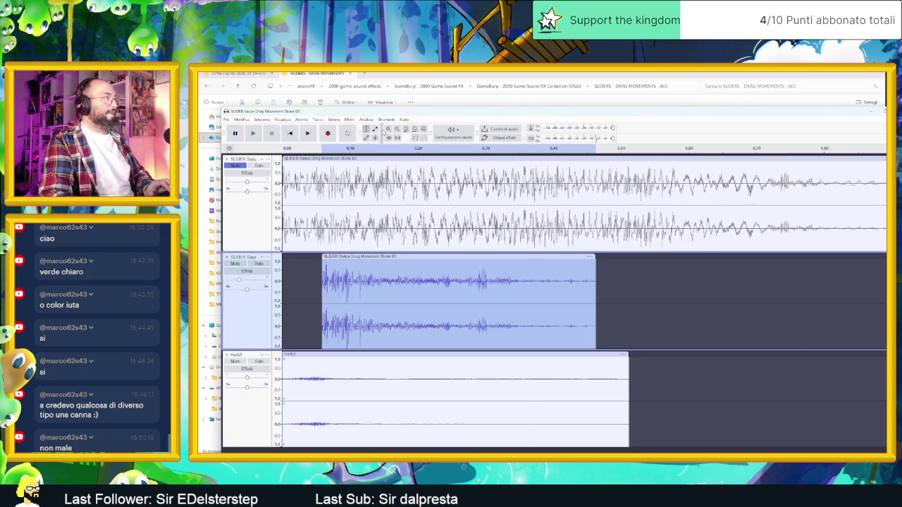
key(ctrl+shift+k)
Try a level-reducing effect twice on the middle clip, then undo it to keep the original loudness.
key(ctrl+r)
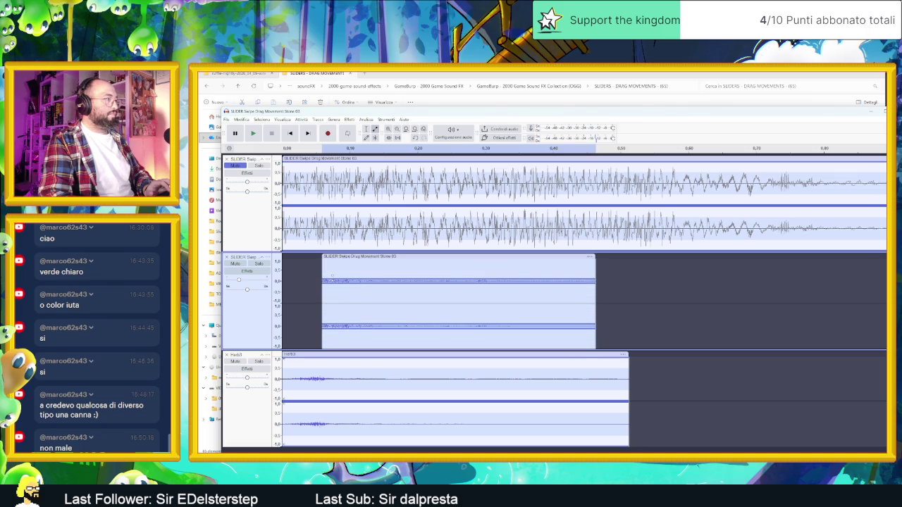
key(ctrl+r)
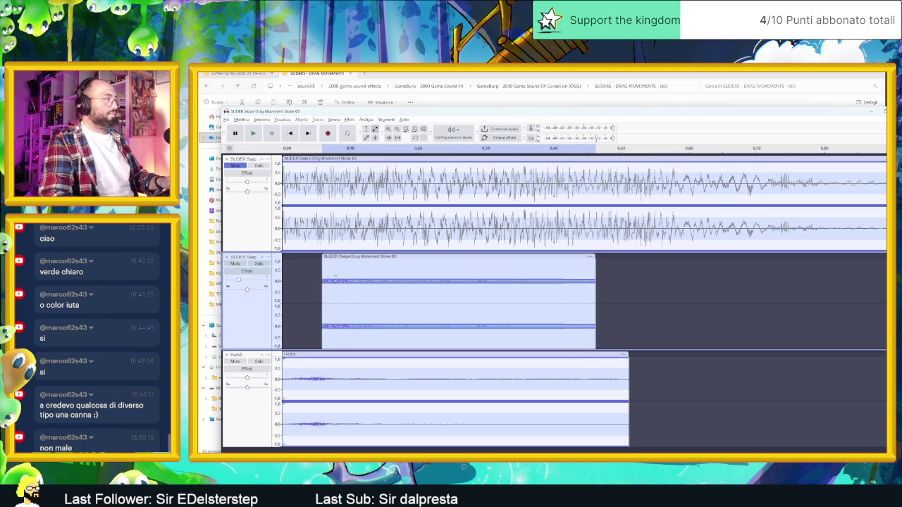
key(ctrl+z)
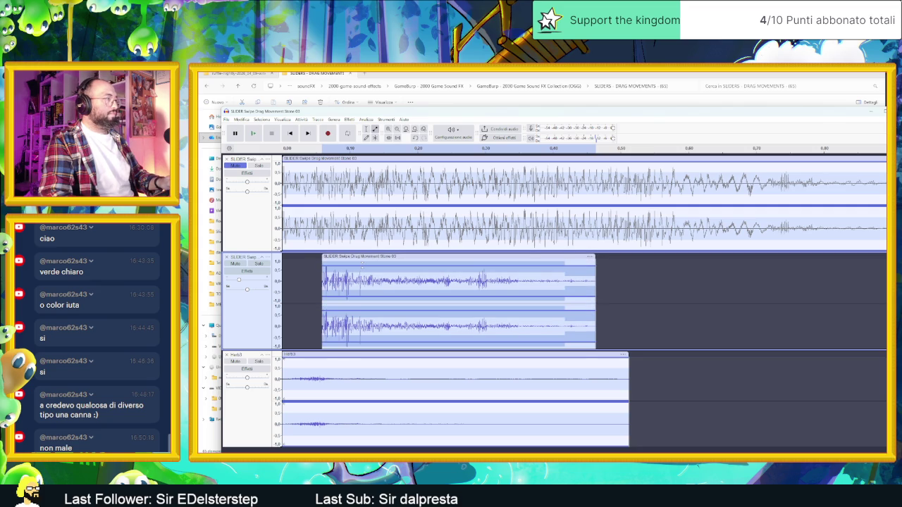
right_click(363, 265)
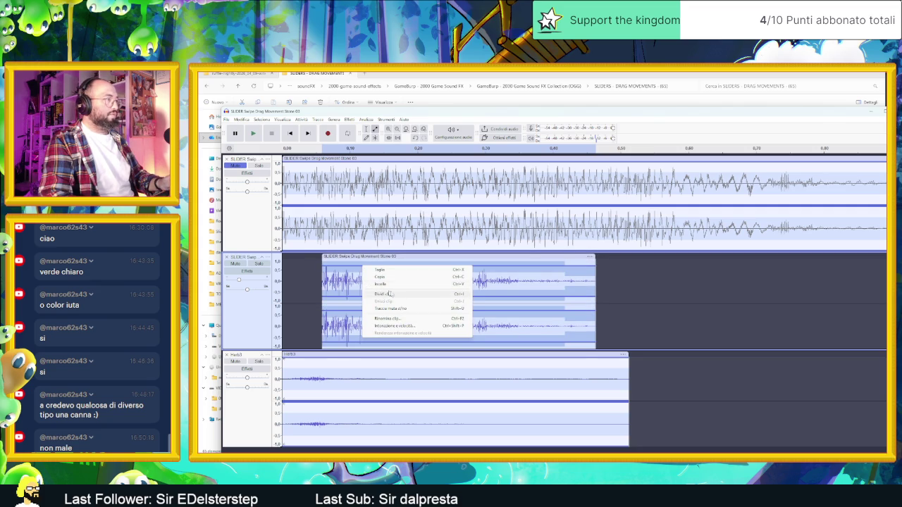
click(343, 272)
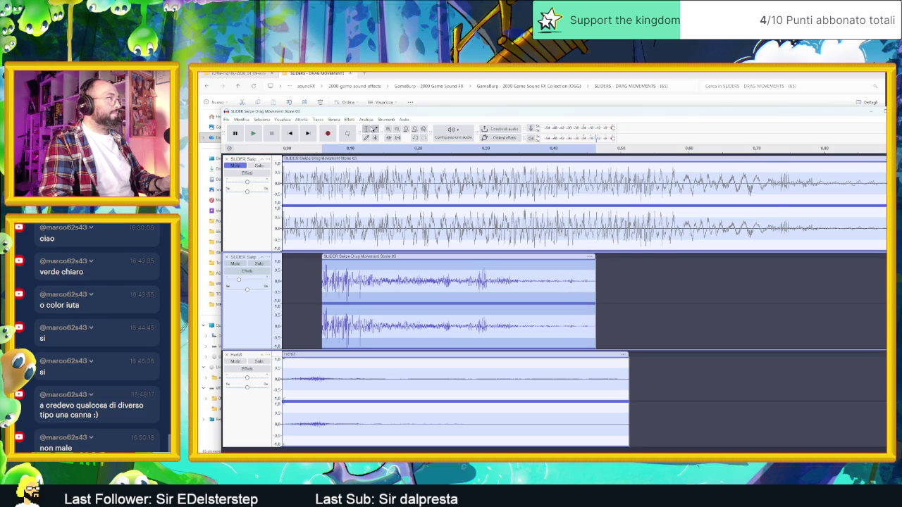
click(226, 119)
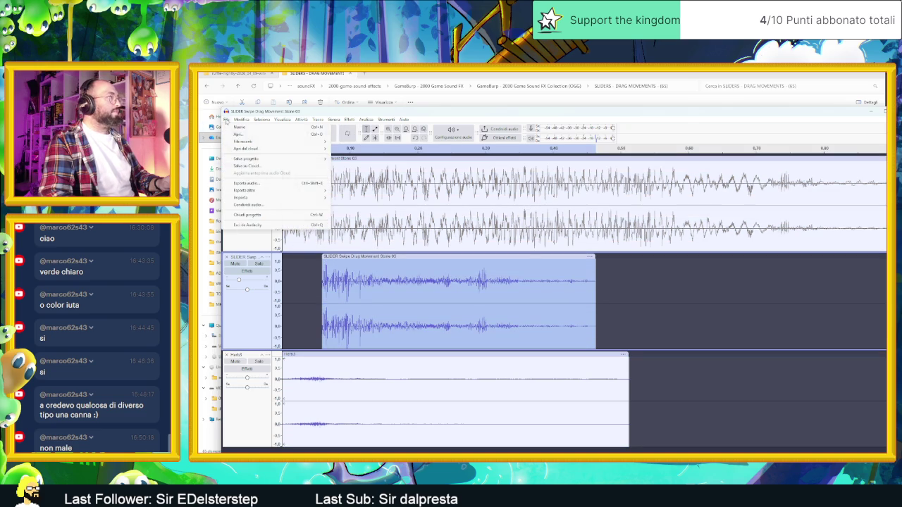
Save the project as a new project file named 'Schiaccio' and play the mix.
mouse_move(254, 160)
click(359, 169)
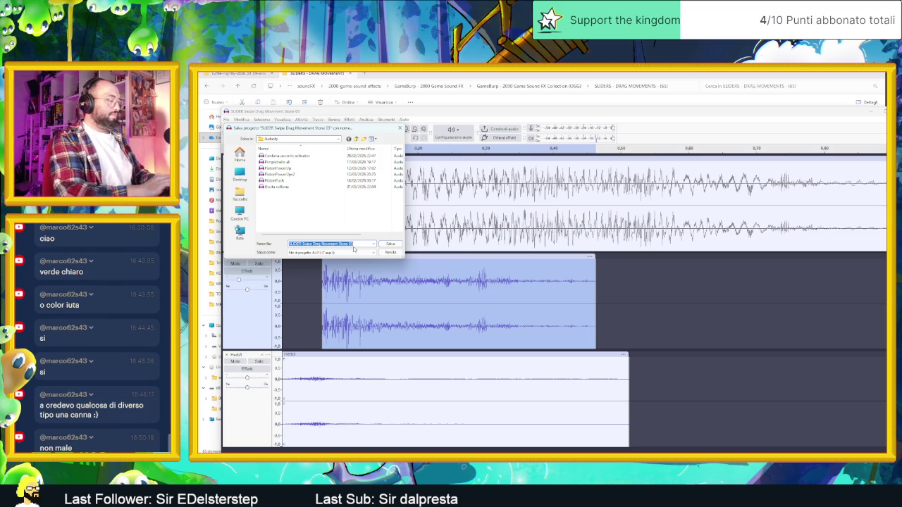
text(Schiaccio)
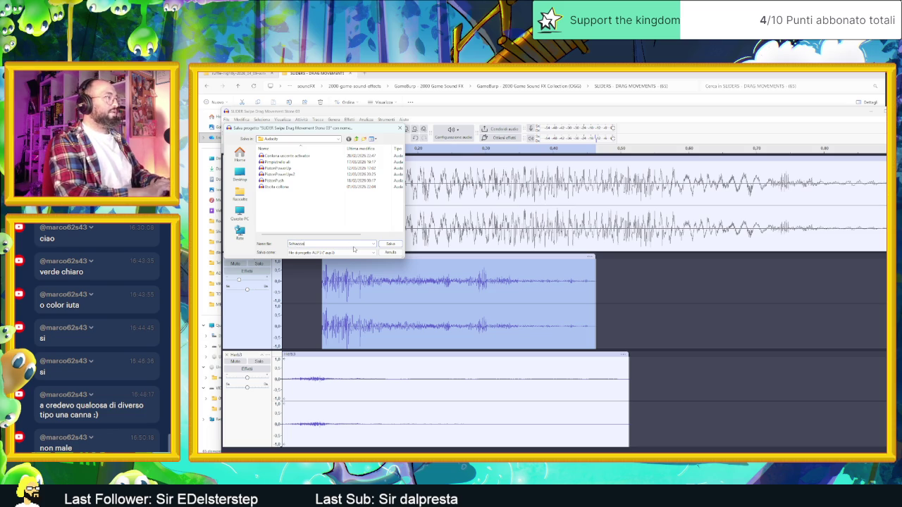
key(Return)
key(space)
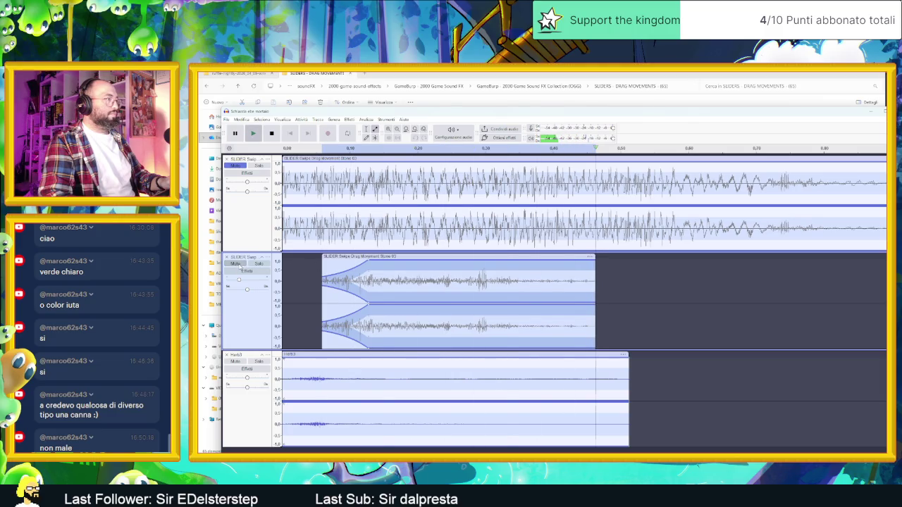
Drag the second clip earlier, nudge it slightly later, and replay the mix to check alignment.
click(385, 260)
mouse_move(386, 260)
mouse_down()
mouse_move(346, 259)
mouse_move(357, 258)
mouse_up()
key(space)
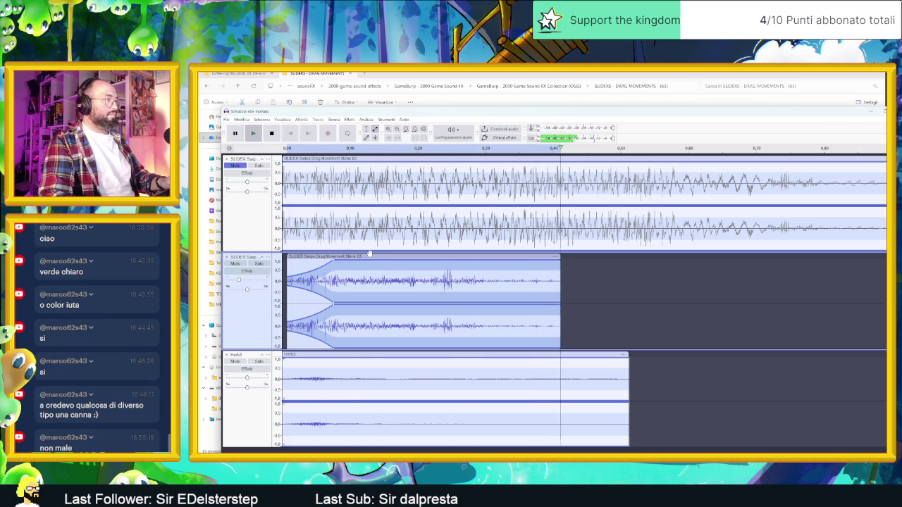
drag(373, 258, 390, 261)
key(space)
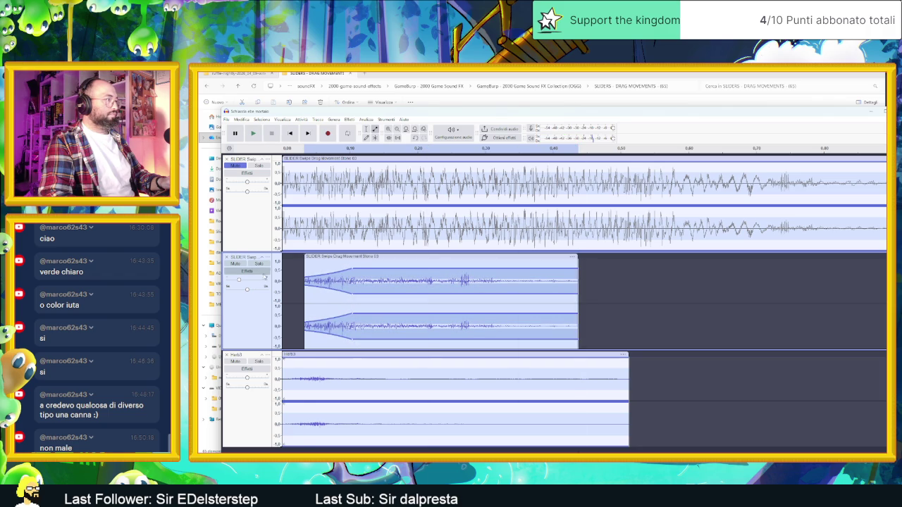
key(space)
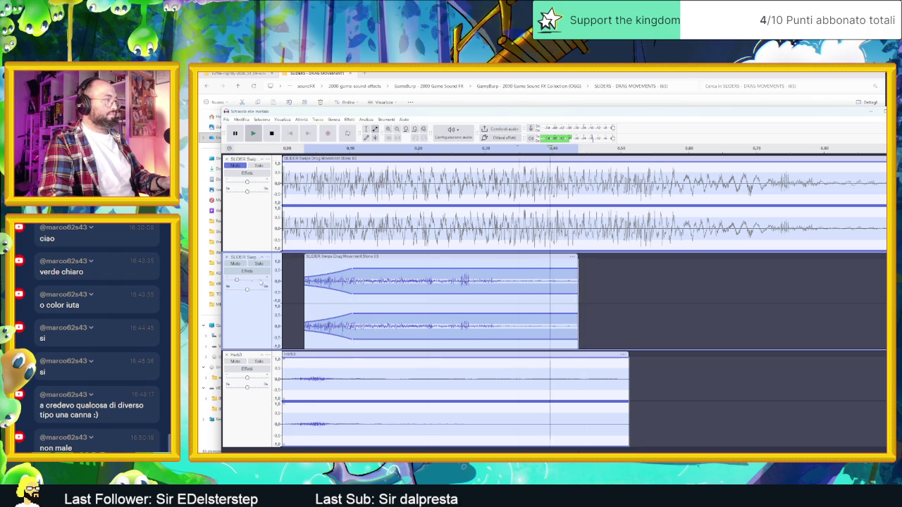
key(space)
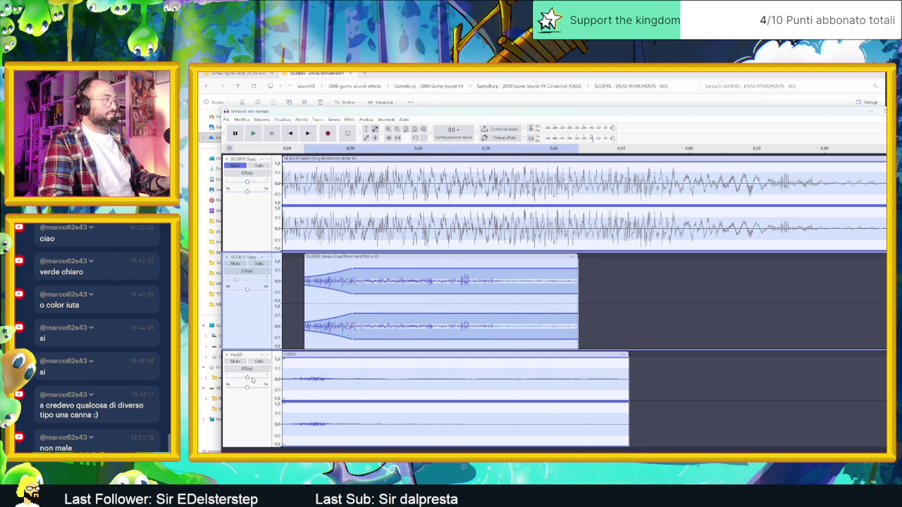
key(space)
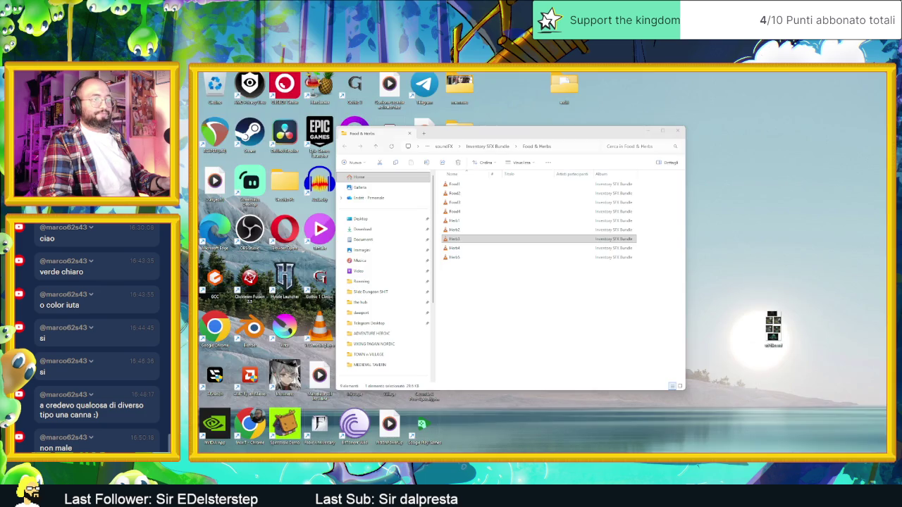
click(454, 239)
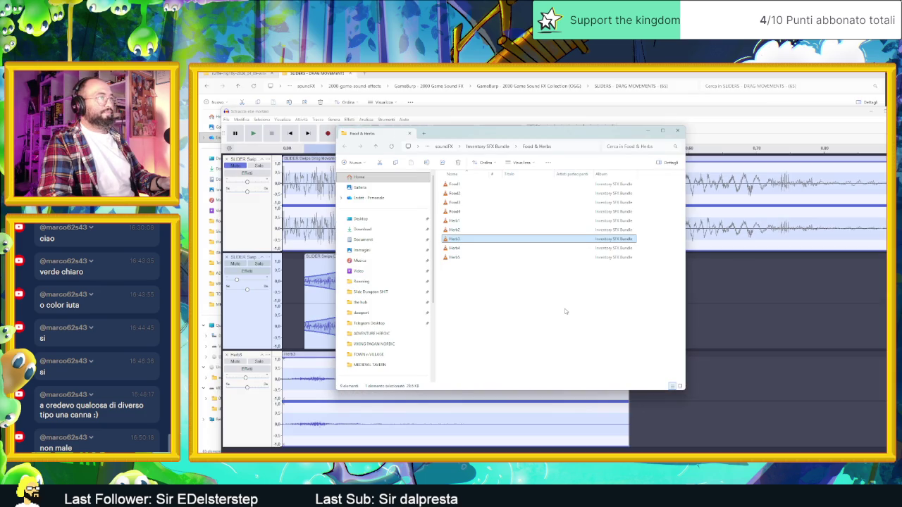
Preview the PotionUse1 sound from the Potions folder in the media player.
click(496, 147)
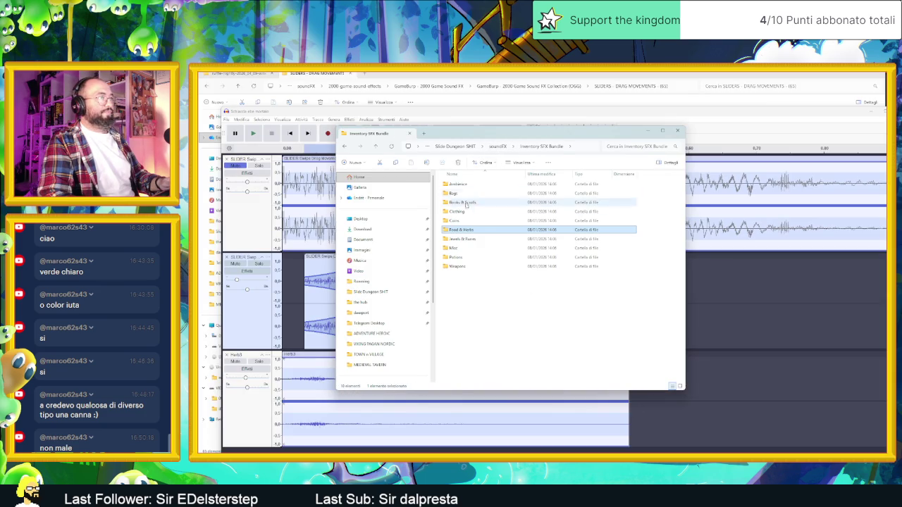
double_click(494, 257)
click(465, 185)
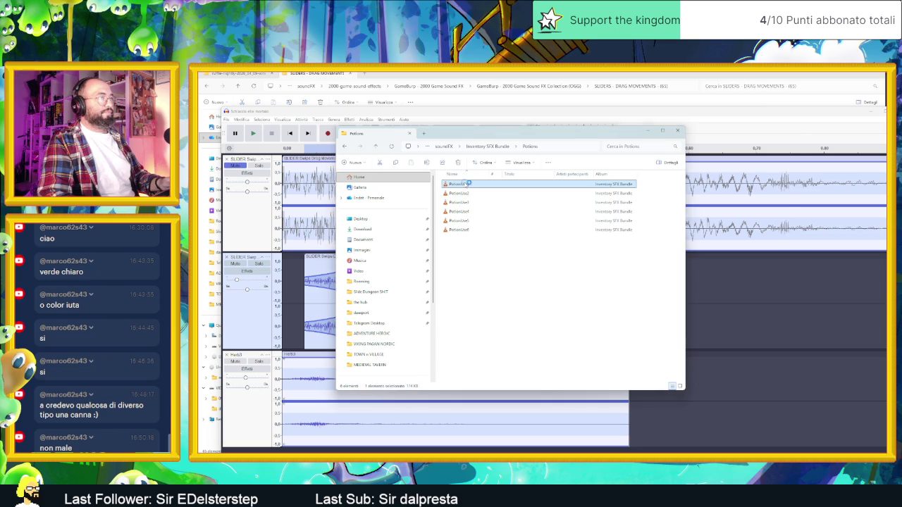
double_click(465, 184)
drag(547, 132, 639, 132)
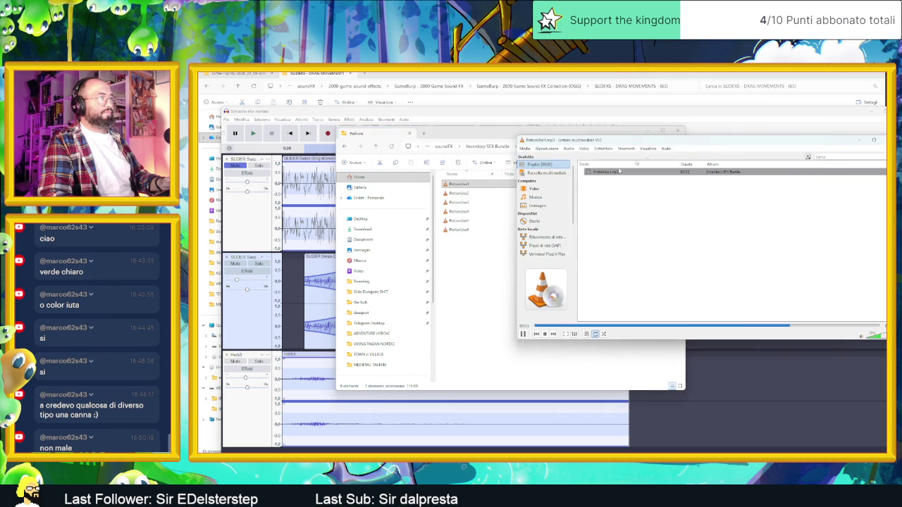
click(467, 229)
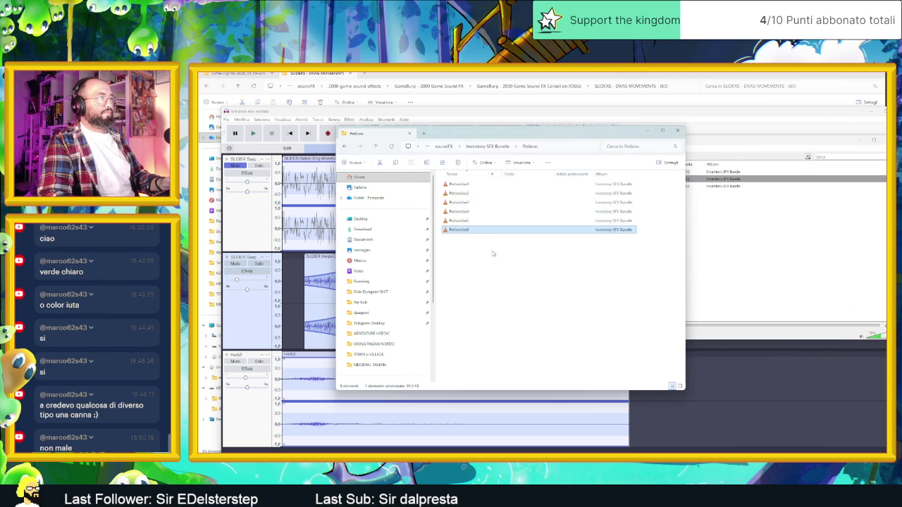
key(BackSpace)
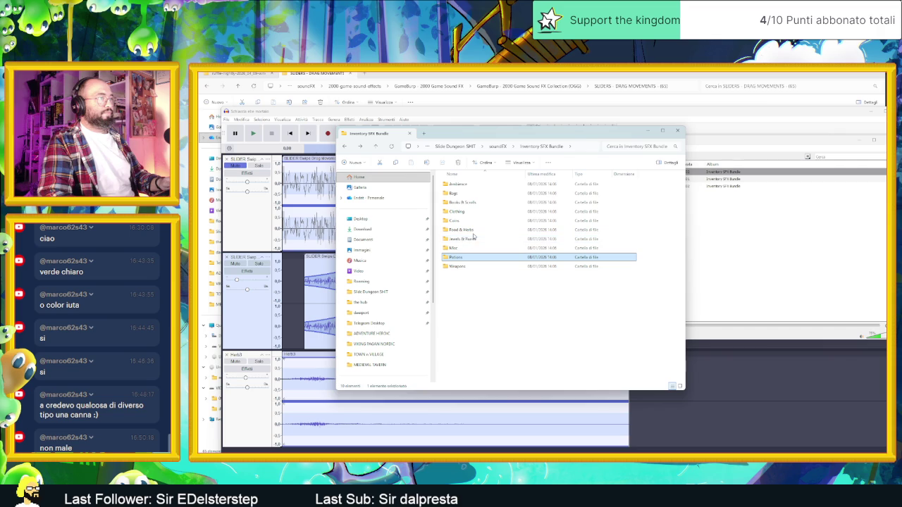
Browse the Misc folder's Merge5, Merge4, LevelUp2 and Button4 sounds, then return to Inventory SFX Bundle.
double_click(473, 246)
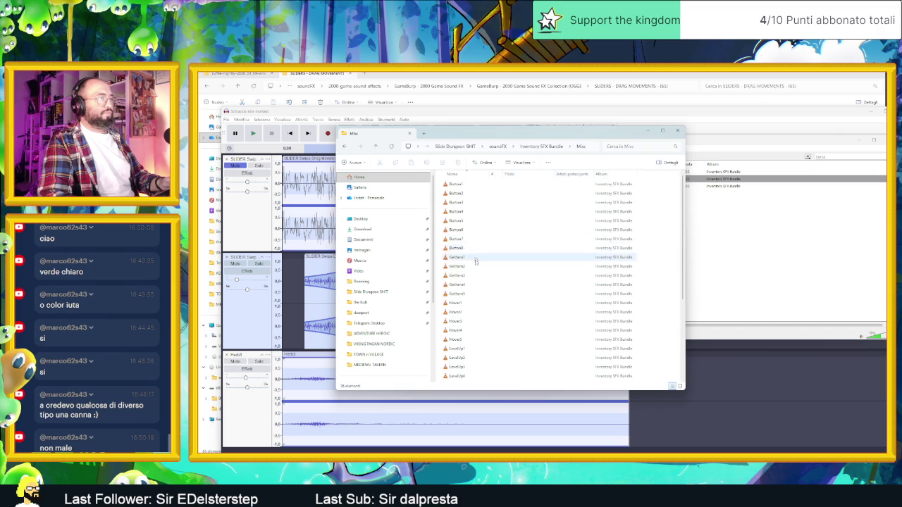
scroll(482, 304, down, 5)
scroll(482, 304, down, 1)
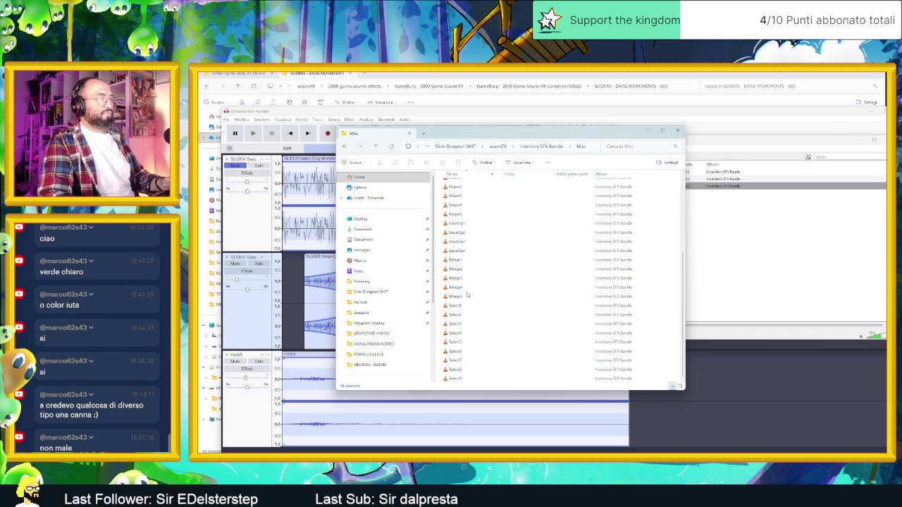
click(465, 297)
click(468, 288)
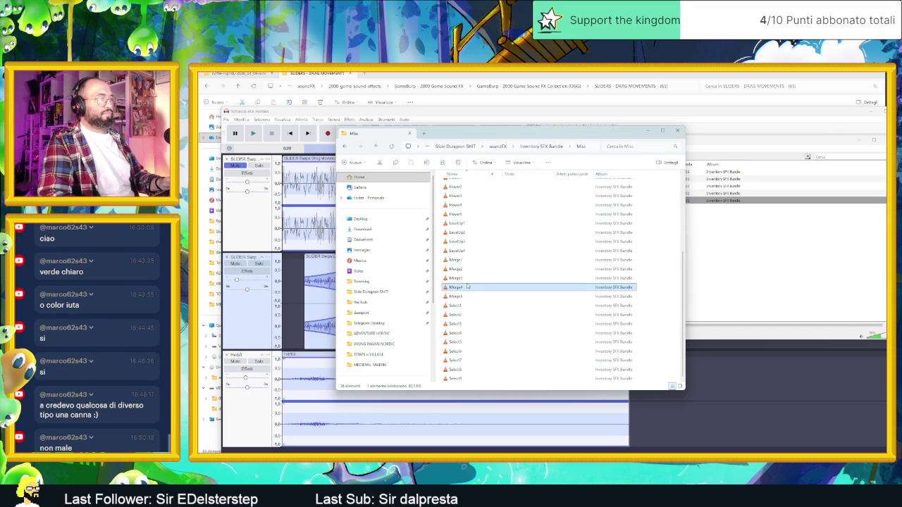
click(465, 233)
scroll(461, 226, up, 4)
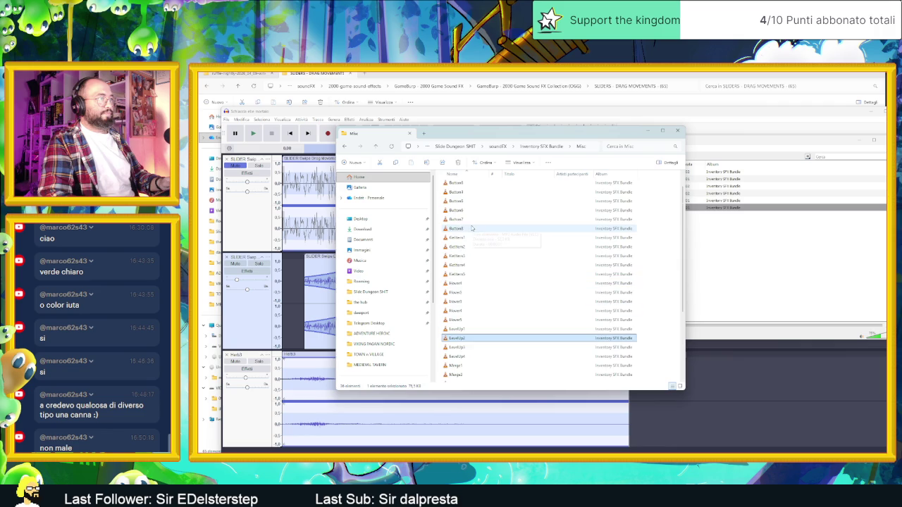
click(459, 214)
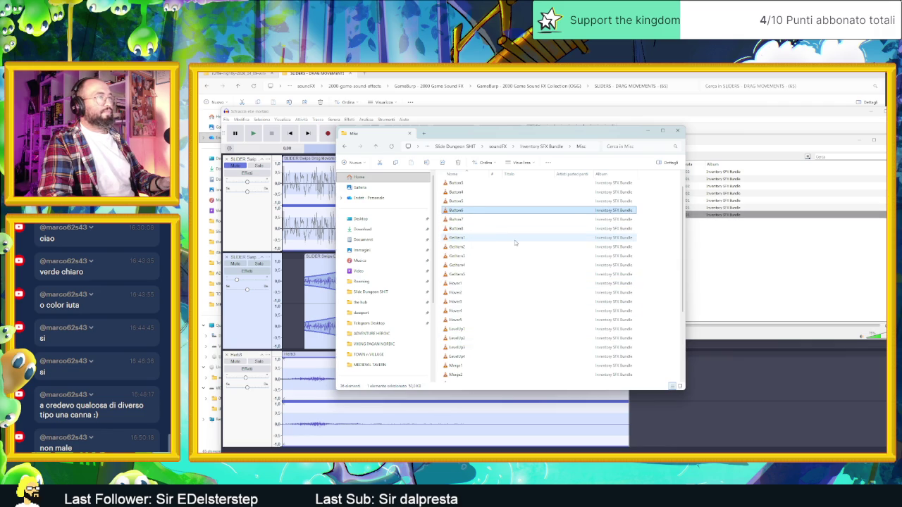
key(alt+Up)
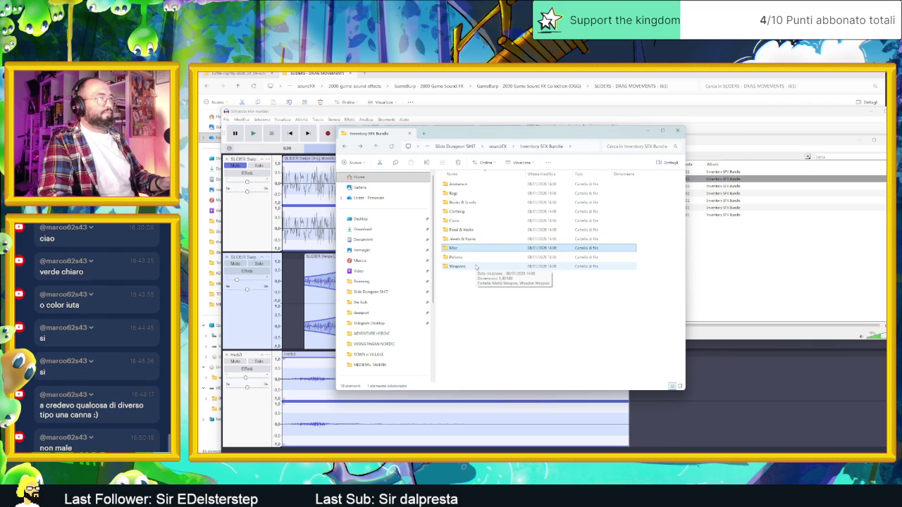
Open Clothing > Leather and play LeatherDrop3 in the media player.
double_click(467, 212)
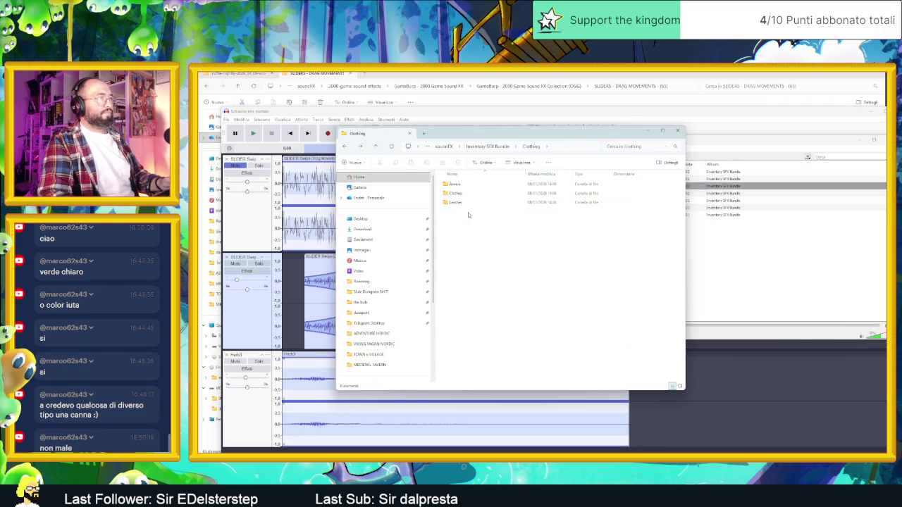
click(467, 195)
double_click(465, 203)
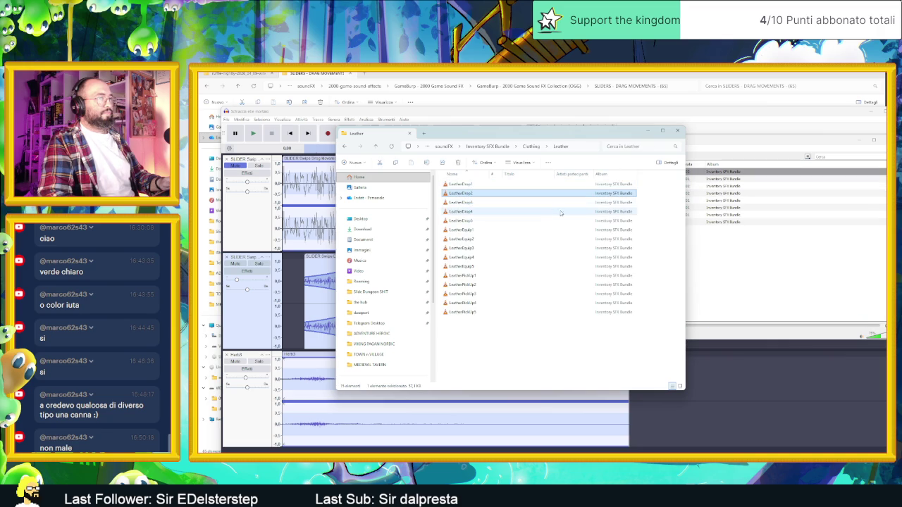
click(753, 331)
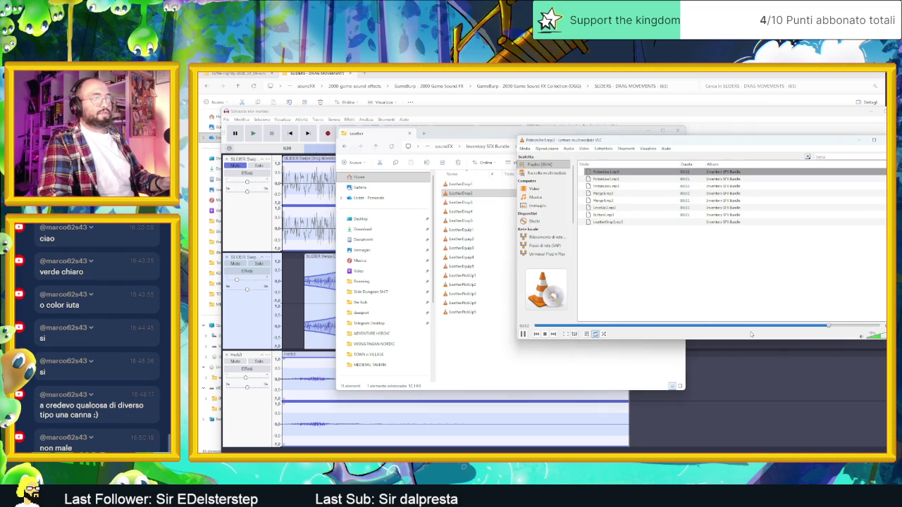
double_click(461, 202)
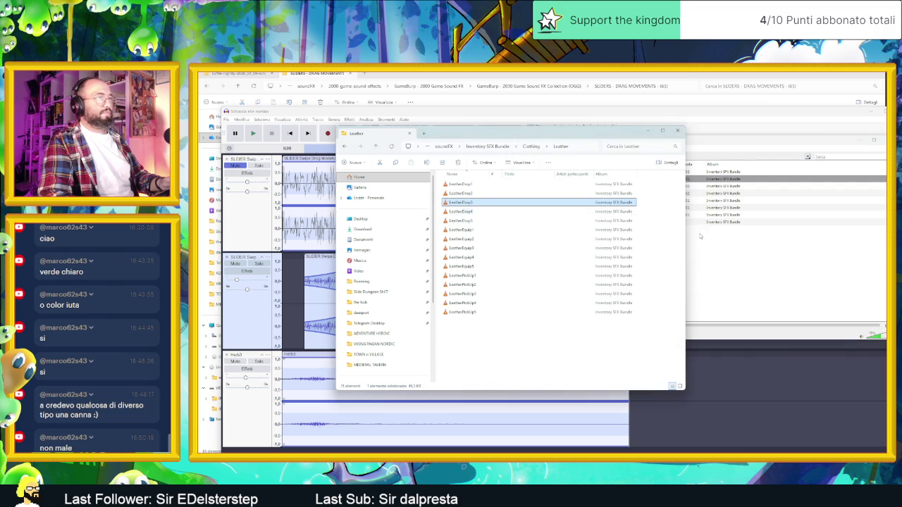
double_click(625, 223)
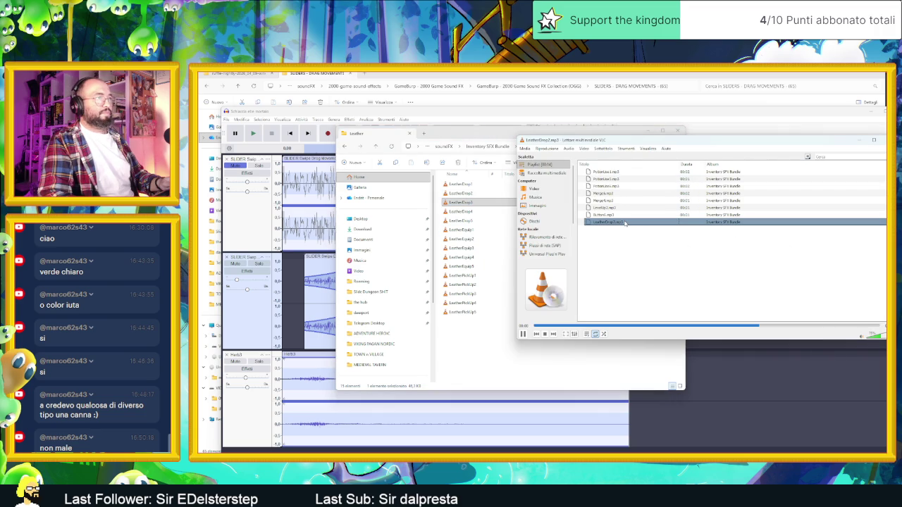
click(487, 204)
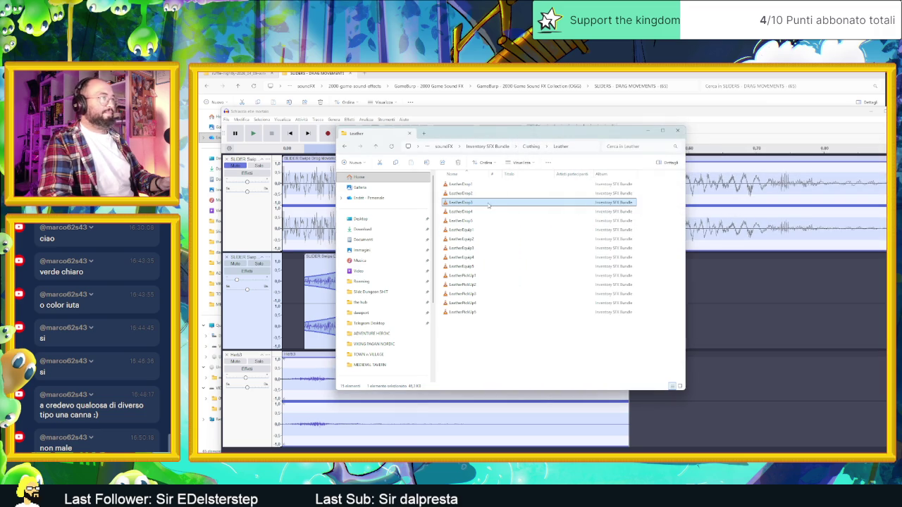
Drag LeatherDrop3 into Audacity as a new bottom track and play the layered mix.
drag(429, 295, 366, 441)
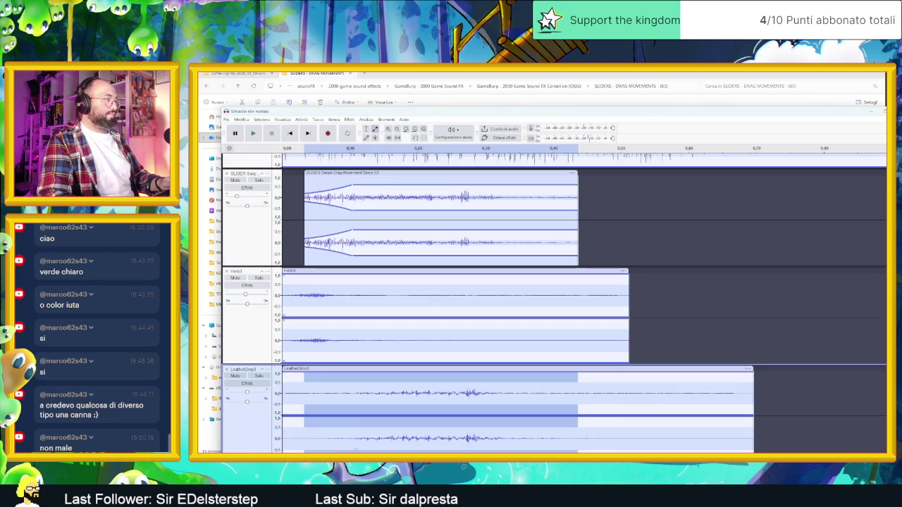
key(space)
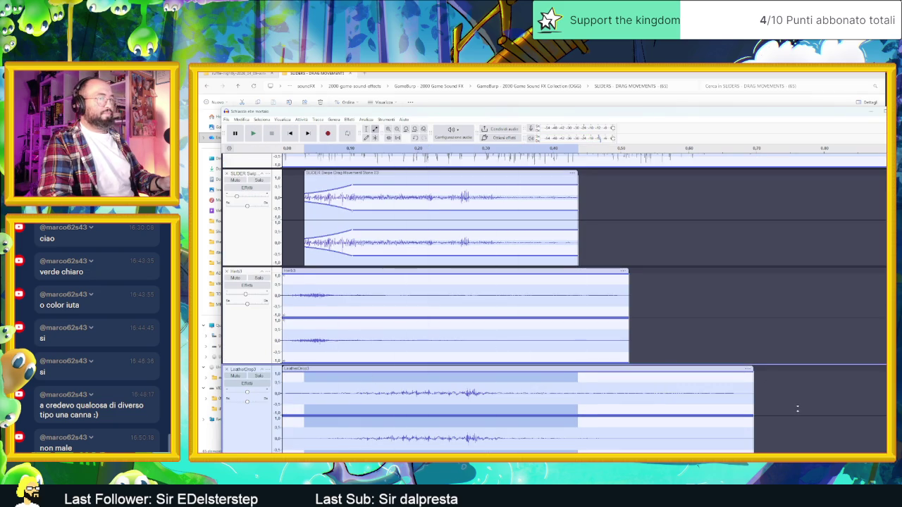
click(248, 422)
key(space)
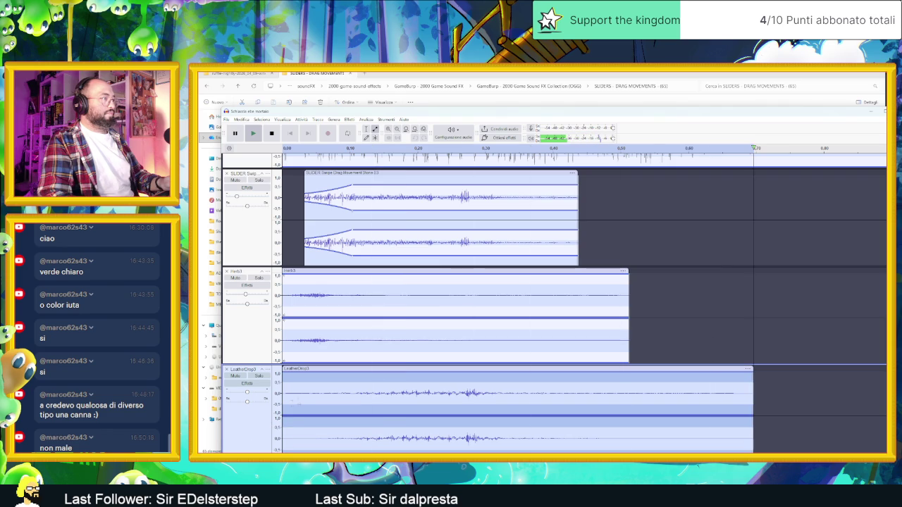
key(space)
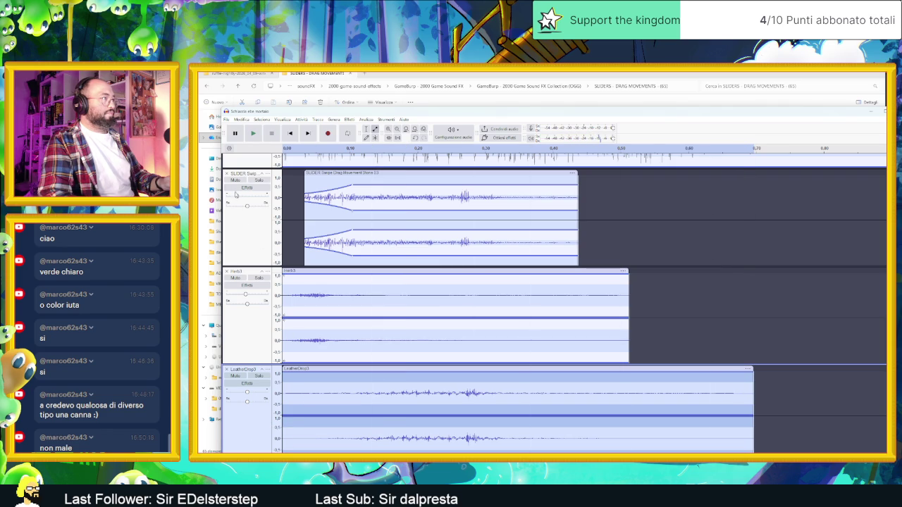
Select the SLIDER Swipe track and replay the combined layers repeatedly to judge the mix.
click(247, 219)
key(space)
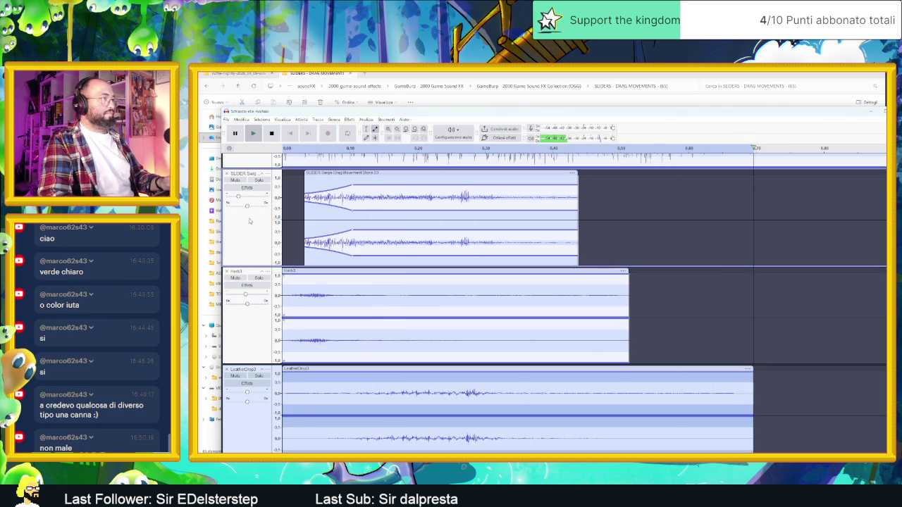
key(space)
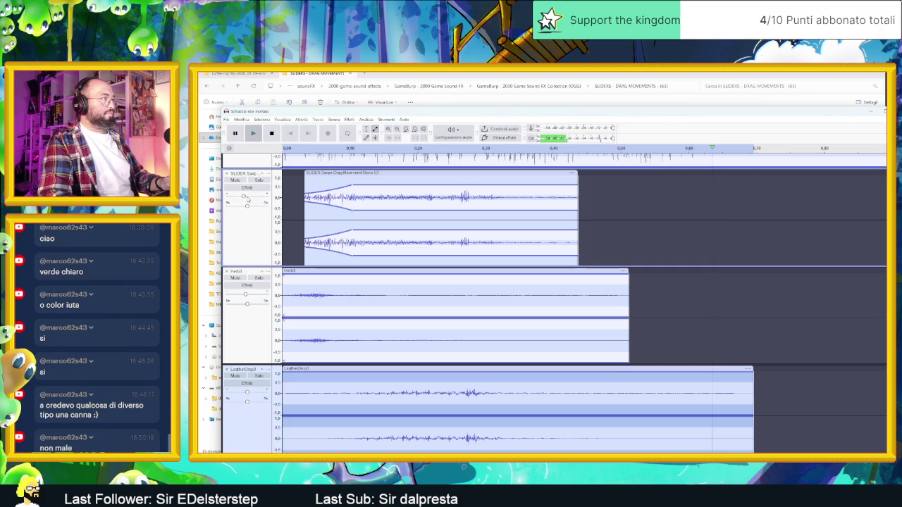
key(space)
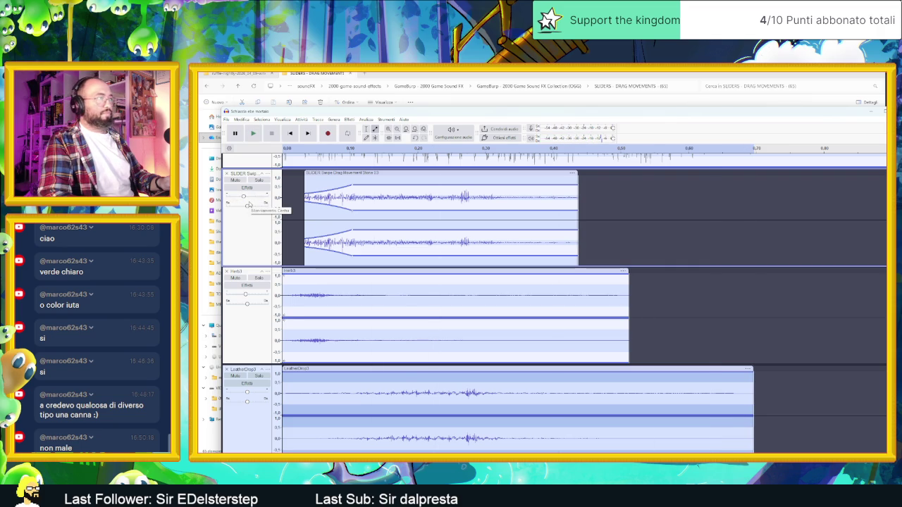
key(space)
key(space)
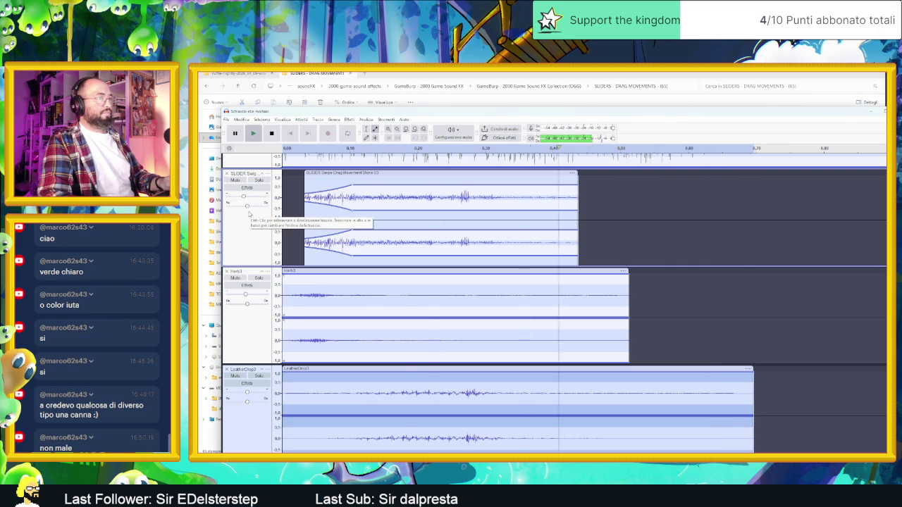
key(space)
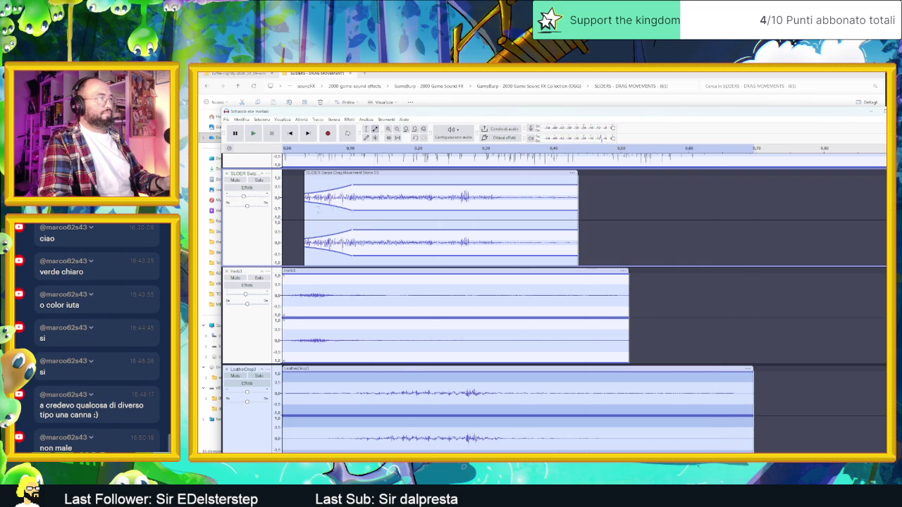
key(space)
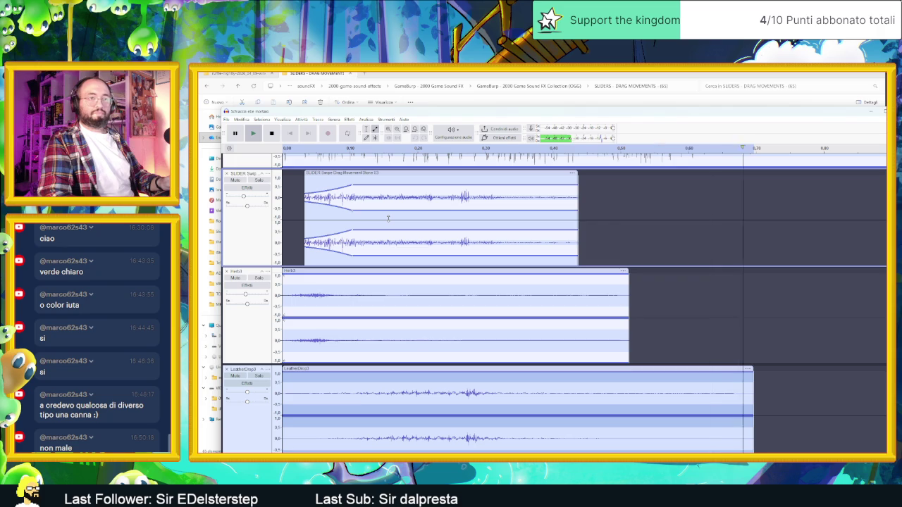
key(space)
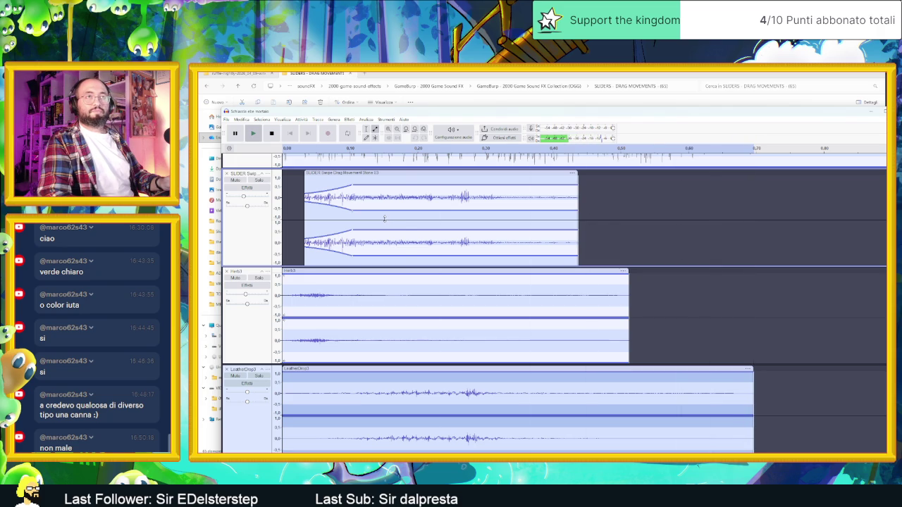
key(space)
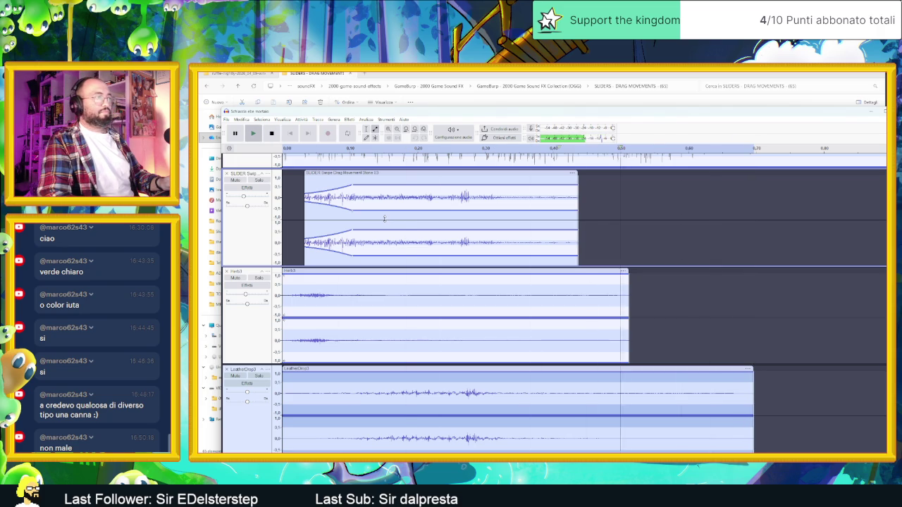
key(space)
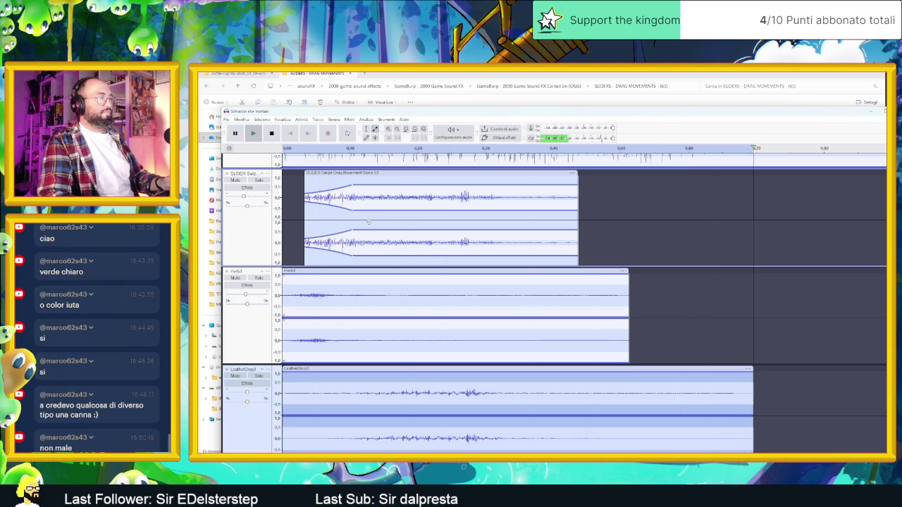
key(space)
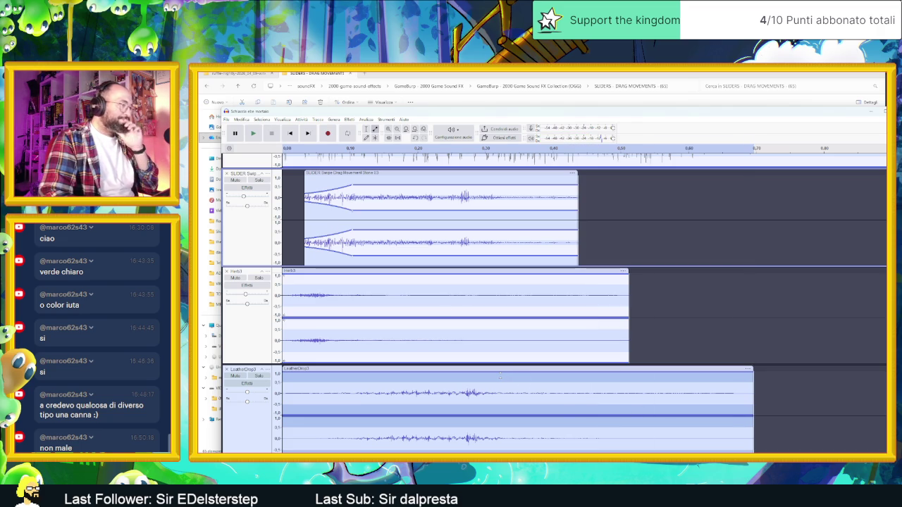
scroll(514, 378, down, 1)
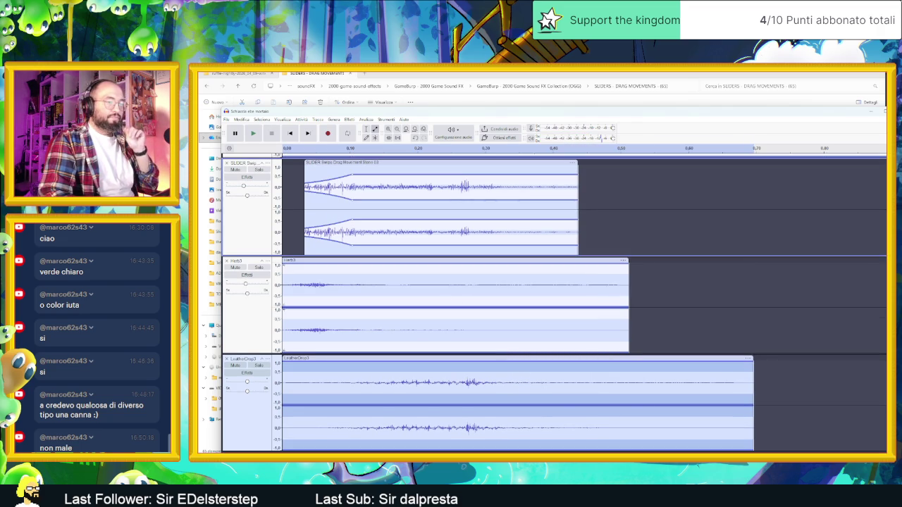
Preview the Coins folder sounds: Coin1, CoinBag1, CoinFlip4, CoinPouring1 and Coins1.
key(alt+Tab)
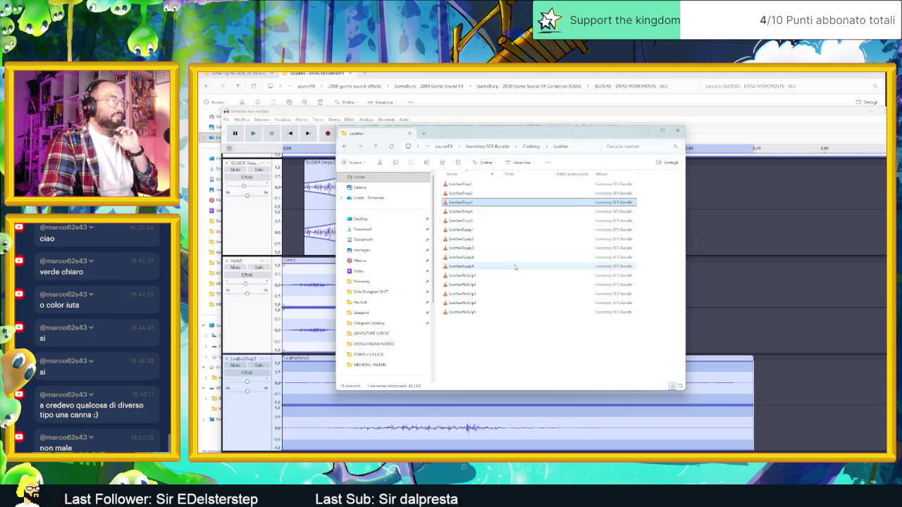
key(BackSpace)
key(BackSpace)
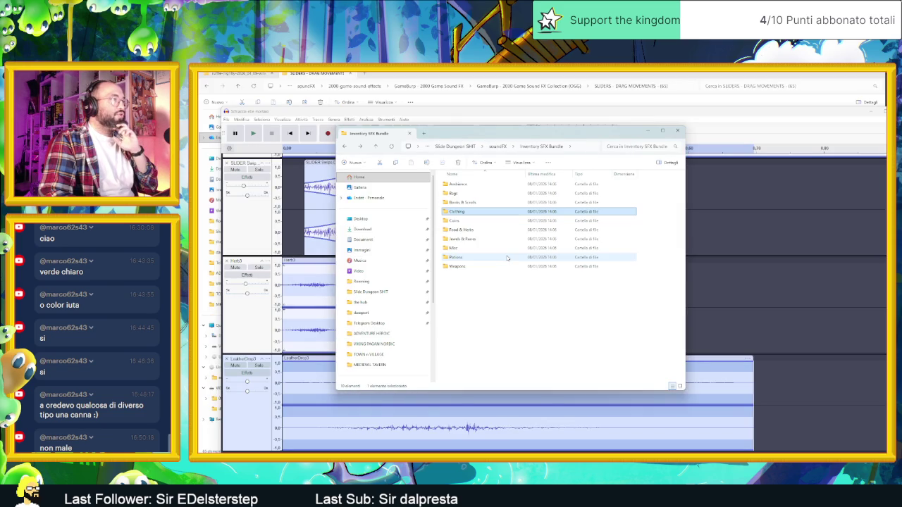
double_click(454, 221)
click(455, 186)
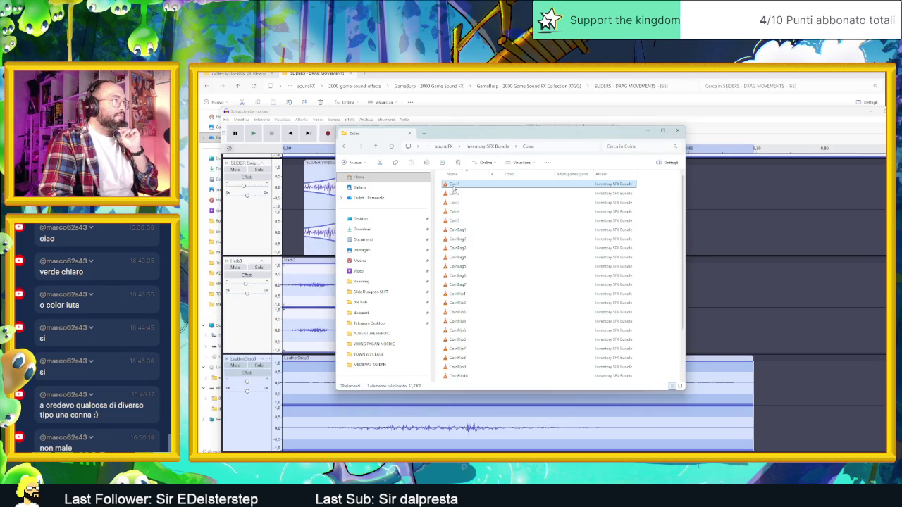
double_click(459, 194)
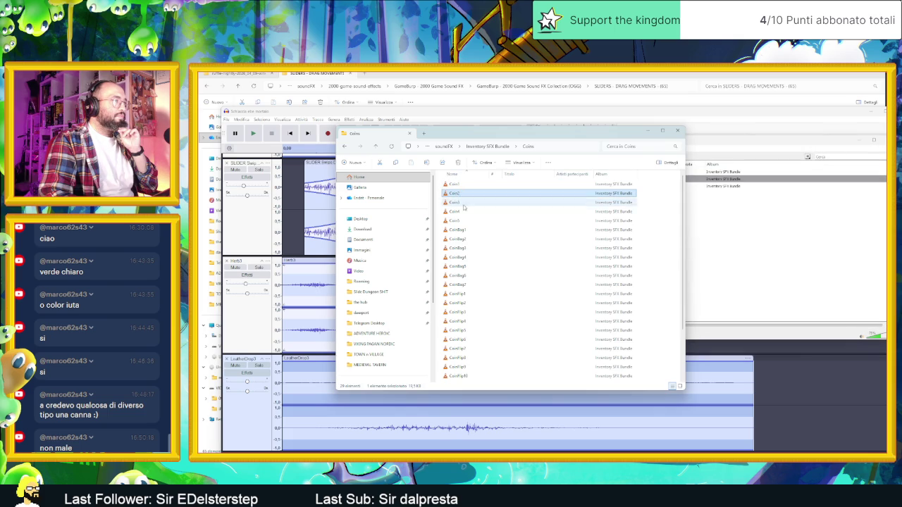
double_click(471, 230)
double_click(482, 320)
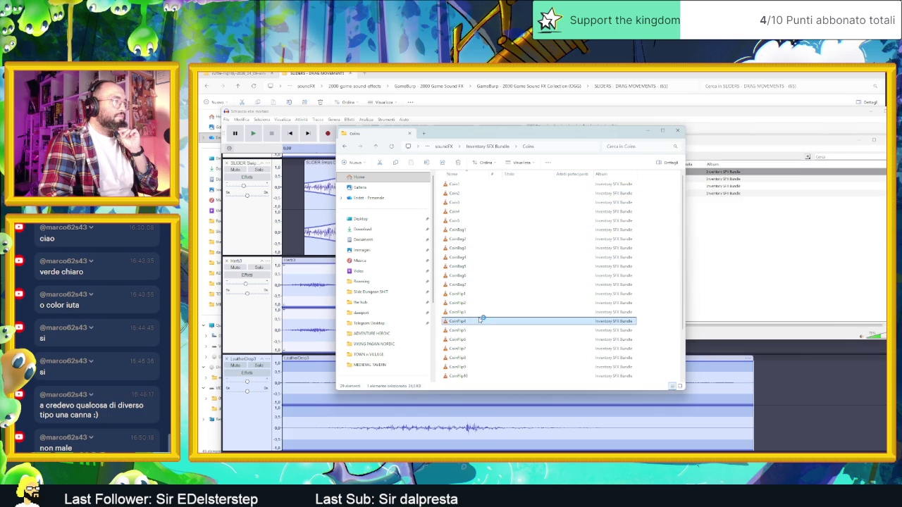
scroll(487, 344, down, 2)
double_click(484, 343)
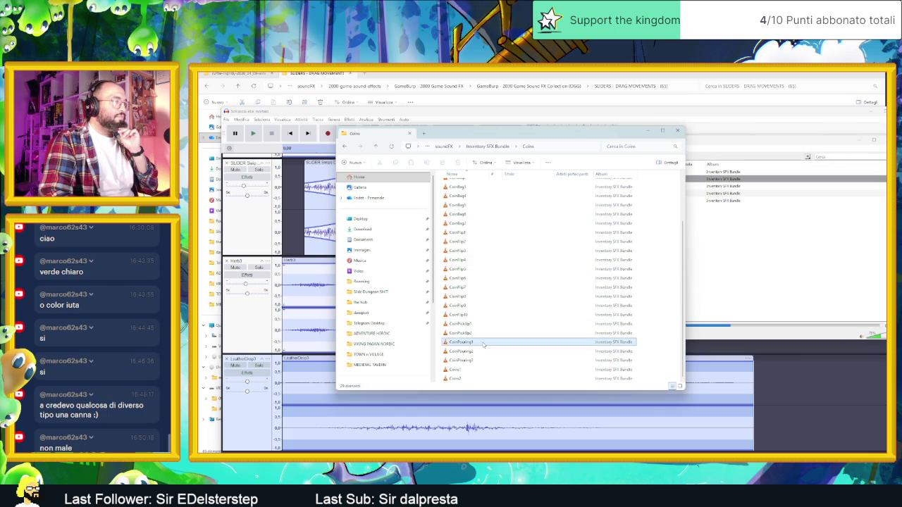
double_click(475, 369)
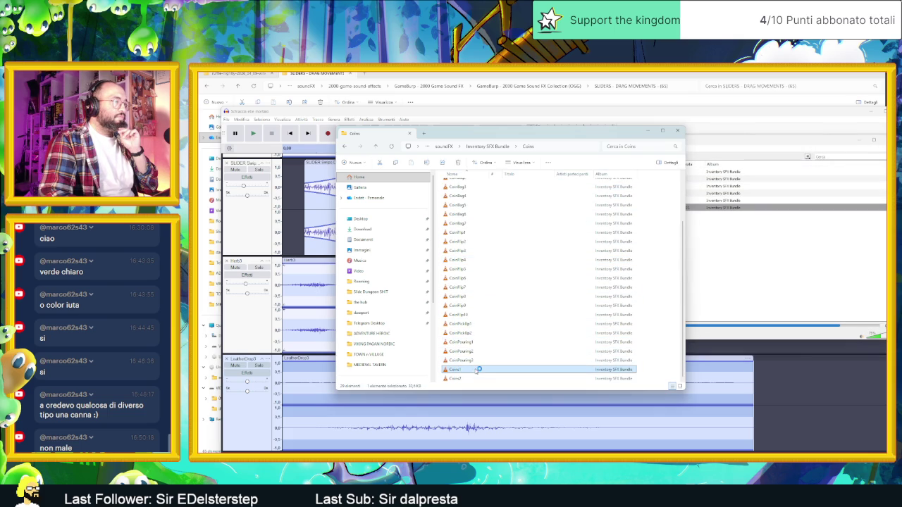
Open Gamemaster Audio Pro Sound Collection > Water and drag all 75 files into the VLC playlist.
key(alt+Left)
key(alt+Left)
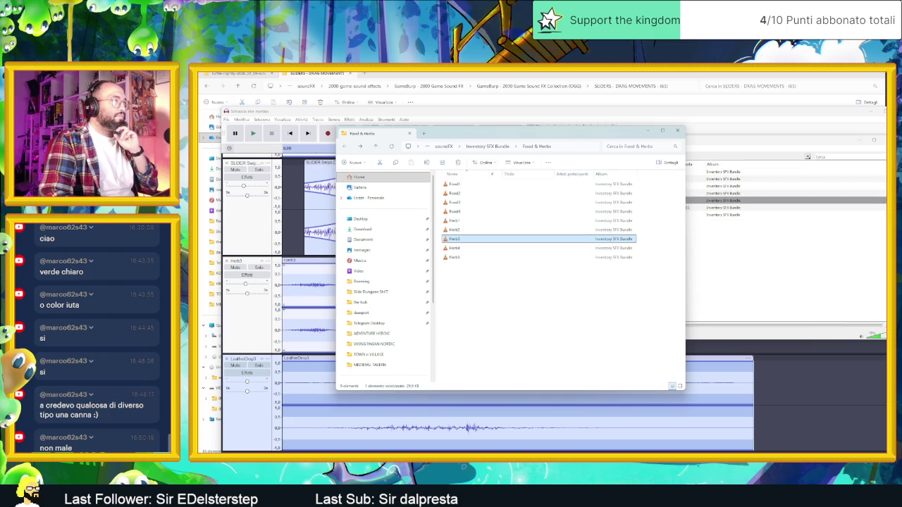
click(495, 146)
click(495, 147)
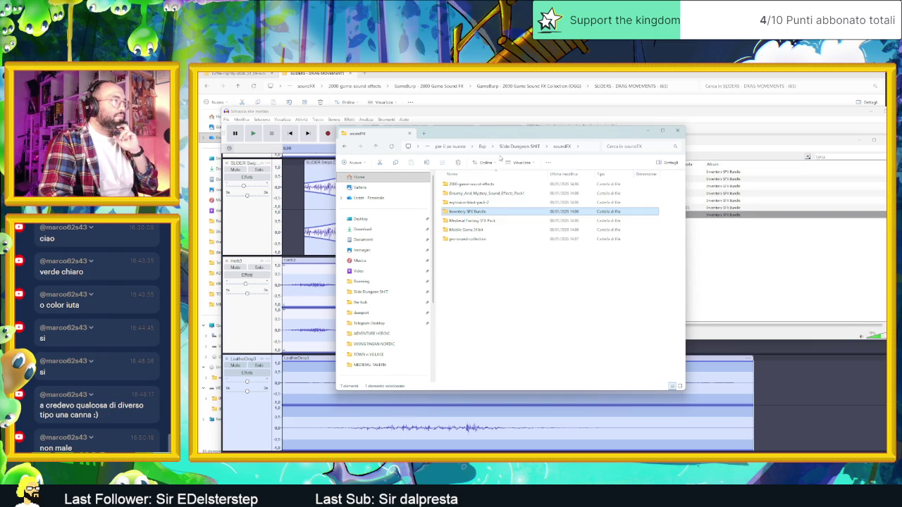
double_click(486, 239)
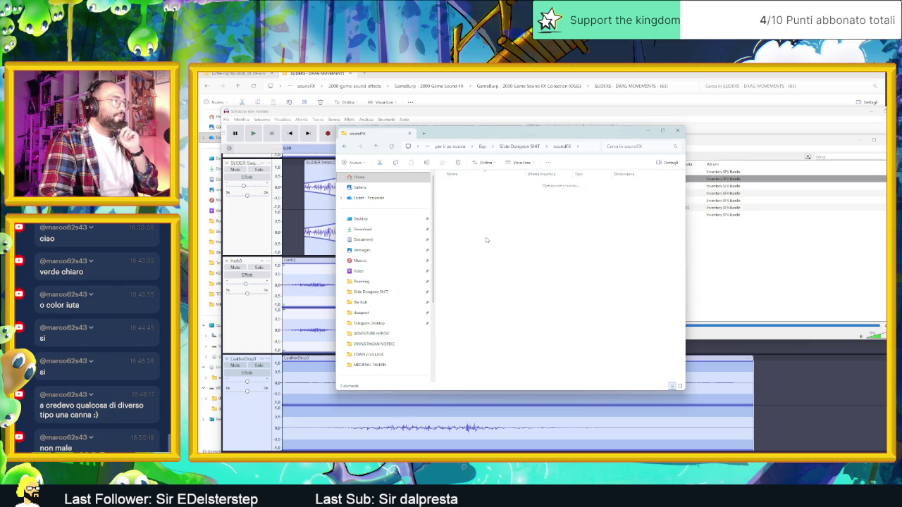
double_click(483, 184)
scroll(501, 282, down, 3)
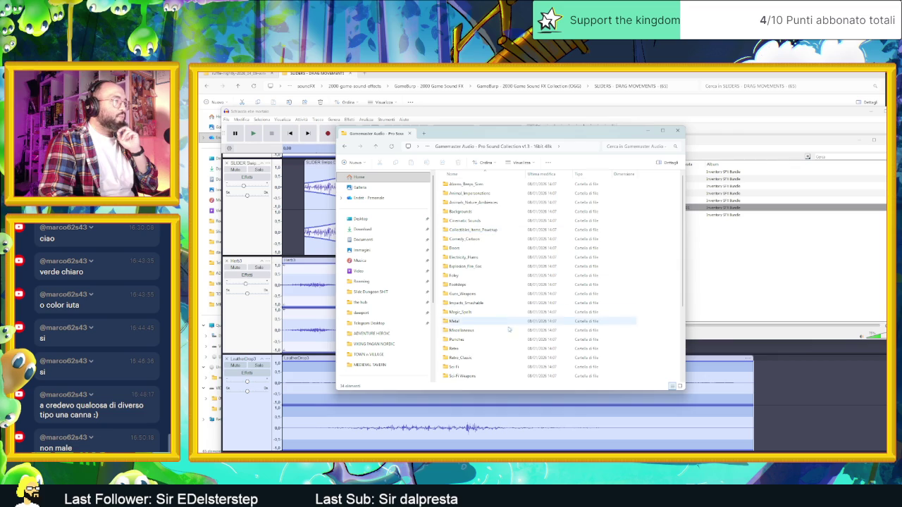
double_click(485, 351)
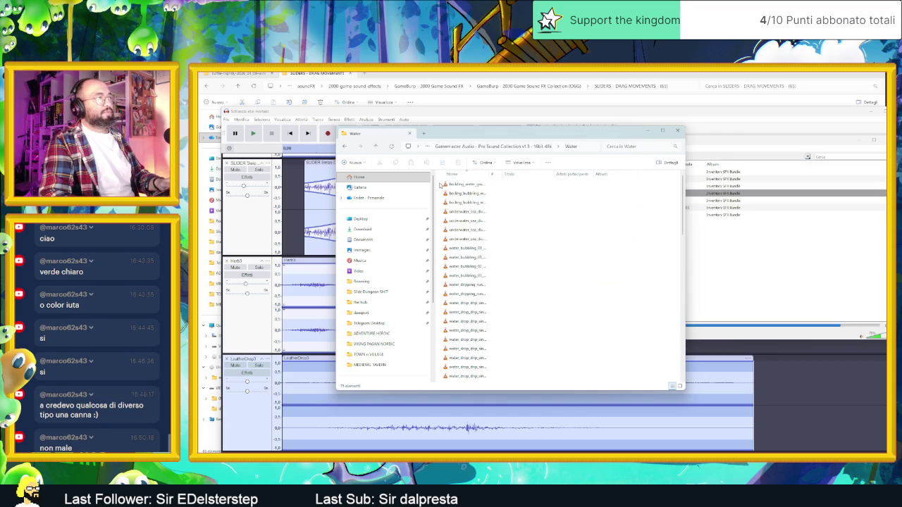
key(ctrl+a)
drag(468, 296, 718, 282)
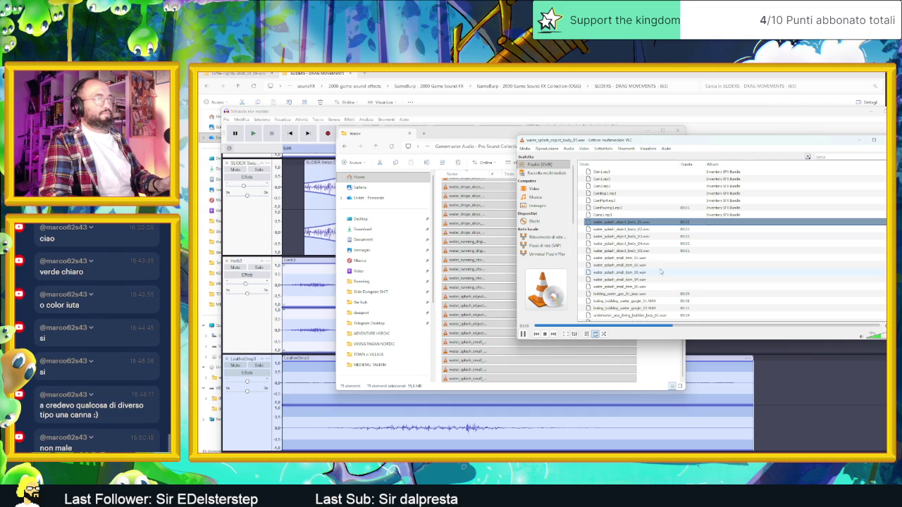
Play water_splash_small_item_04, boiling_bubbling_water_gurgle_01 and _02, and water_bubbling_01_loop.
double_click(655, 266)
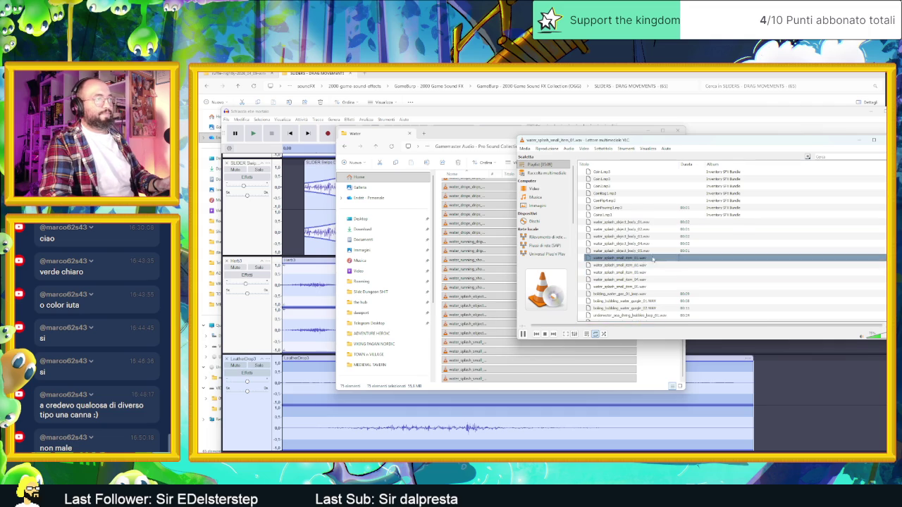
double_click(655, 301)
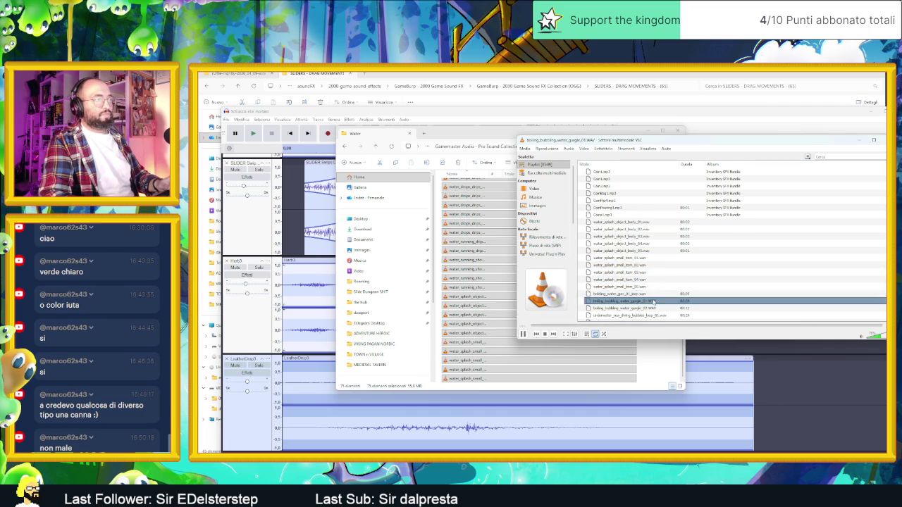
scroll(663, 290, down, 2)
double_click(645, 265)
click(645, 279)
double_click(644, 300)
Play drip sounds single_05, multiple_19 and multiple_12, plus running-dripping and shower loops.
scroll(651, 288, down, 2)
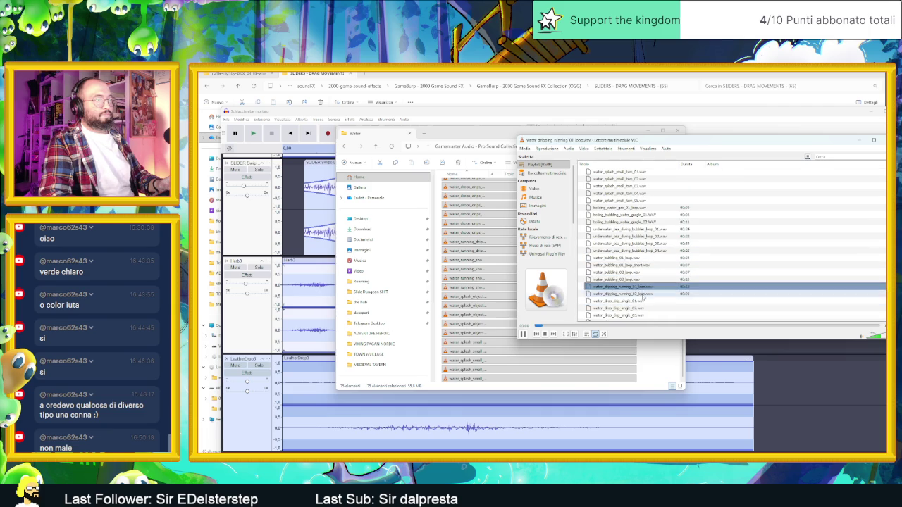
double_click(641, 302)
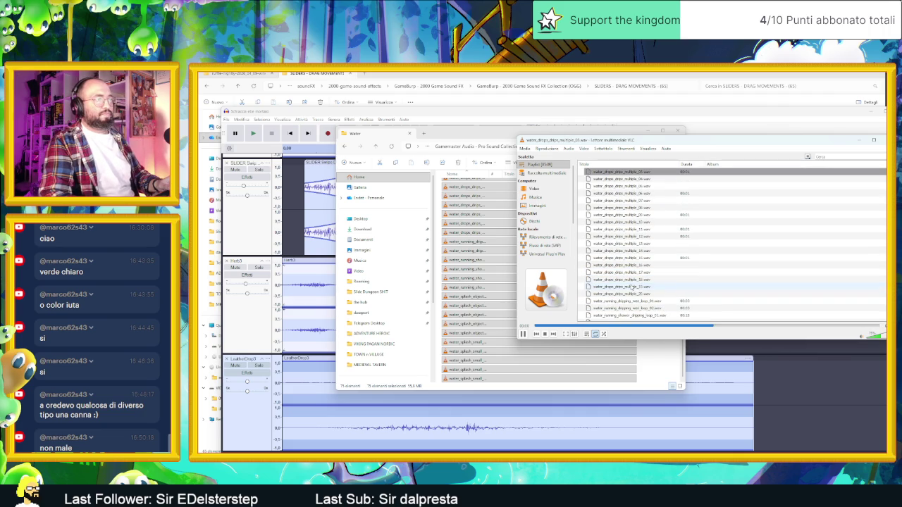
click(633, 293)
double_click(632, 287)
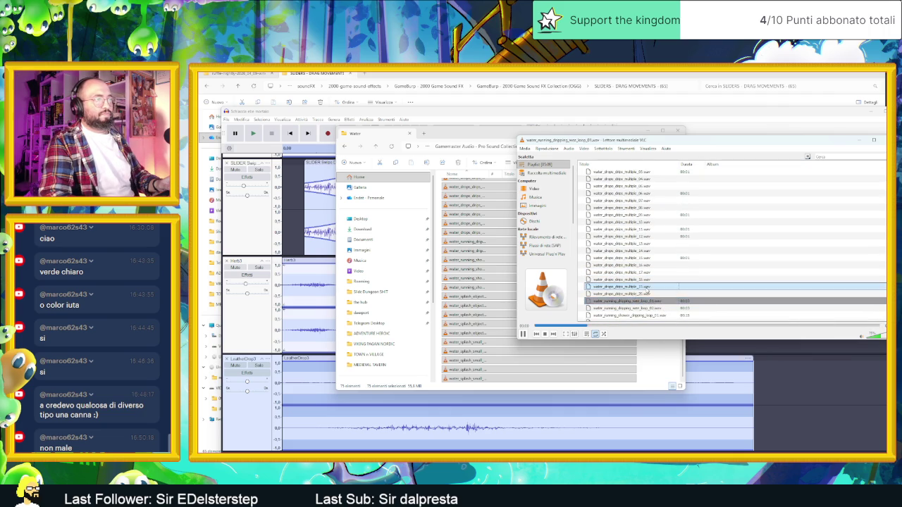
double_click(634, 236)
scroll(646, 287, down, 1)
double_click(647, 286)
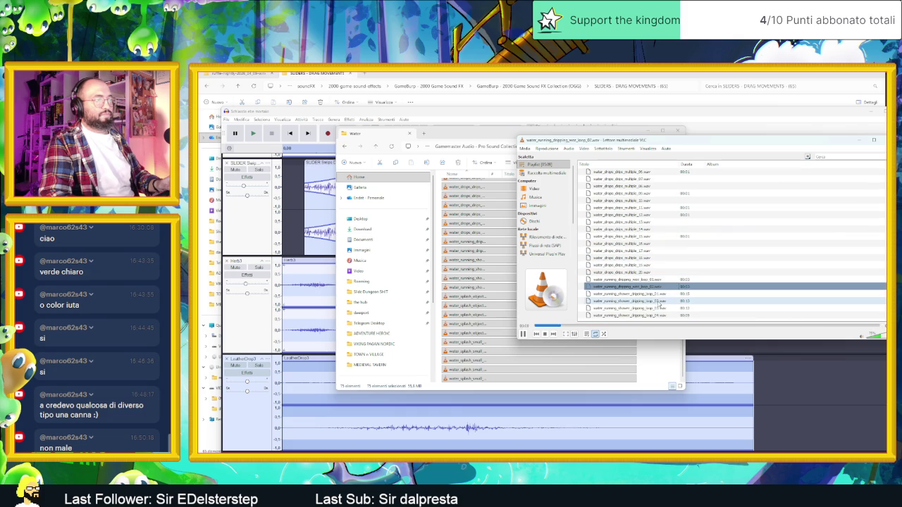
double_click(656, 314)
Play underwater_sea_diving_bubbles_loop_01, boiling_water_gas_01_loop, water_splash_object_body_05 and other splash sounds.
scroll(642, 261, up, 5)
scroll(641, 259, up, 3)
double_click(635, 200)
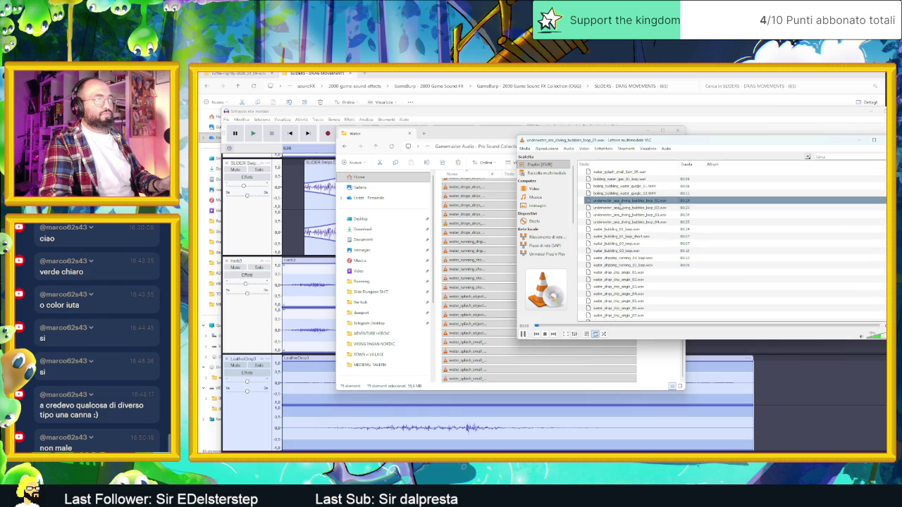
scroll(641, 229, up, 1)
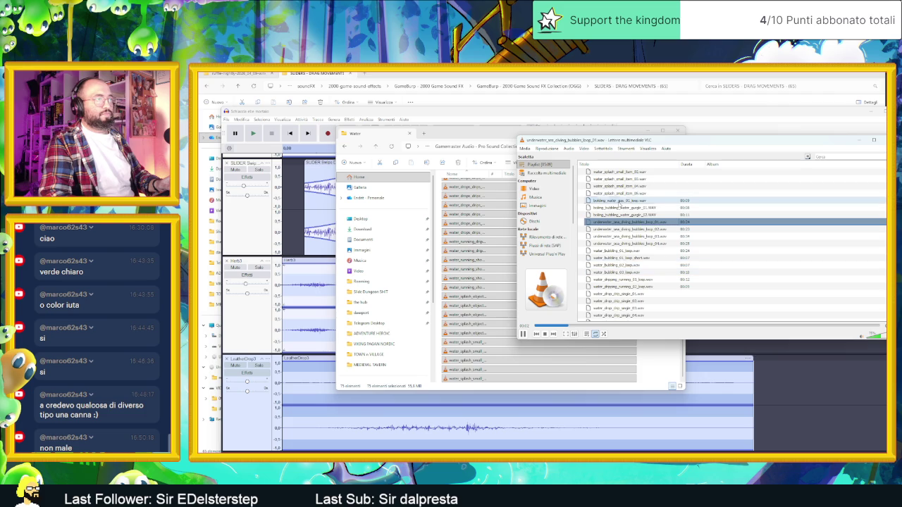
double_click(618, 201)
scroll(618, 203, up, 2)
double_click(620, 201)
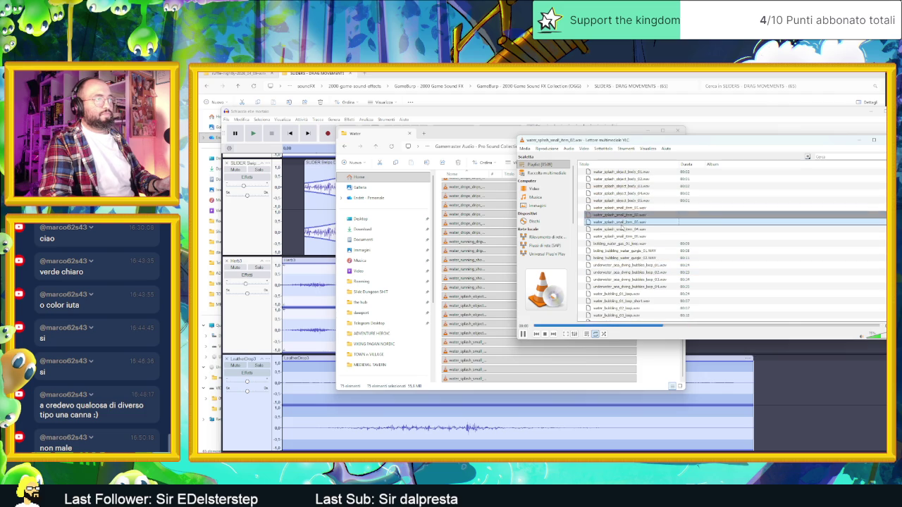
scroll(625, 236, up, 2)
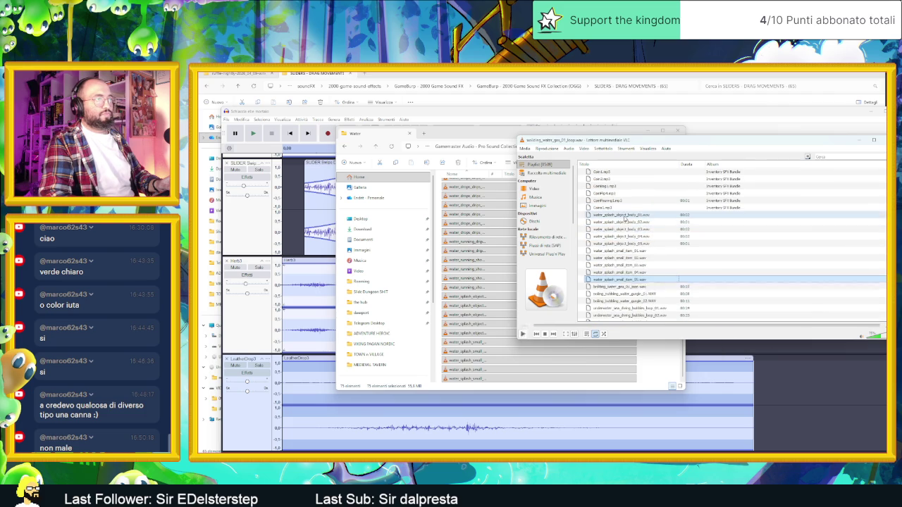
double_click(620, 223)
click(623, 236)
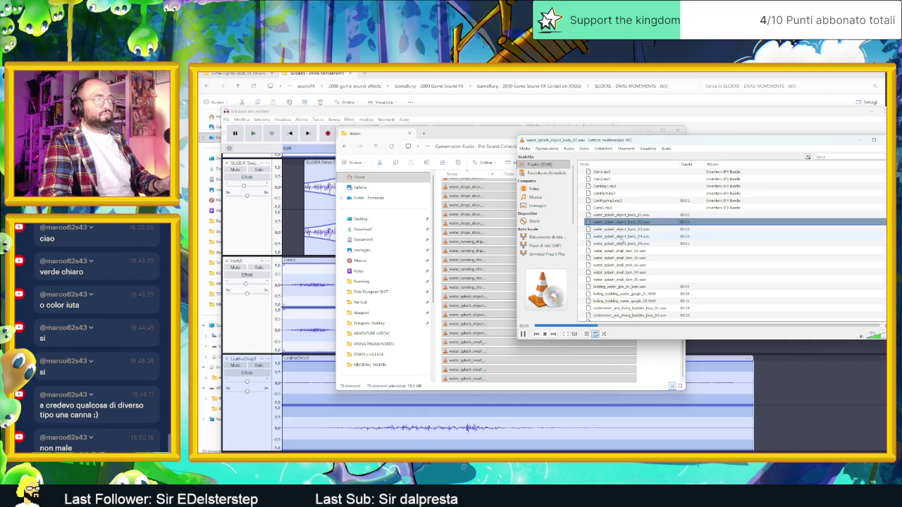
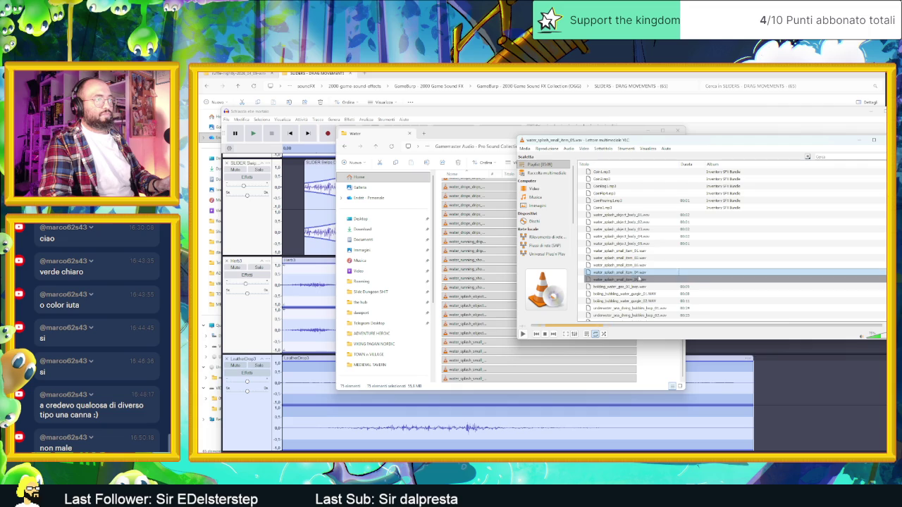
Close the VLC preview and drag water_splash_small_item_03 from the Water folder into Audacity.
click(523, 335)
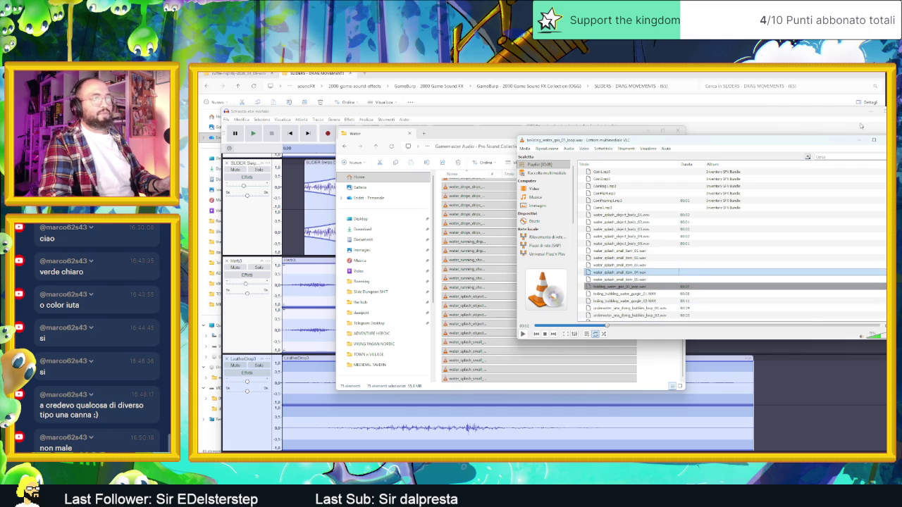
click(860, 139)
click(469, 269)
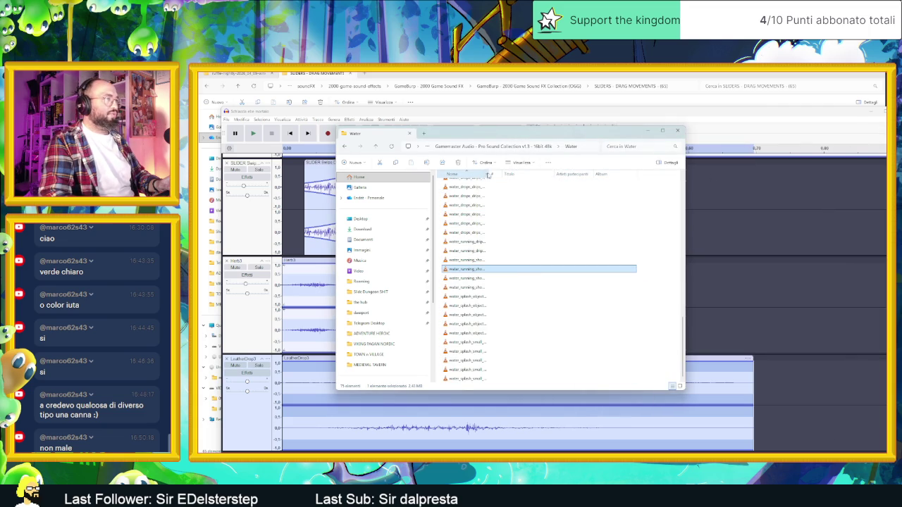
double_click(501, 172)
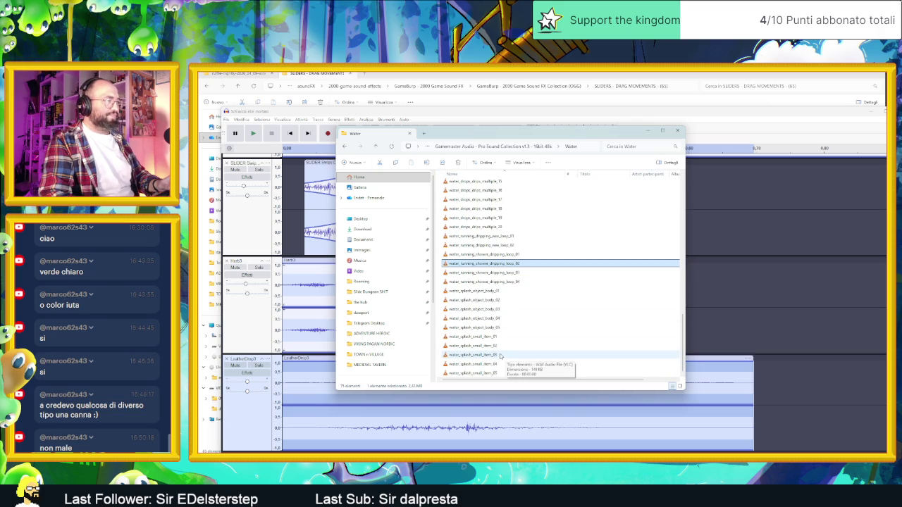
click(499, 356)
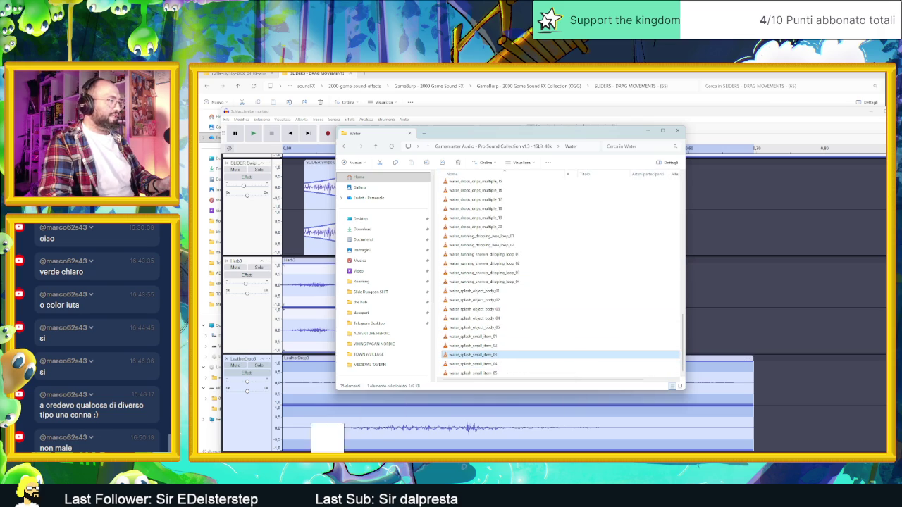
drag(324, 440, 326, 438)
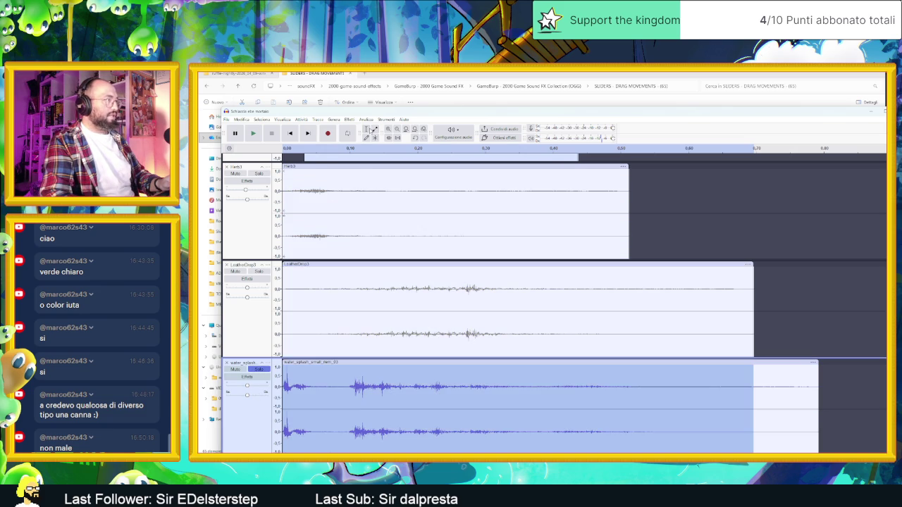
Listen to the layered mix with the new water_splash track.
click(368, 394)
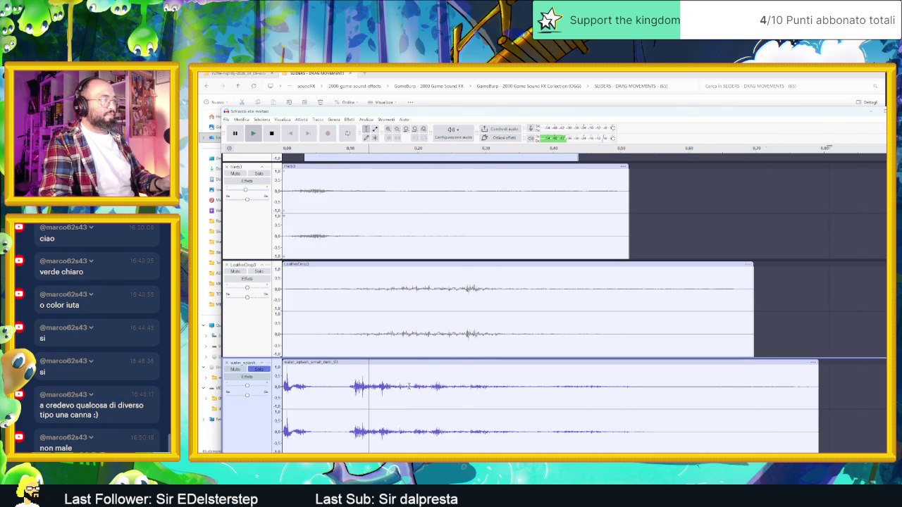
key(space)
key(space)
key(space)
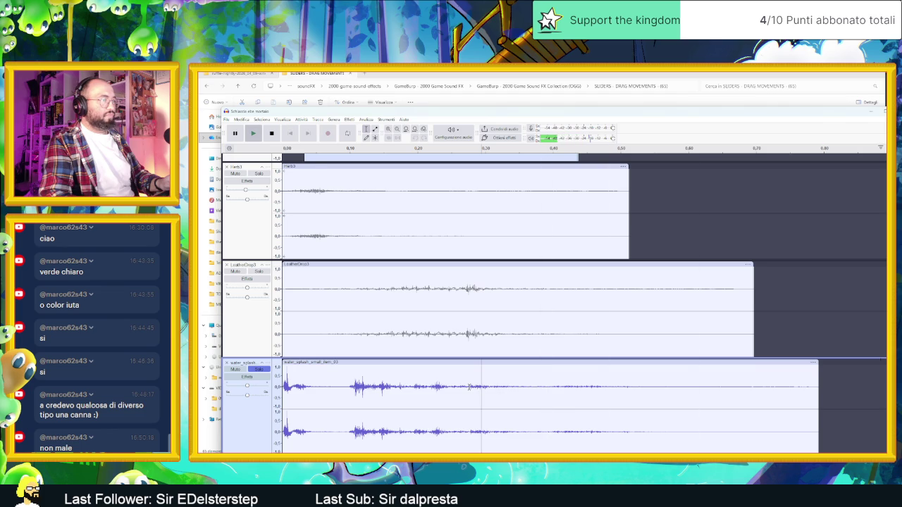
key(space)
key(space)
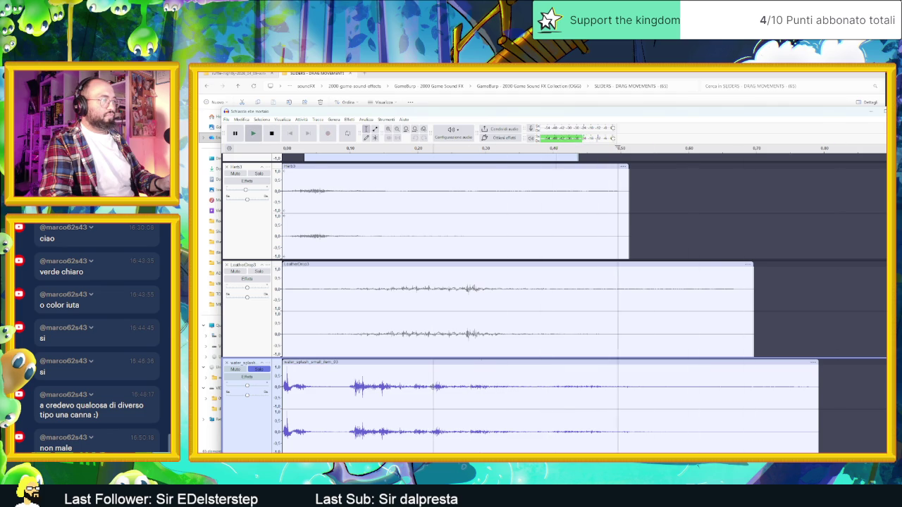
click(445, 409)
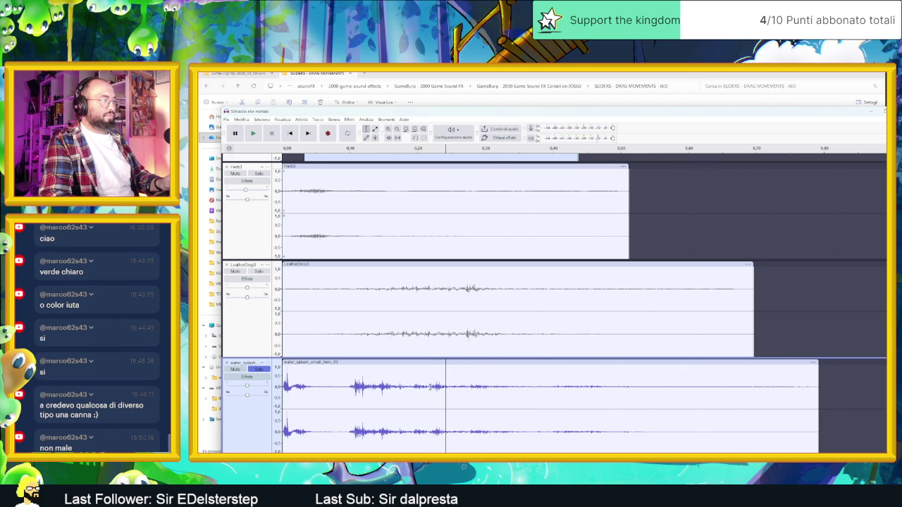
key(space)
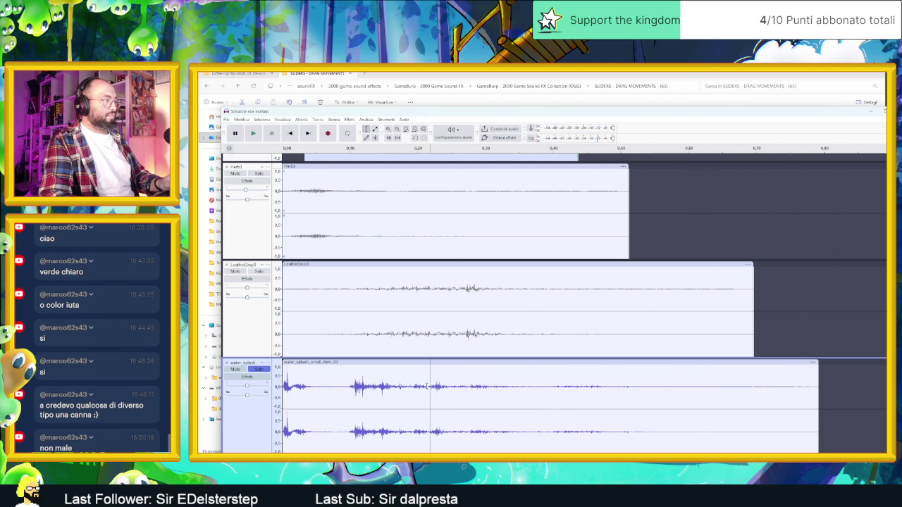
Delete the water_splash clip's opening splash and shift the clip later, to about 0.34 s.
drag(429, 387, 265, 387)
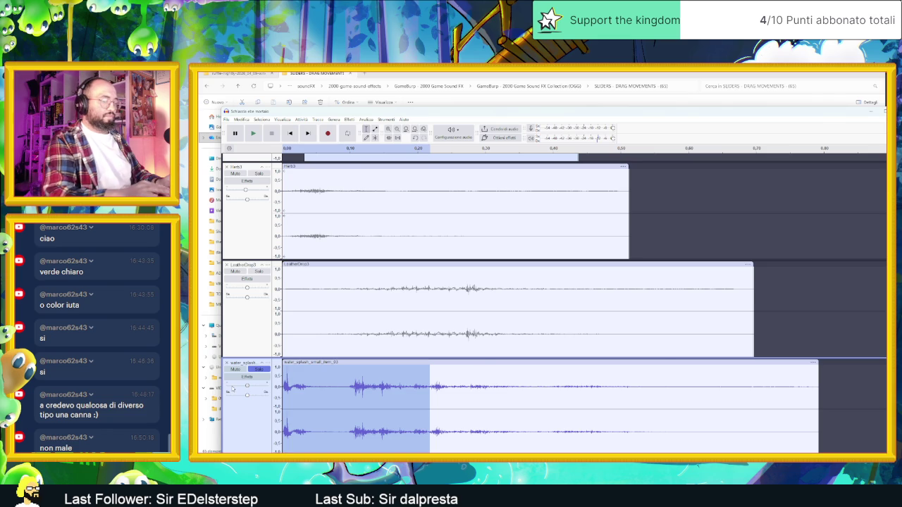
key(Delete)
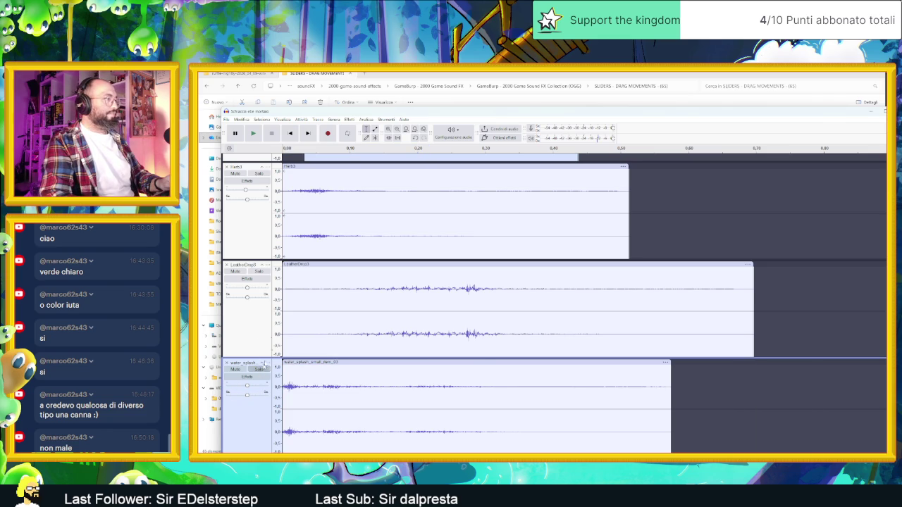
click(254, 133)
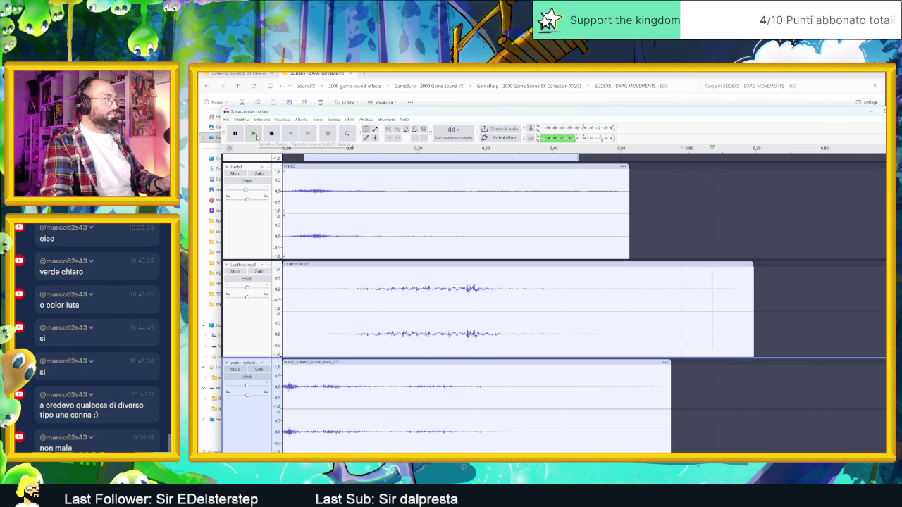
click(255, 133)
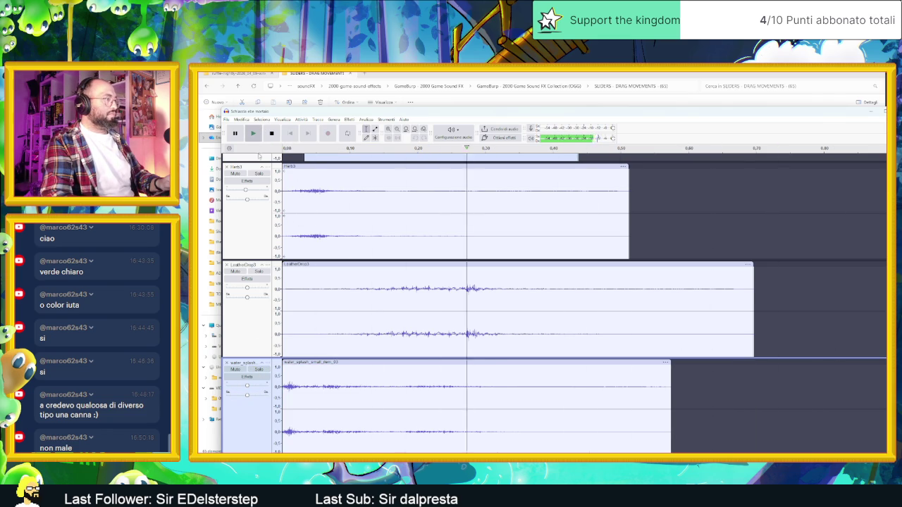
drag(324, 364, 553, 365)
Nudge the water_splash clip slightly earlier and replay the mix to check the layering.
click(254, 133)
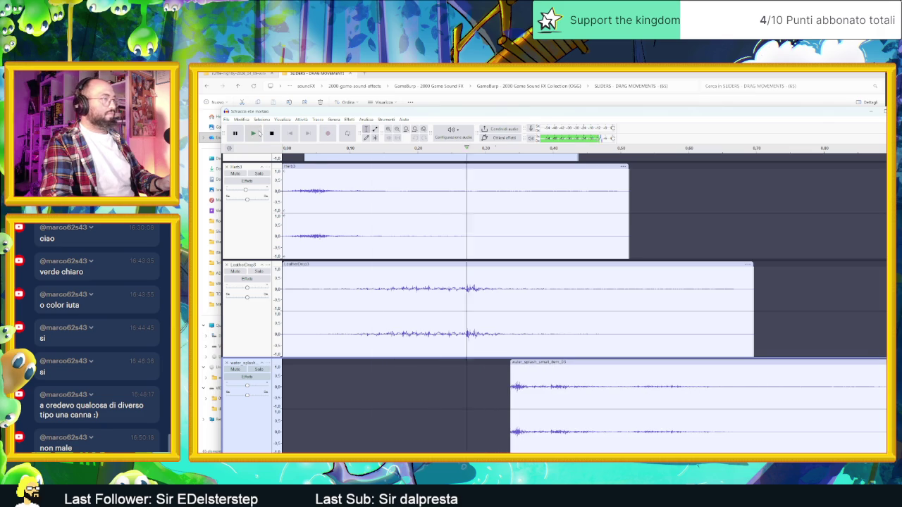
drag(580, 364, 555, 362)
click(562, 362)
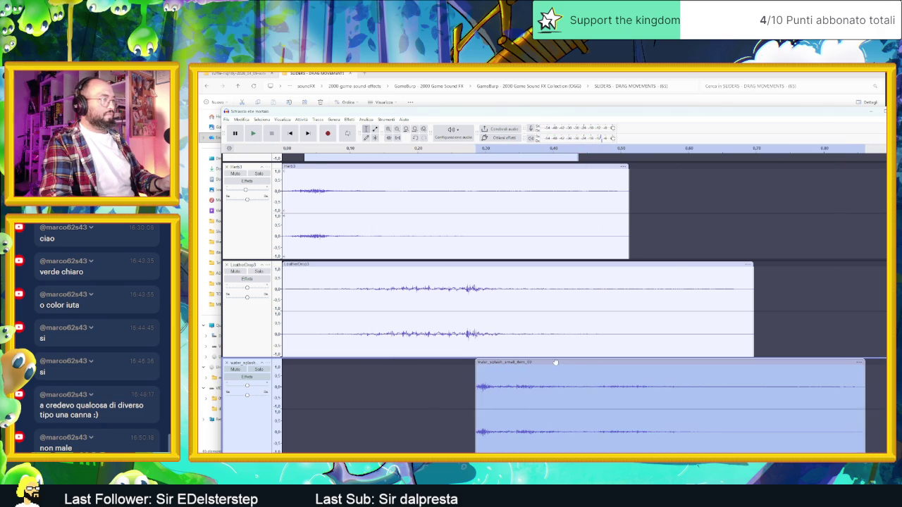
click(255, 133)
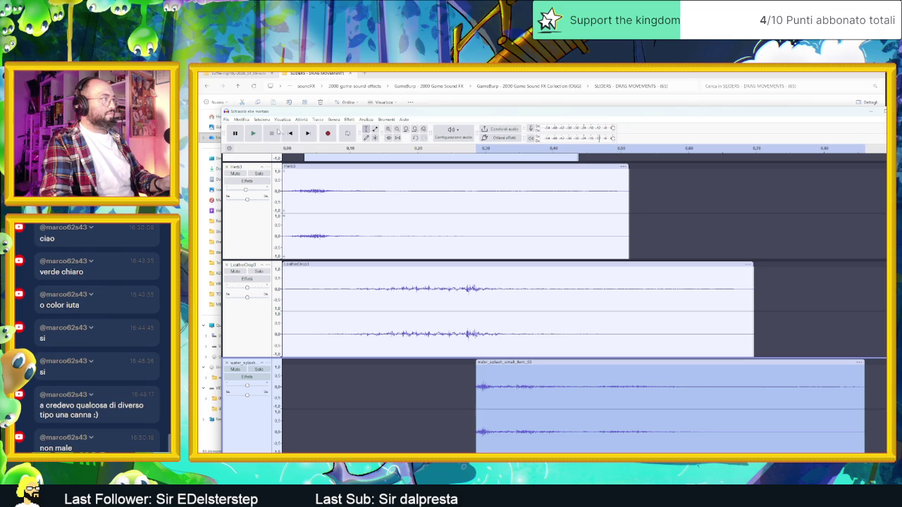
click(289, 133)
click(254, 134)
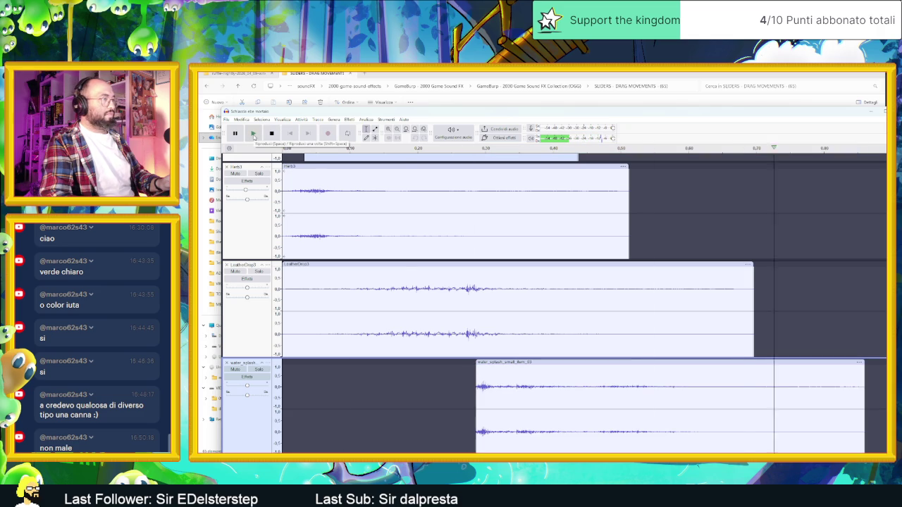
click(255, 134)
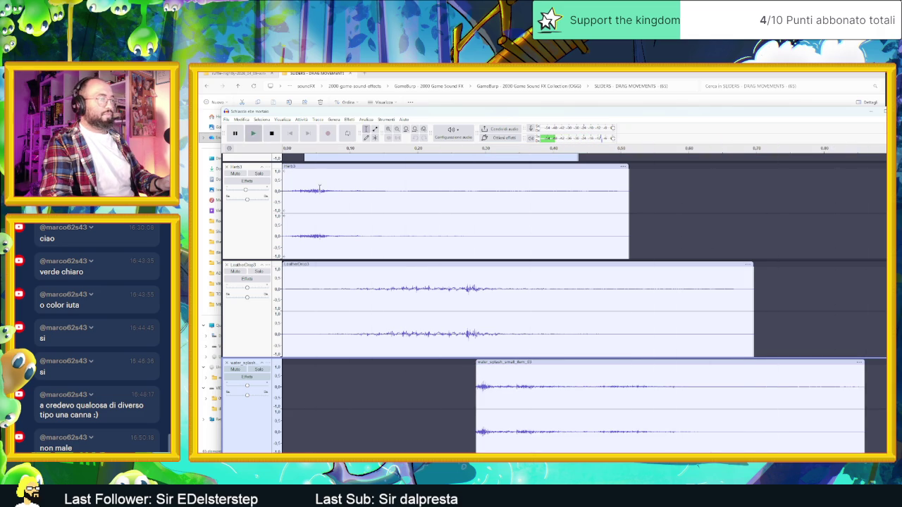
Trim the splash clip's start and settle it at about 0.16 s, then zoom out to see all clips.
mouse_move(477, 363)
mouse_down()
mouse_move(540, 363)
mouse_move(493, 364)
mouse_up()
key(space)
key(space)
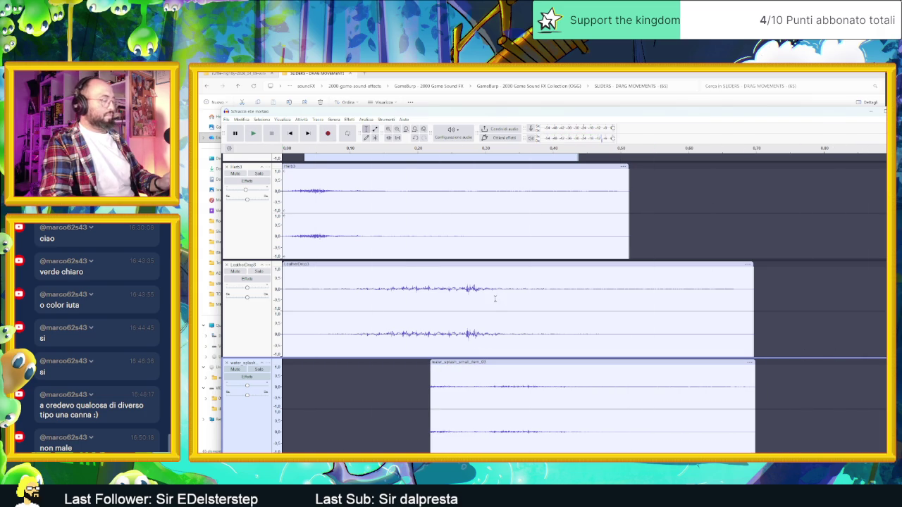
drag(478, 362, 434, 362)
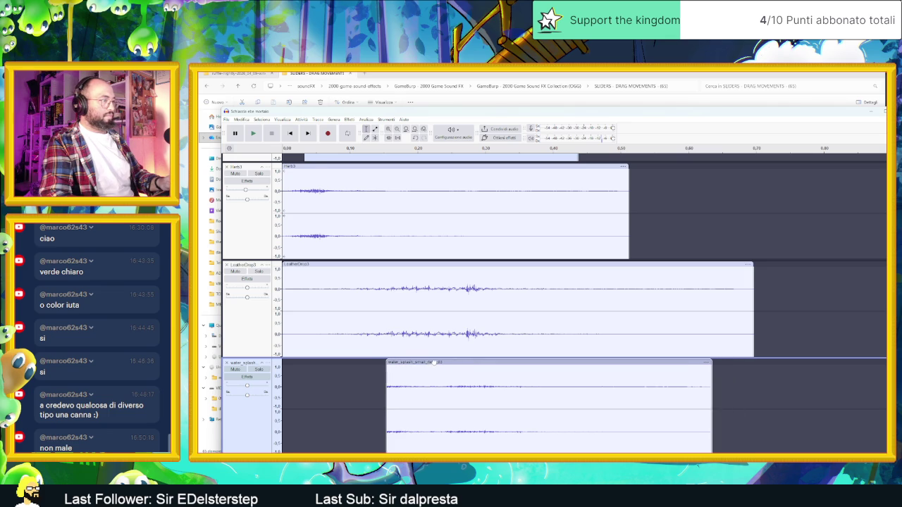
key(space)
key(space)
key(space)
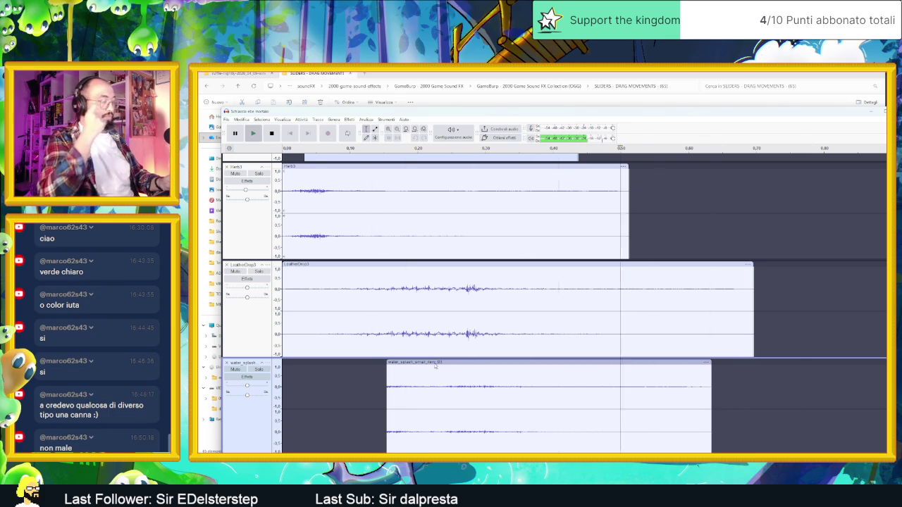
drag(435, 365, 446, 362)
key(space)
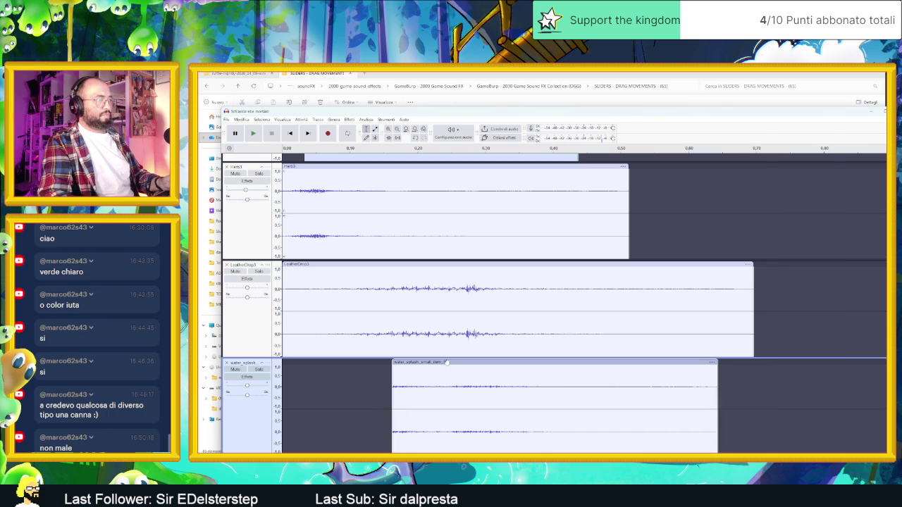
key(space)
key(ctrl+3)
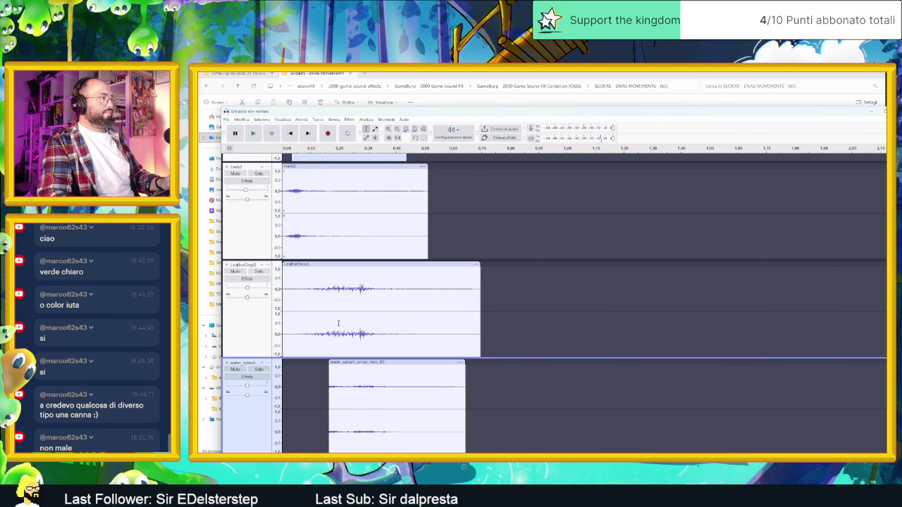
drag(320, 287, 391, 329)
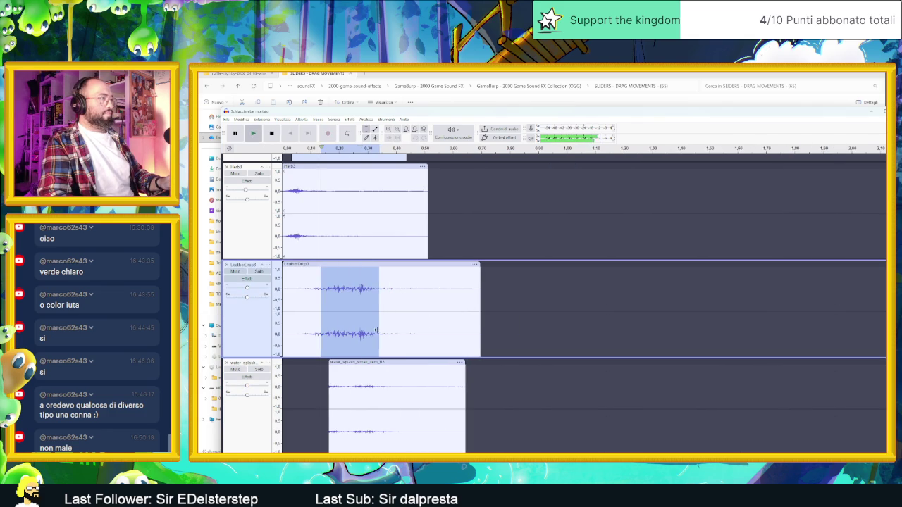
click(357, 315)
drag(357, 315, 458, 314)
key(space)
key(space)
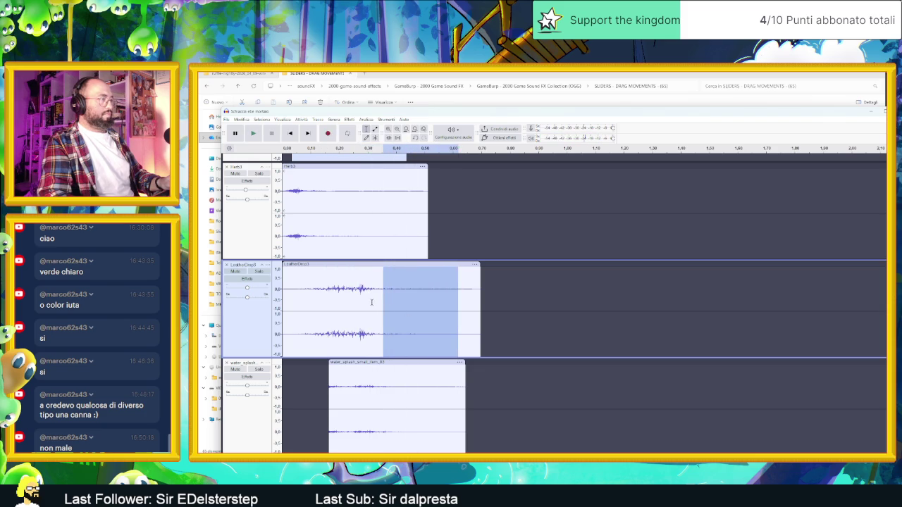
drag(422, 301, 374, 297)
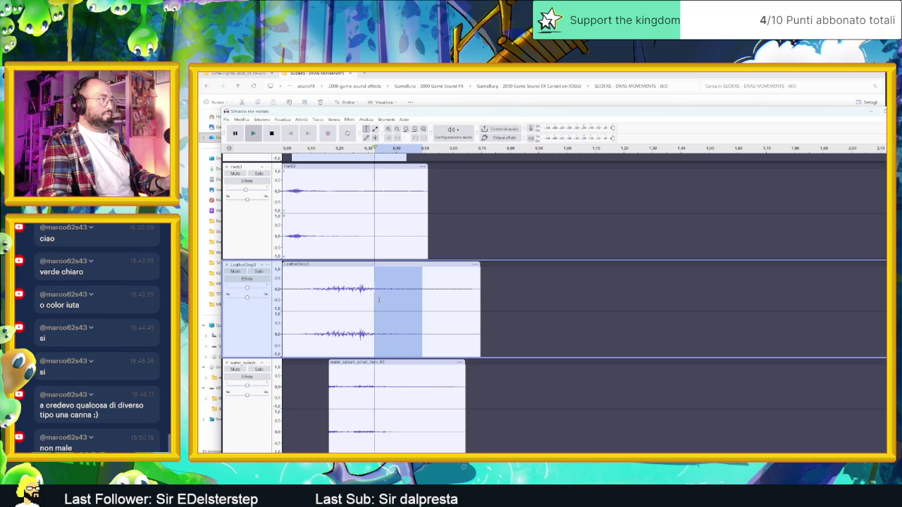
key(space)
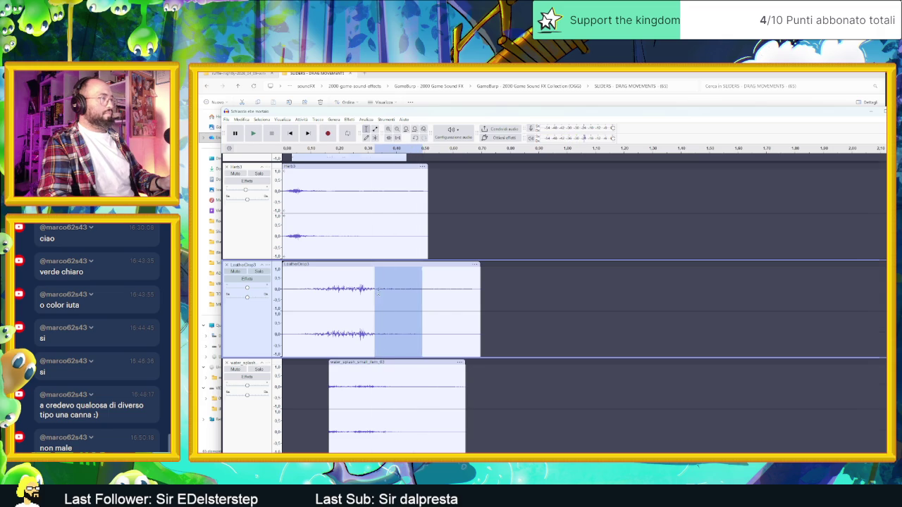
scroll(378, 292, up, 3)
click(258, 323)
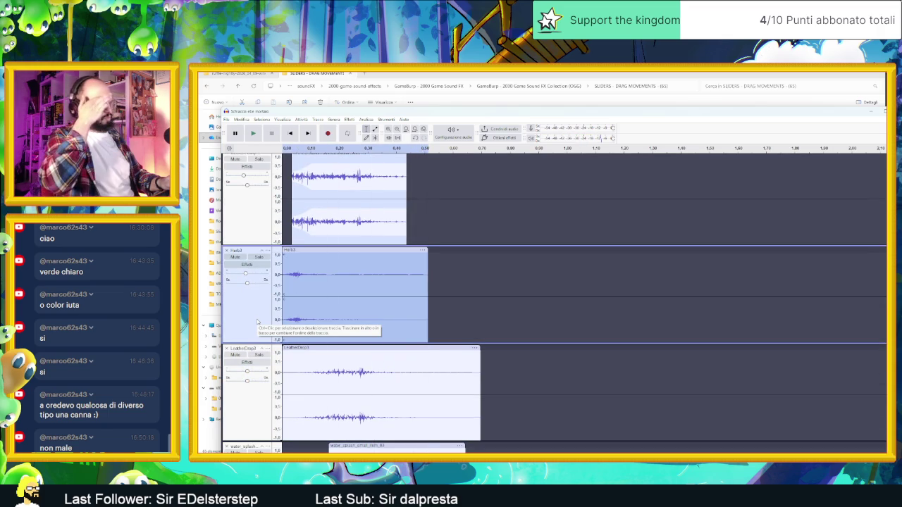
click(265, 192)
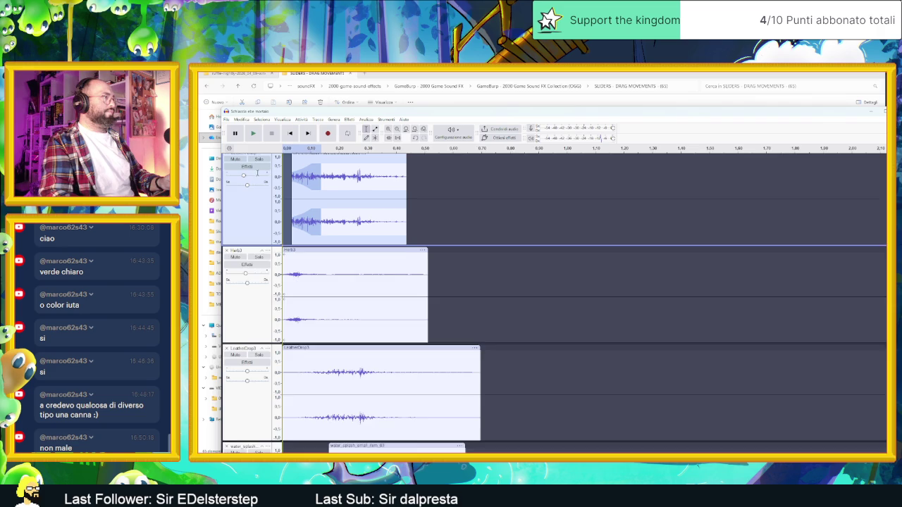
key(space)
drag(344, 205, 405, 186)
key(space)
key(space)
key(space)
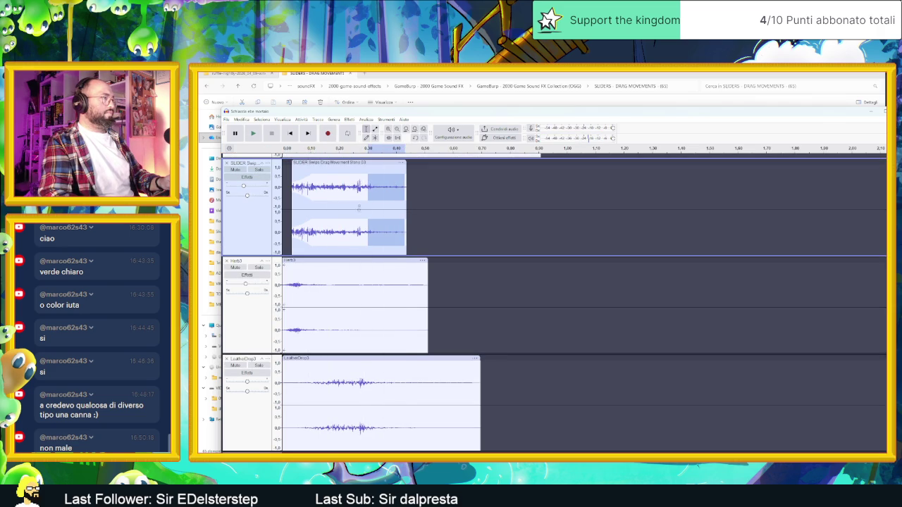
scroll(319, 286, down, 1)
scroll(319, 287, up, 1)
drag(351, 198, 416, 198)
key(space)
key(space)
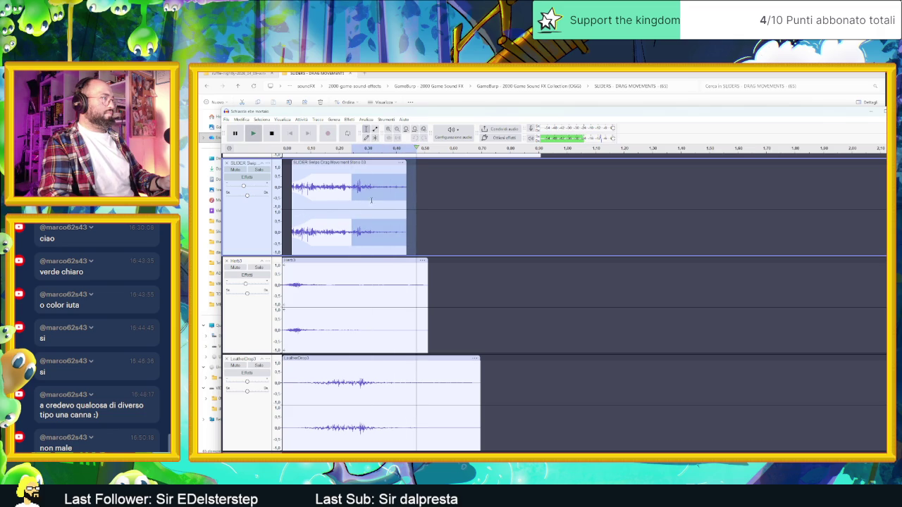
drag(309, 193, 347, 193)
key(space)
key(space)
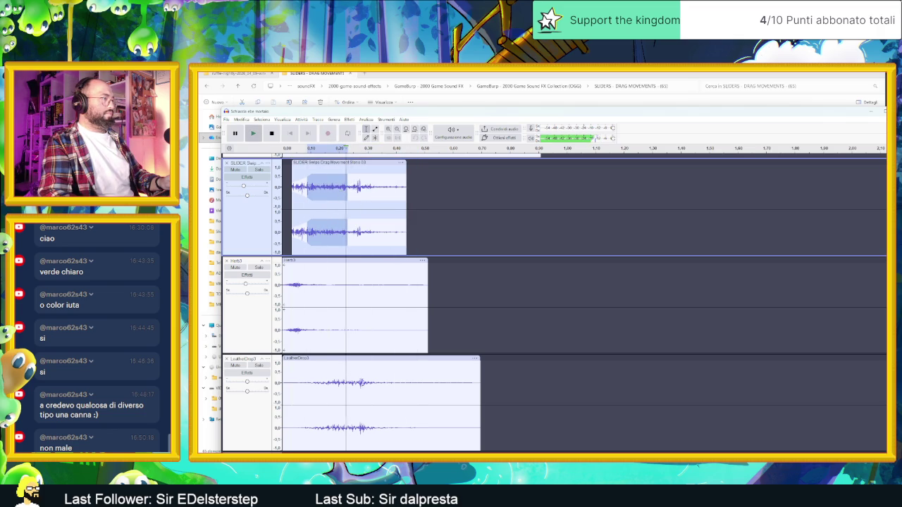
click(237, 366)
key(space)
key(space)
key(space)
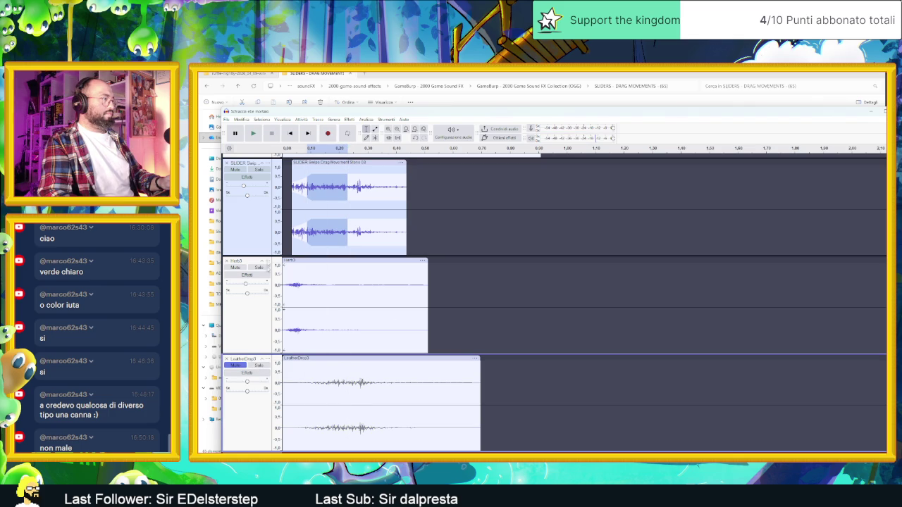
click(435, 174)
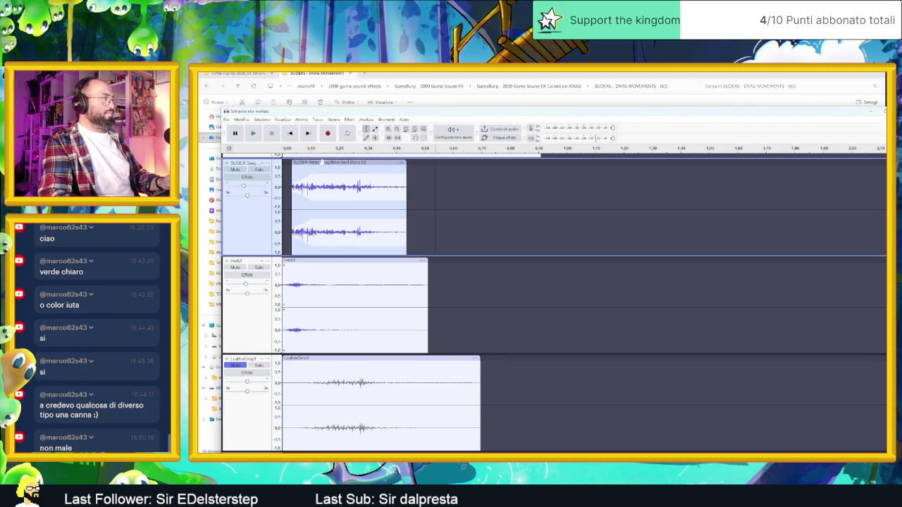
click(249, 136)
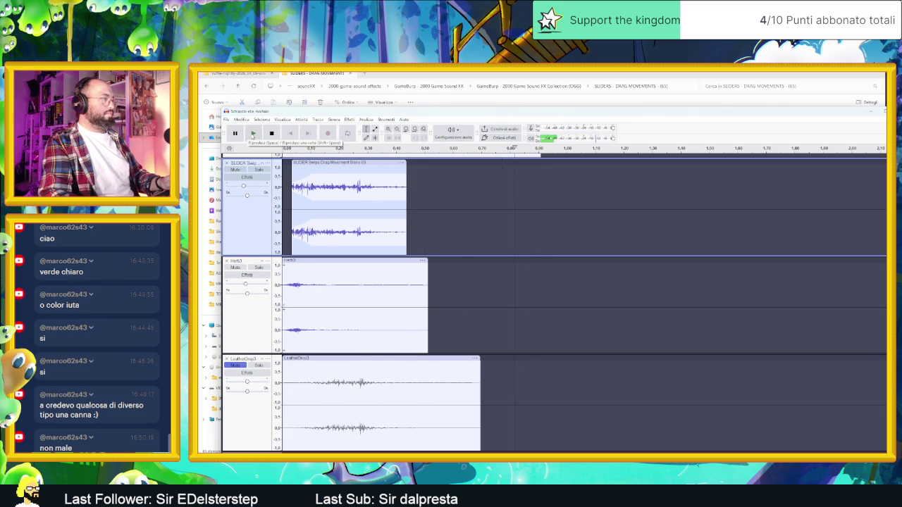
click(233, 372)
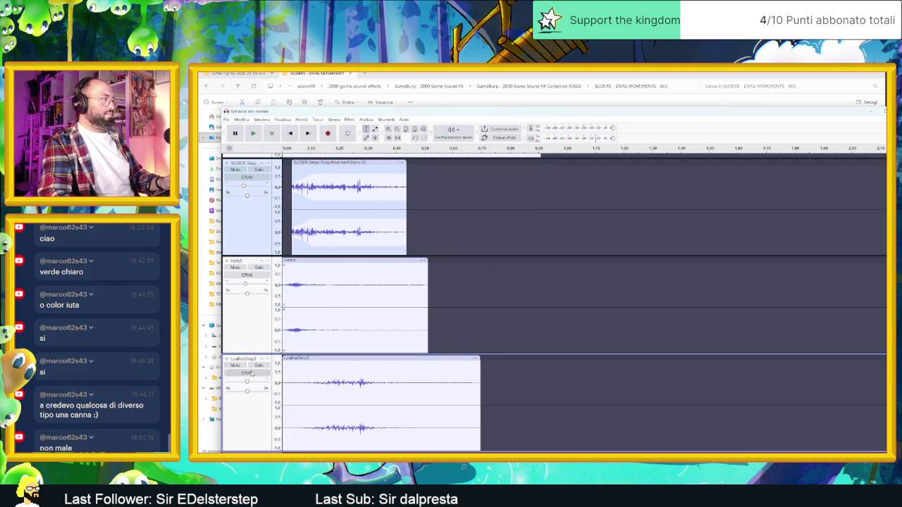
key(space)
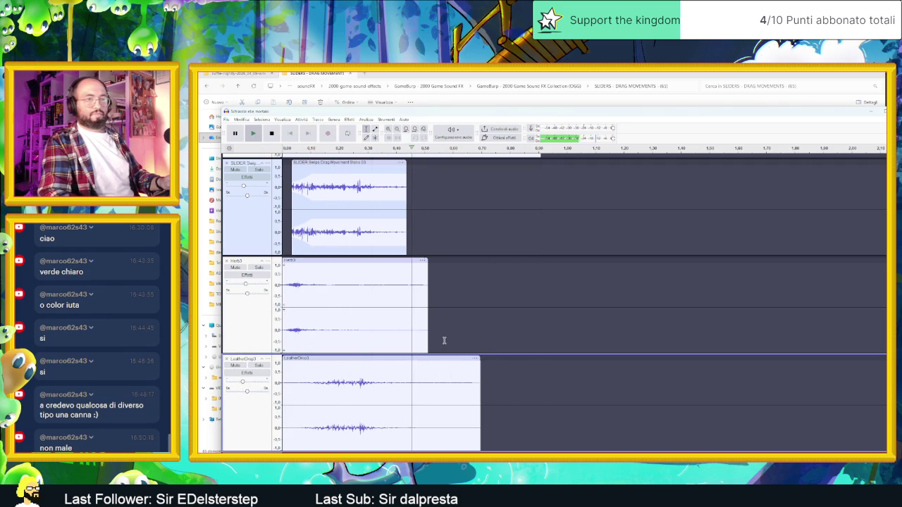
Play the four-track mix starting from the Herb3 track.
scroll(443, 340, down, 2)
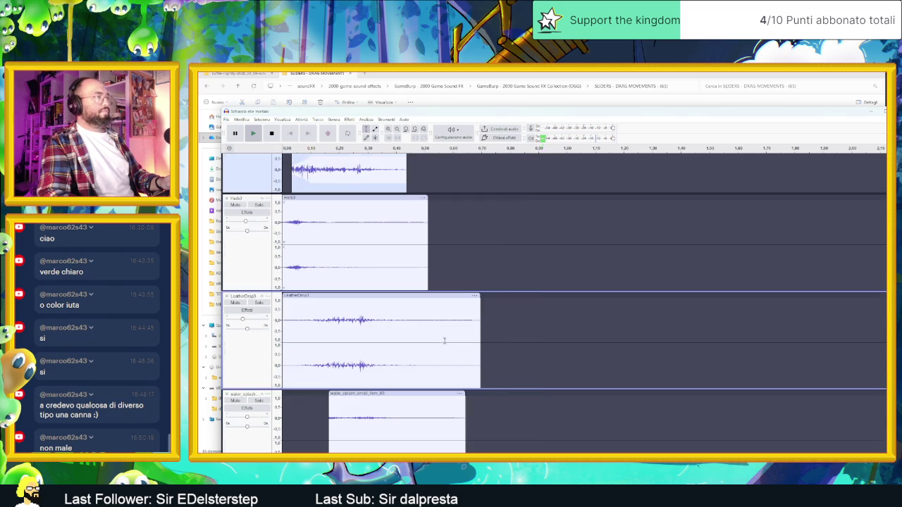
scroll(444, 340, up, 1)
ctrl+scroll(444, 341, down, 3)
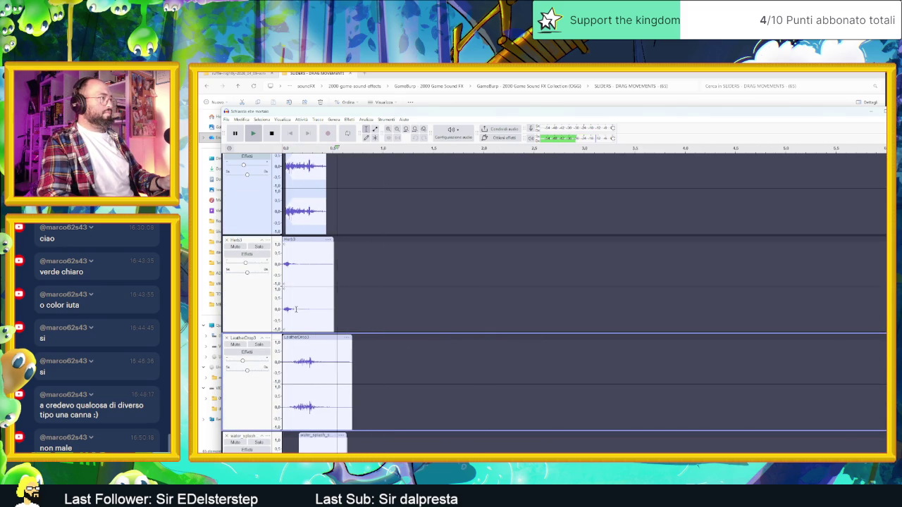
click(244, 264)
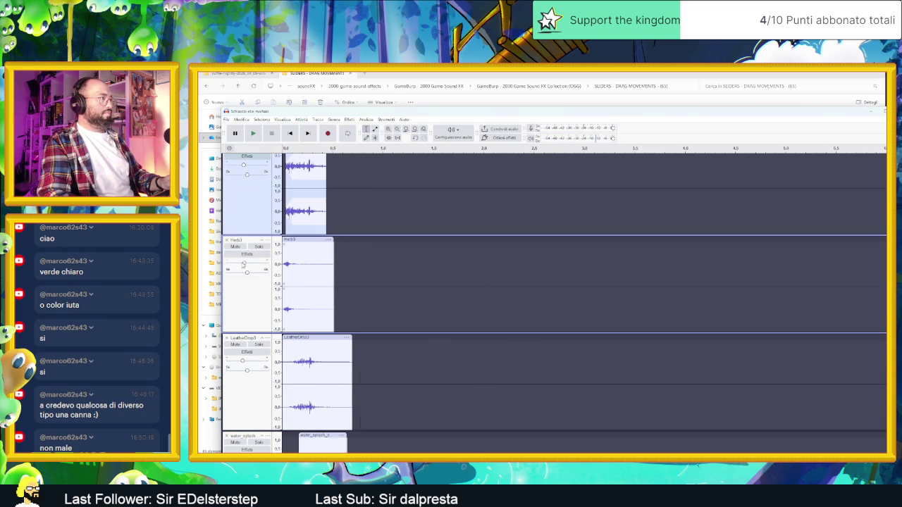
key(space)
Replay the mix several times from the water_splash track, then switch to the Water folder window.
key(space)
scroll(265, 427, down, 2)
click(259, 431)
key(space)
key(space)
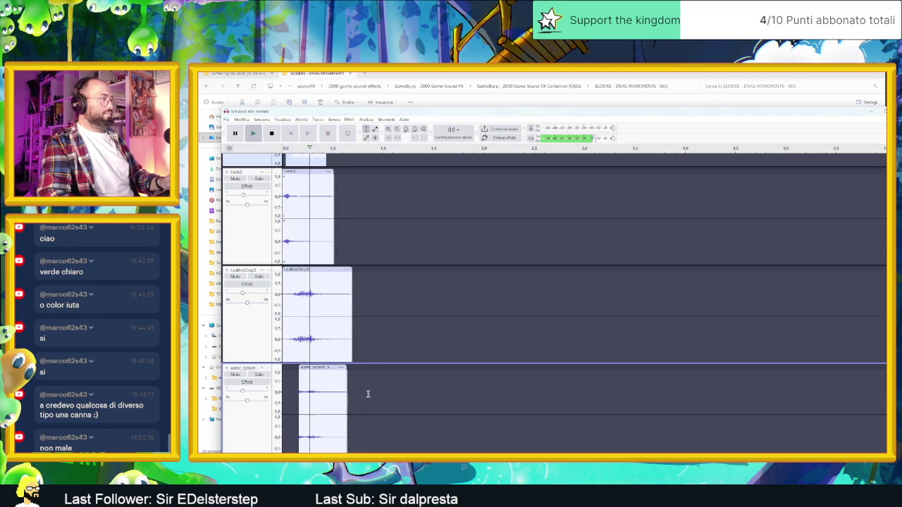
key(space)
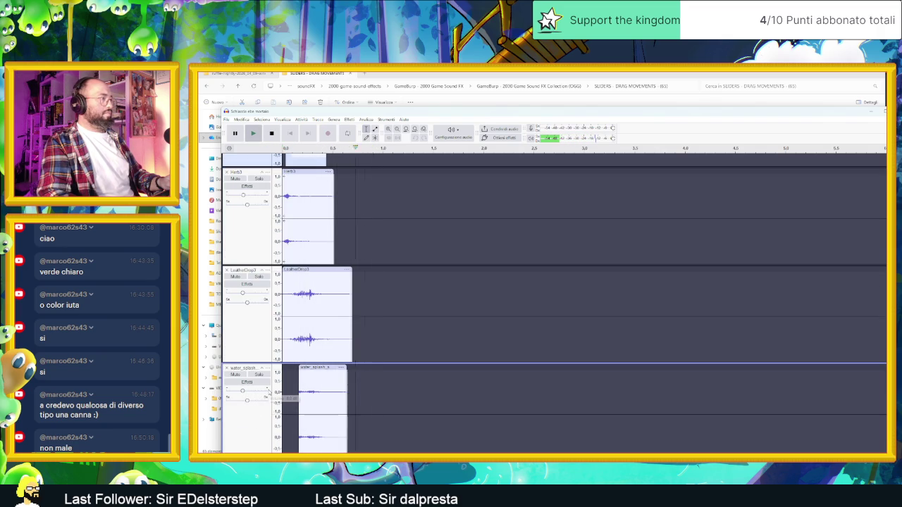
key(space)
key(space)
key(space)
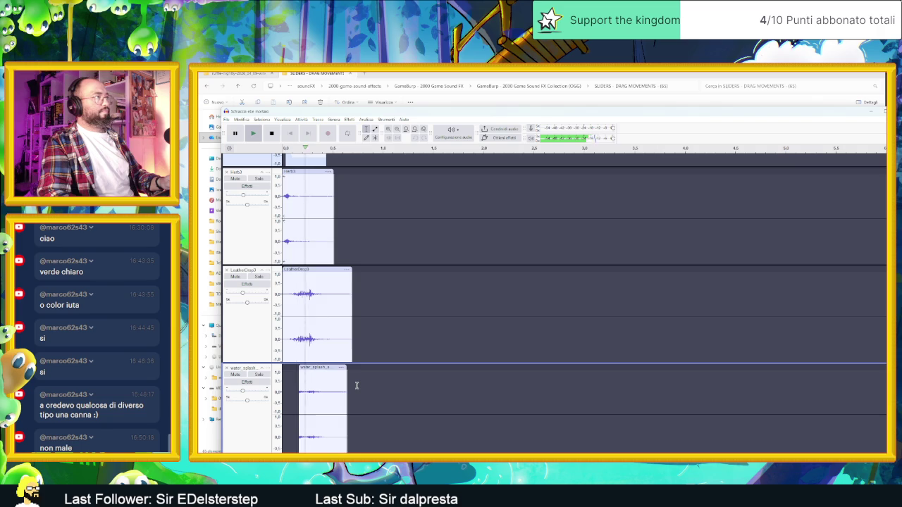
key(space)
key(space)
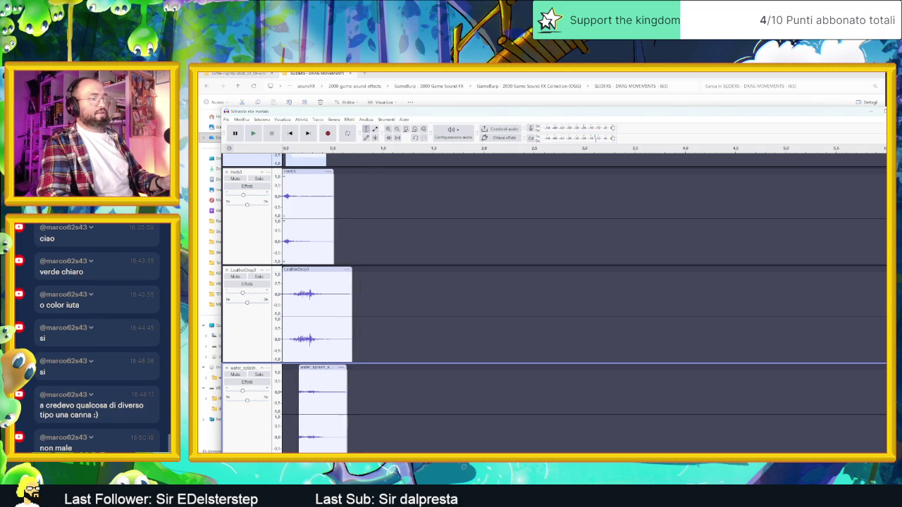
key(alt+Tab)
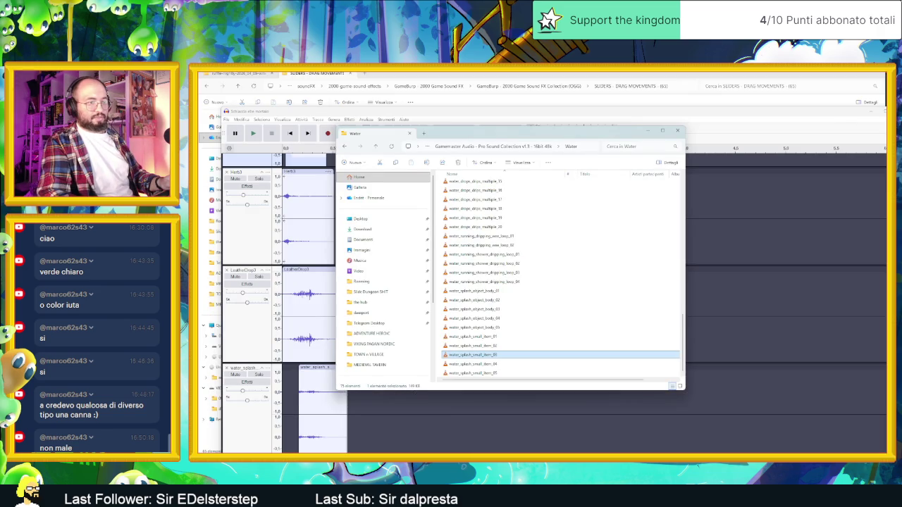
key(alt+Tab)
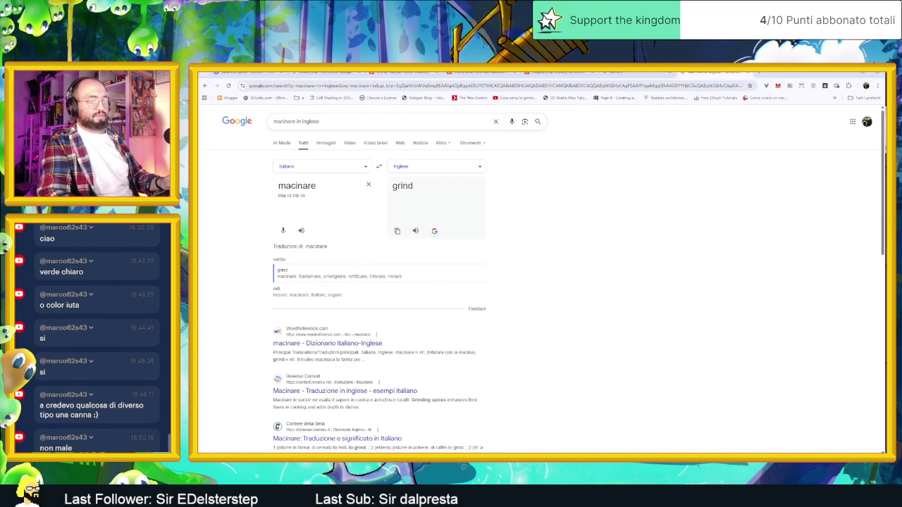
Search the sound-effects catalogue PDF for 'clapn', browse the Clang matches, then hide Chrome.
key(alt+Tab)
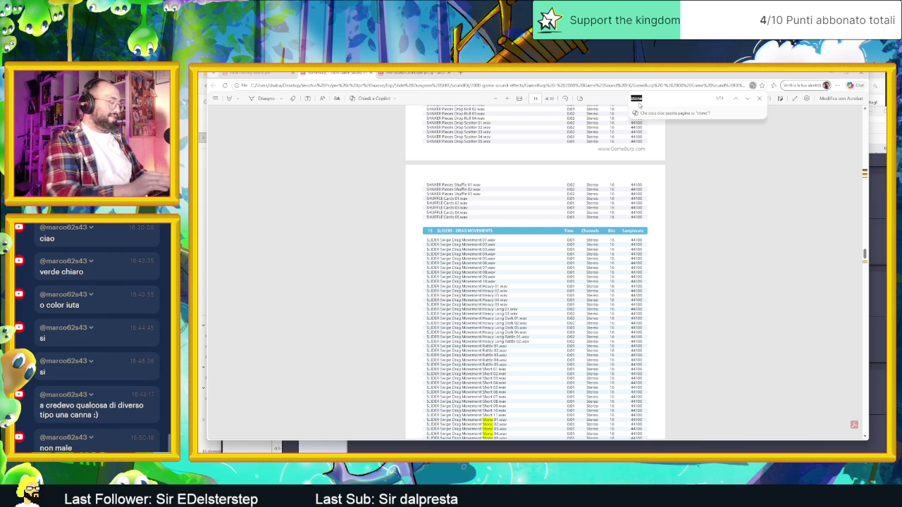
text(clap)
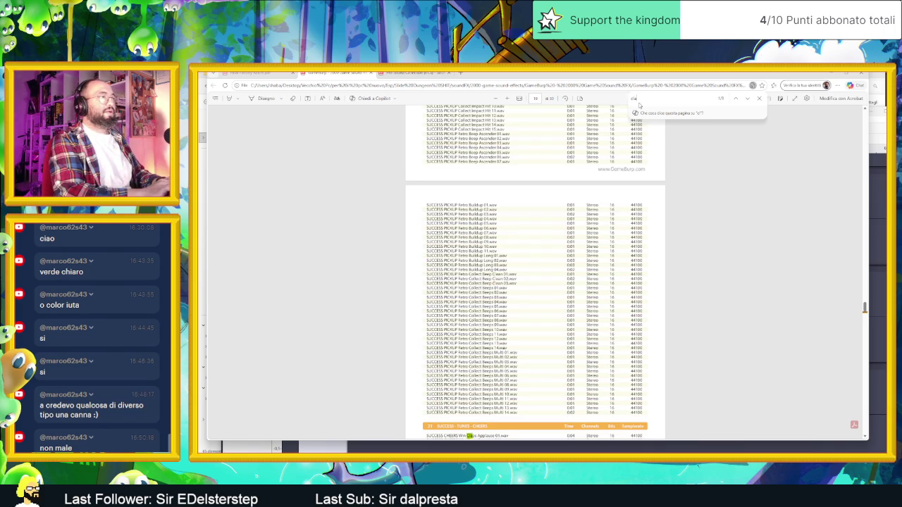
text(n)
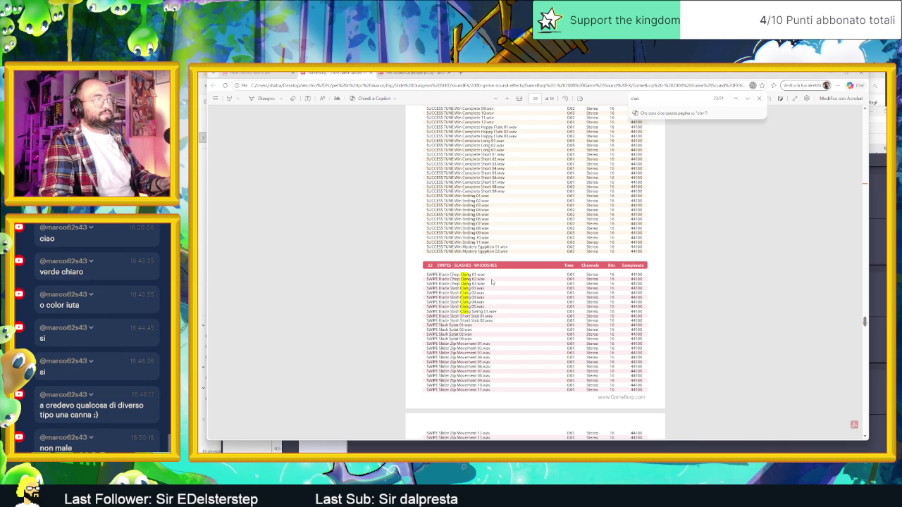
scroll(537, 293, down, 1)
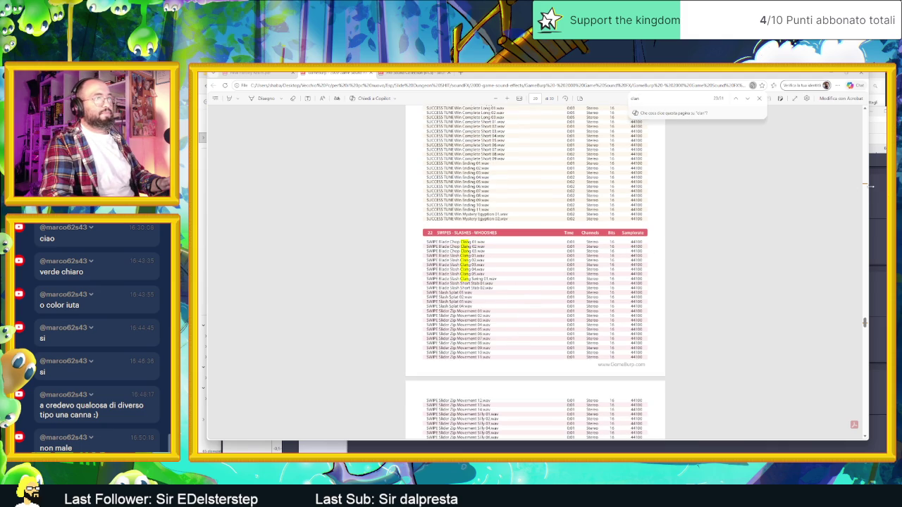
click(864, 185)
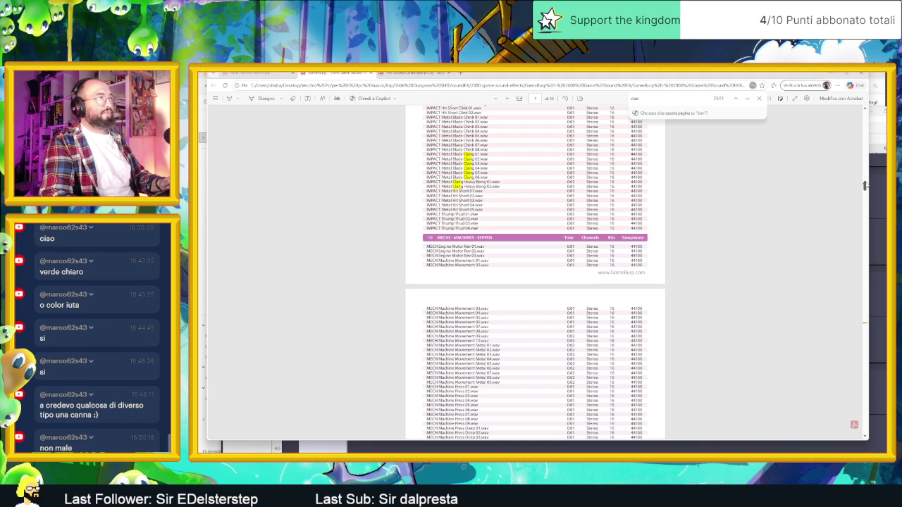
drag(864, 186, 872, 323)
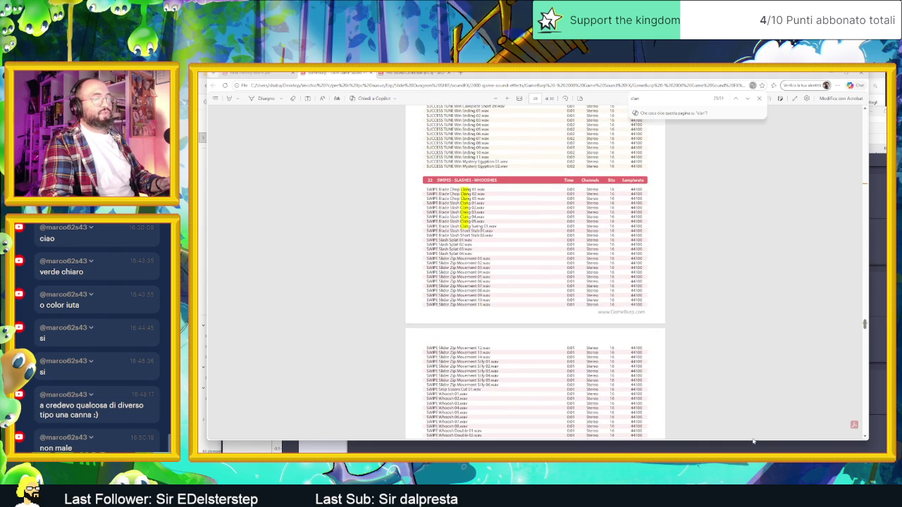
key(super+Down)
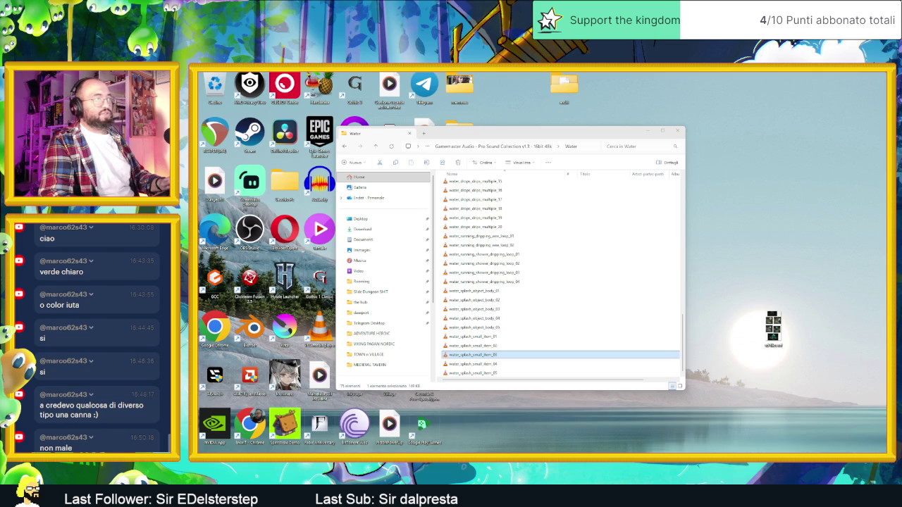
Go up from the Water folder into the GameBurp - 2000 Game Sound FX folder.
key(alt+Up)
key(alt+Up)
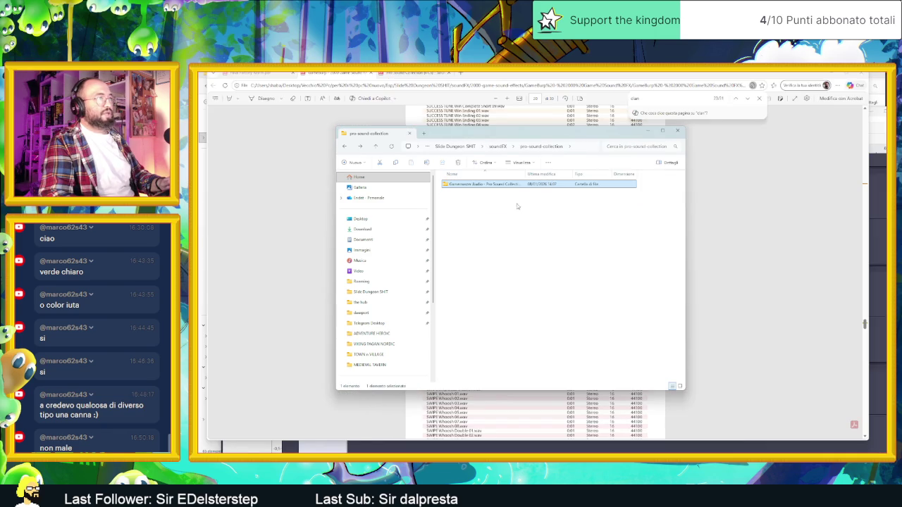
key(alt+Up)
click(464, 185)
double_click(464, 186)
double_click(483, 185)
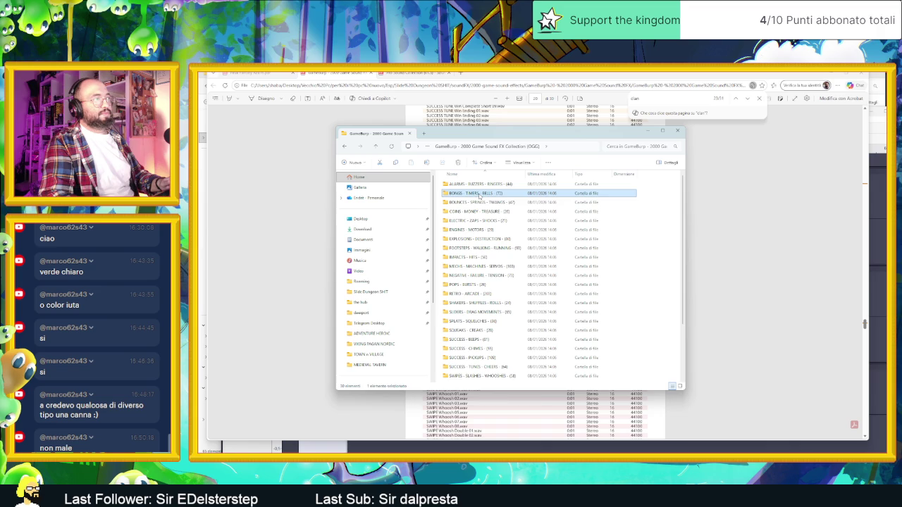
Open the SWIPES - SLASHES - WHOOSHES folder from the GameBurp folder list.
key(s)
click(483, 313)
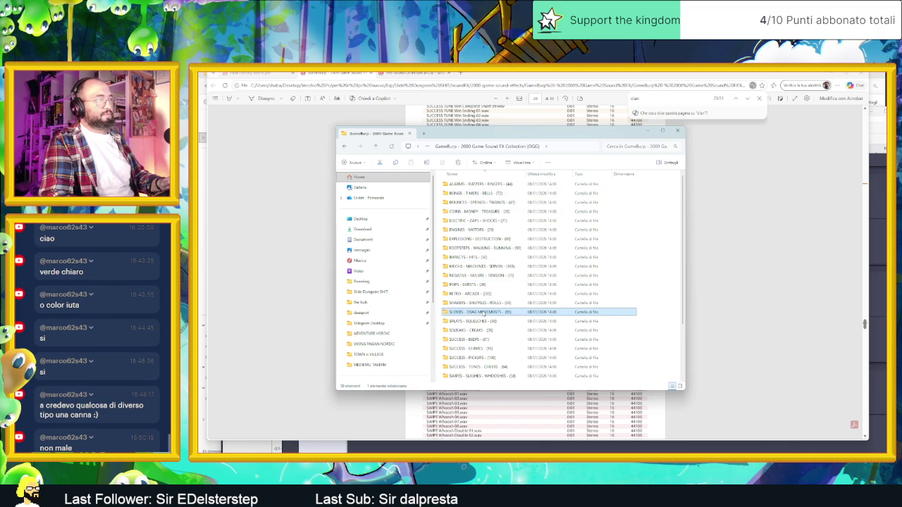
click(490, 321)
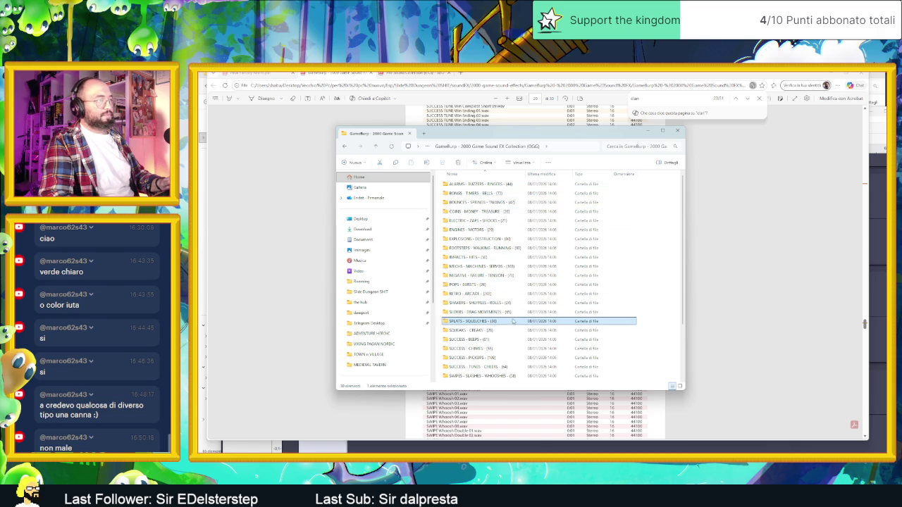
click(503, 312)
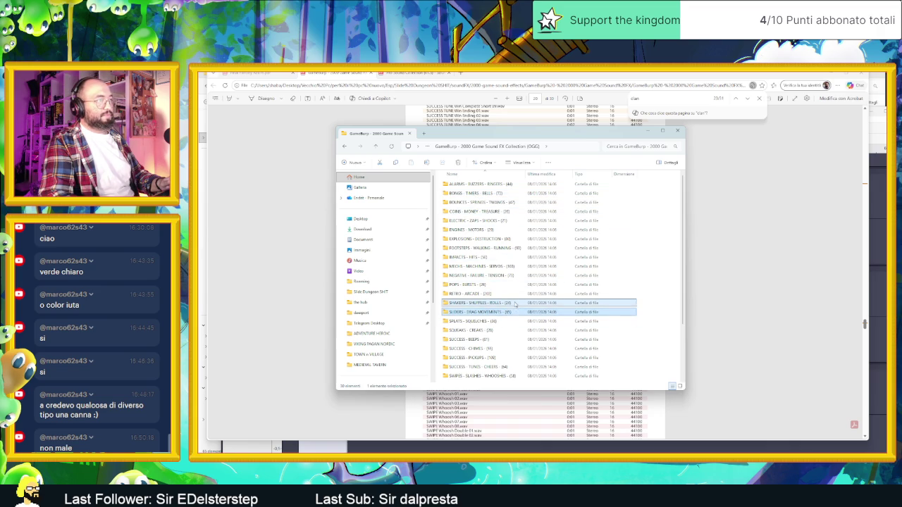
click(516, 305)
key(Down)
key(Down)
key(Down)
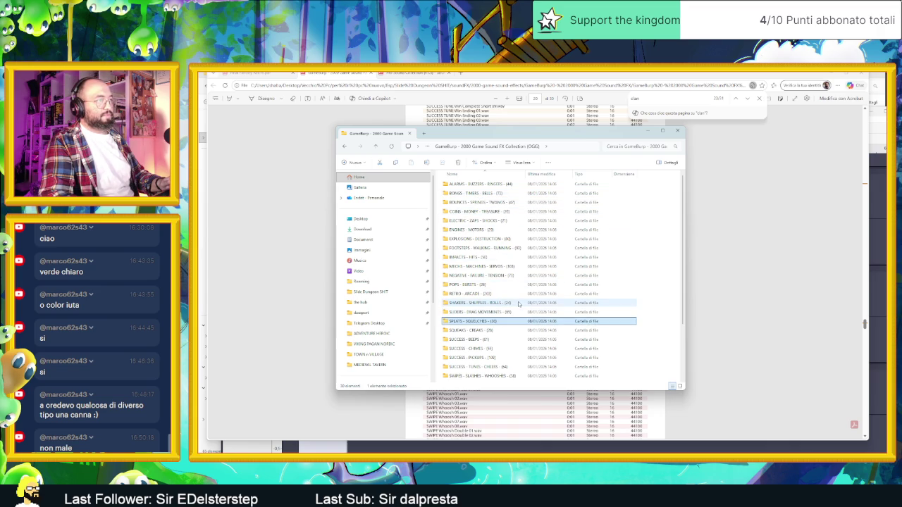
key(Down)
key(Down)
key(Down)
double_click(508, 375)
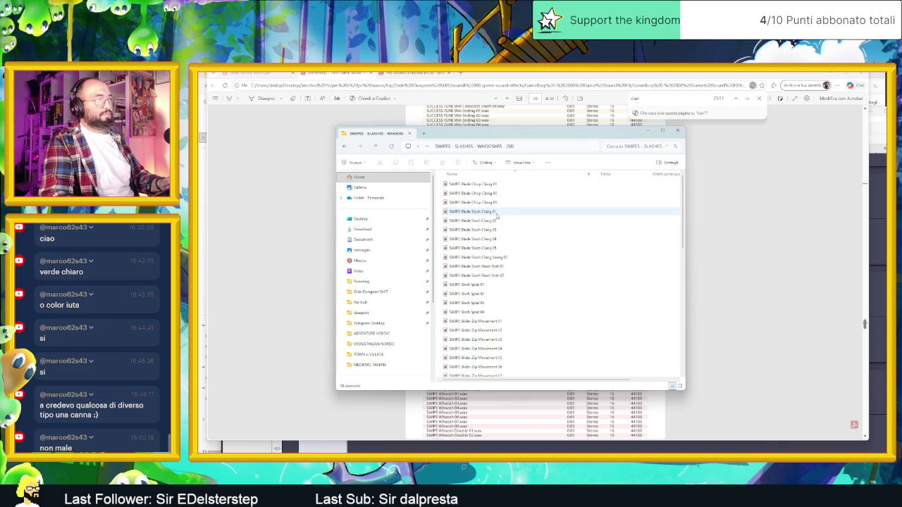
Select the files from SWIPE Blade Chop Clang 01 through Blade Slash Short Stab 02.
mouse_move(439, 181)
mouse_down()
mouse_move(472, 232)
mouse_move(488, 323)
mouse_move(499, 322)
mouse_up()
drag(525, 300, 547, 433)
click(535, 286)
scroll(536, 286, up, 5)
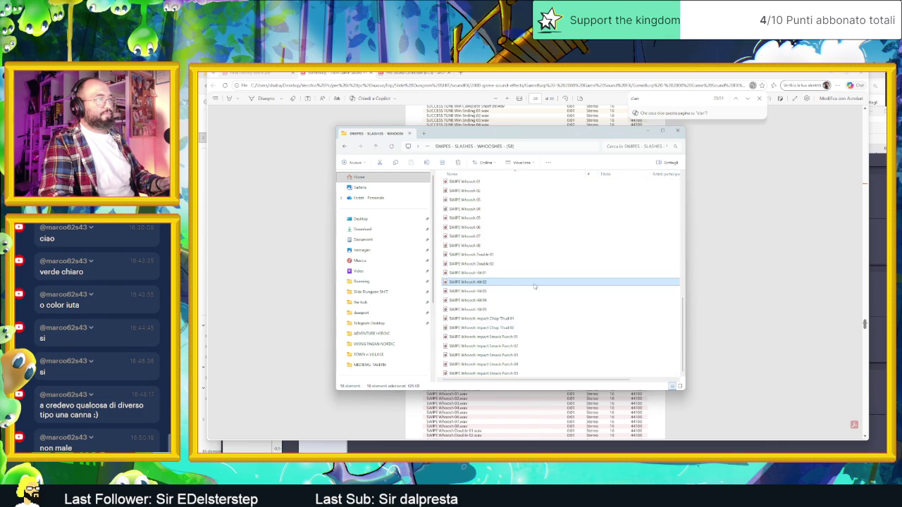
click(507, 266)
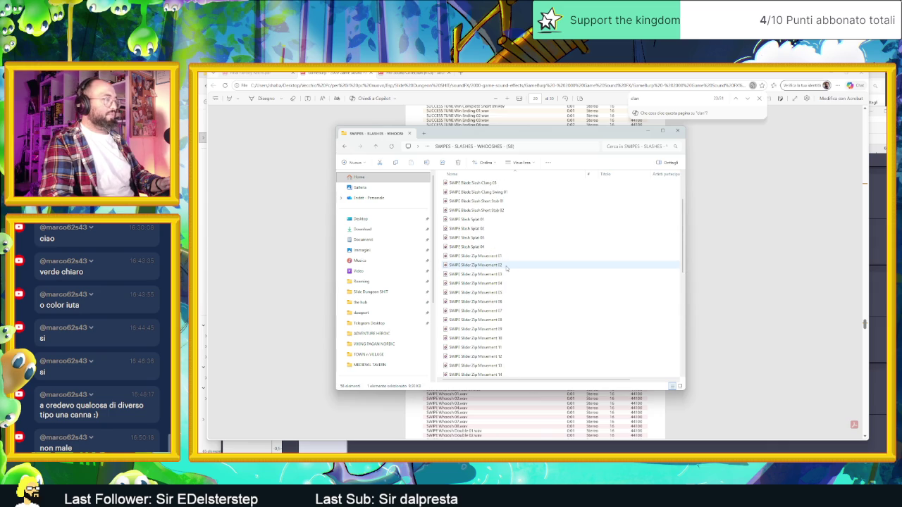
scroll(493, 233, up, 7)
click(487, 185)
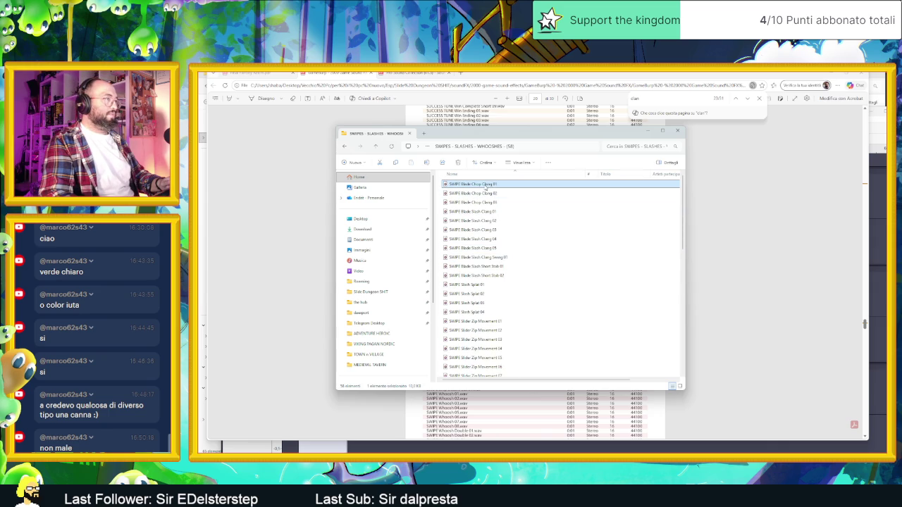
shift+click(510, 277)
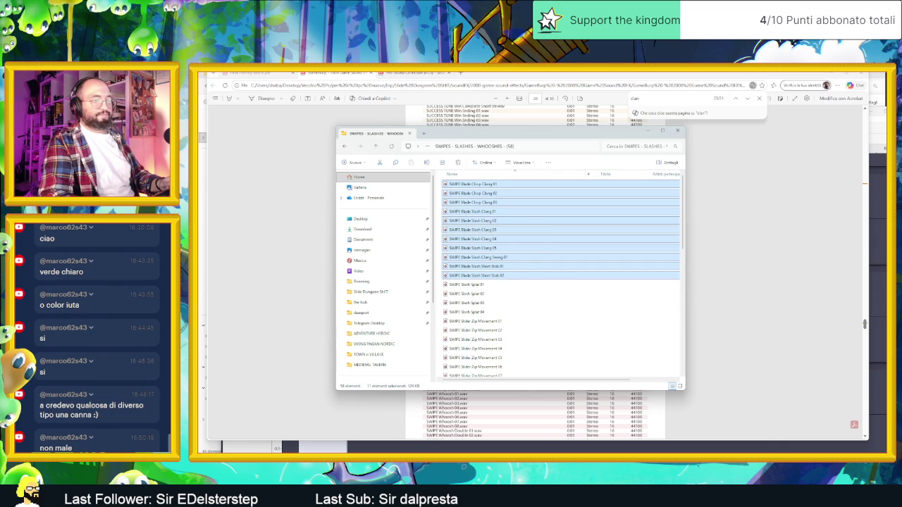
key(alt+Tab)
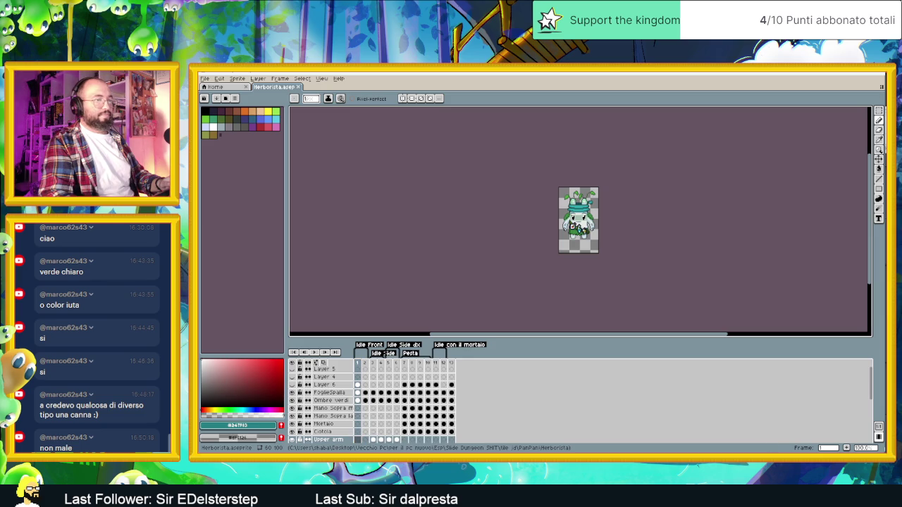
Play SWIPE Blade Slash Clang 03, 04, 05 and Blade Chop Clang 01 in VLC, then pause.
key(alt+Tab)
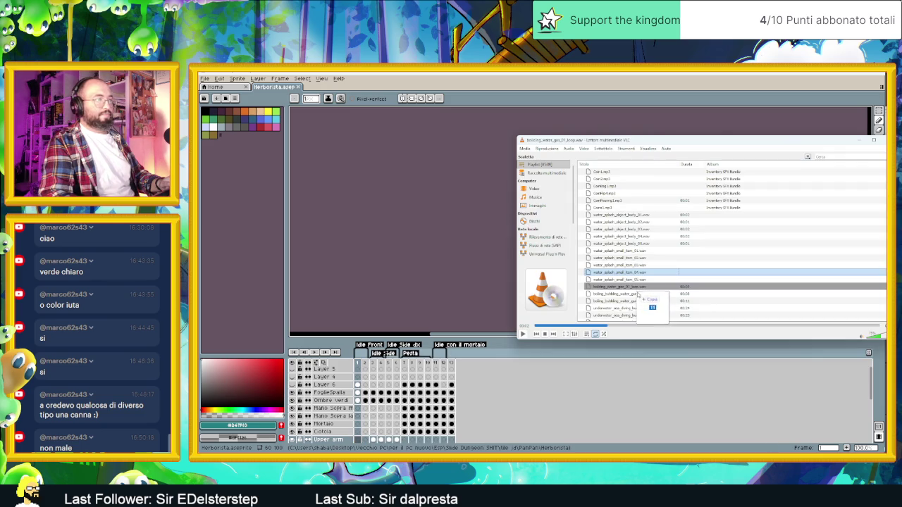
scroll(638, 290, down, 5)
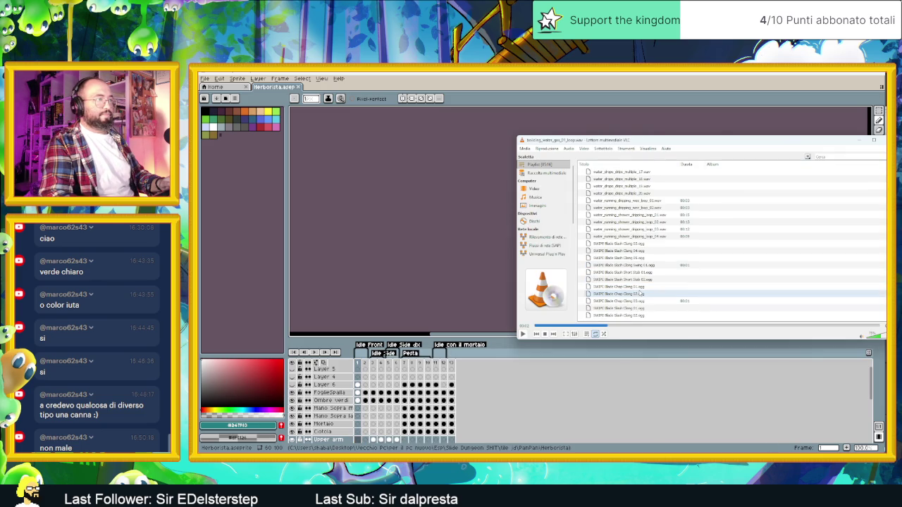
double_click(626, 245)
double_click(634, 251)
double_click(643, 258)
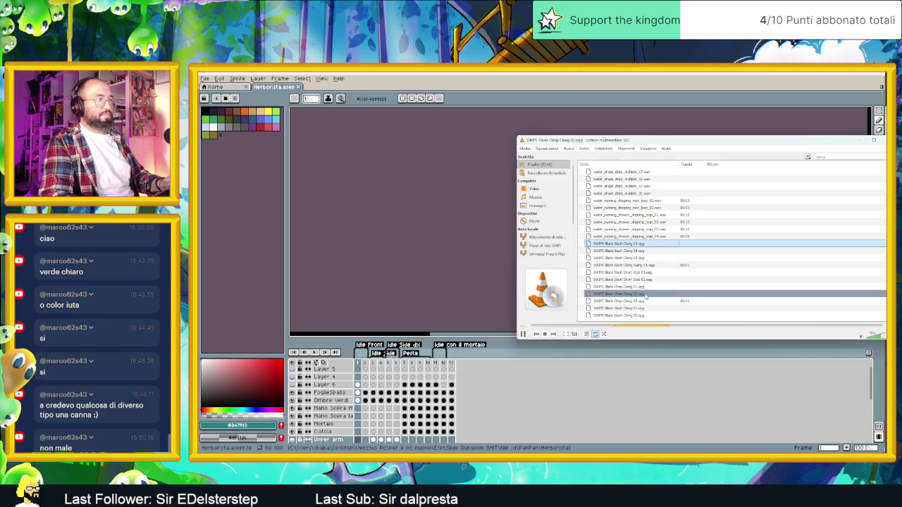
double_click(642, 287)
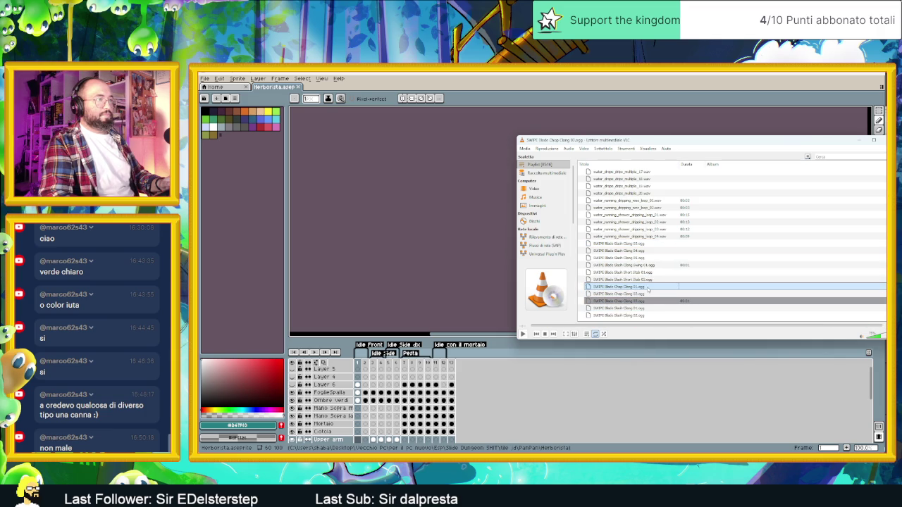
double_click(648, 287)
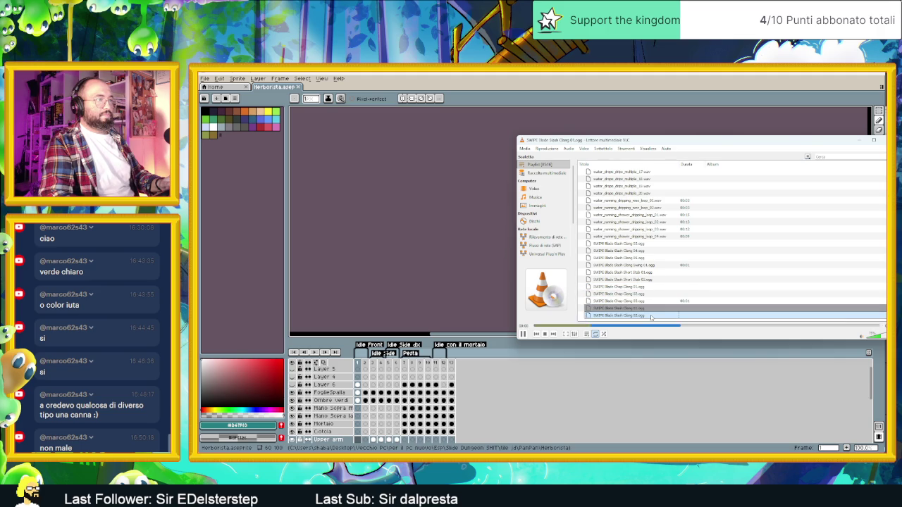
click(523, 334)
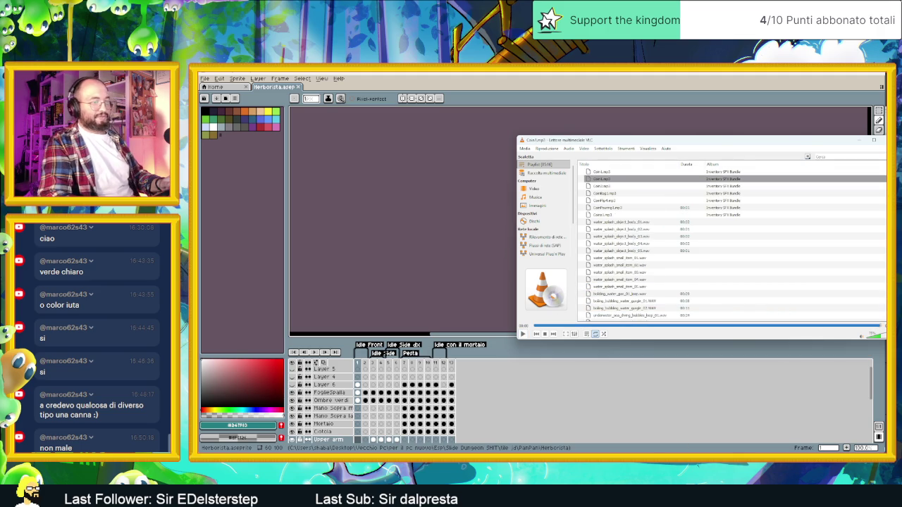
key(alt+Tab)
key(alt+Tab)
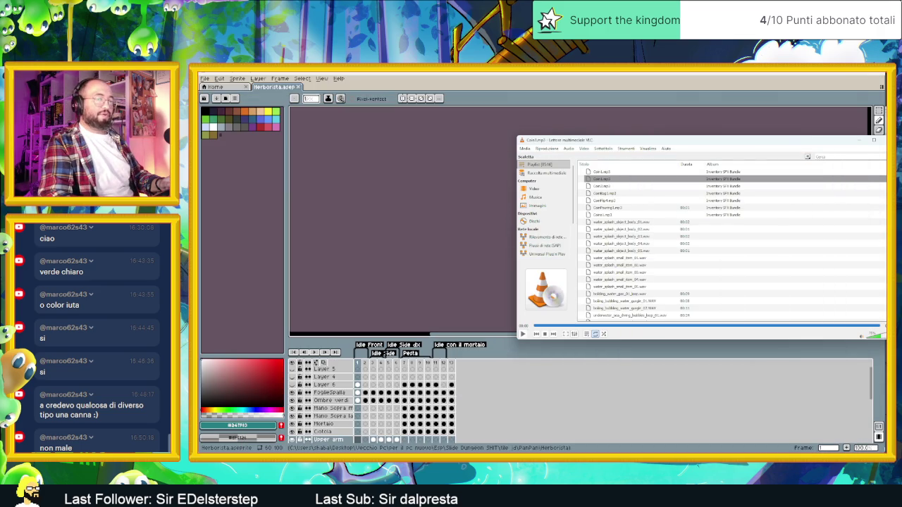
key(alt+Tab)
click(421, 74)
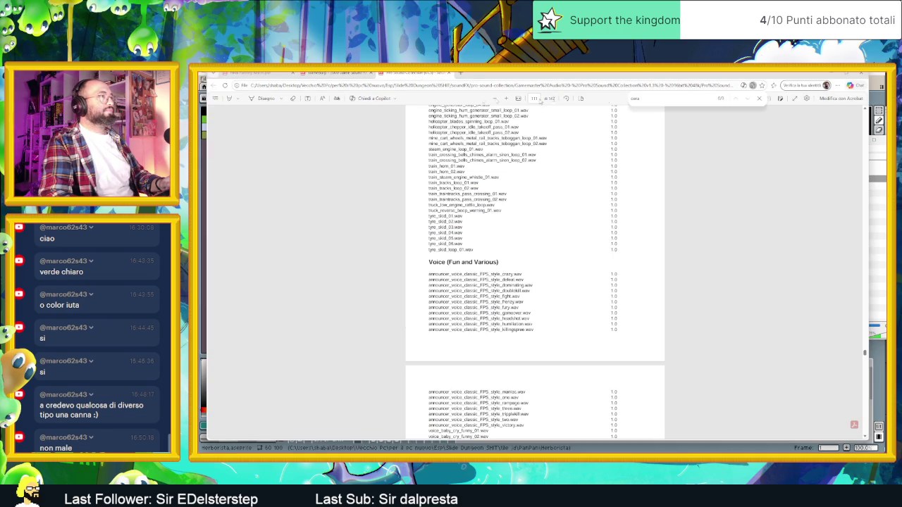
Search the second collection's PDF for 'cian', page through its file list, then minimise Chrome.
text(cian)
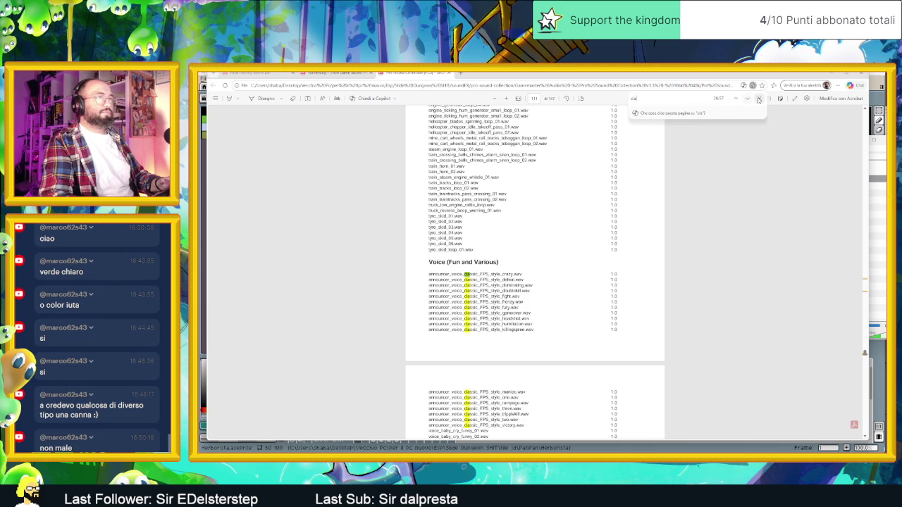
click(866, 281)
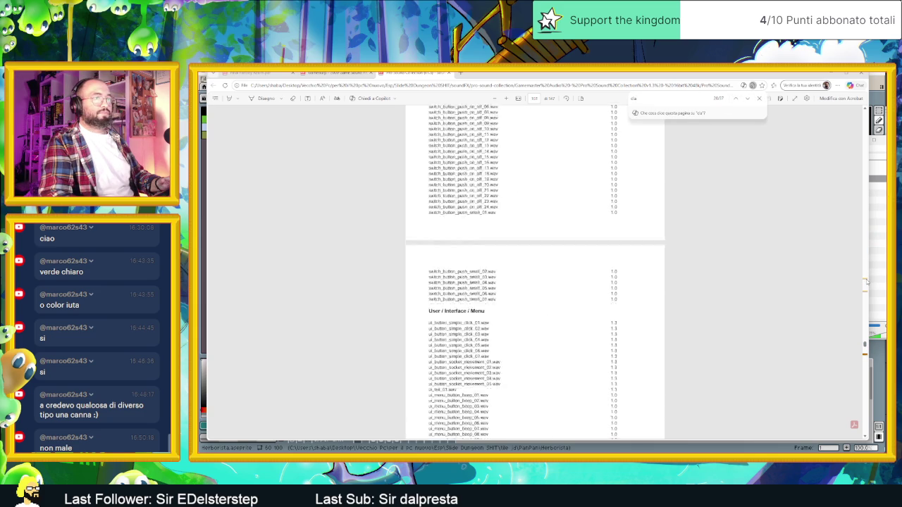
click(866, 282)
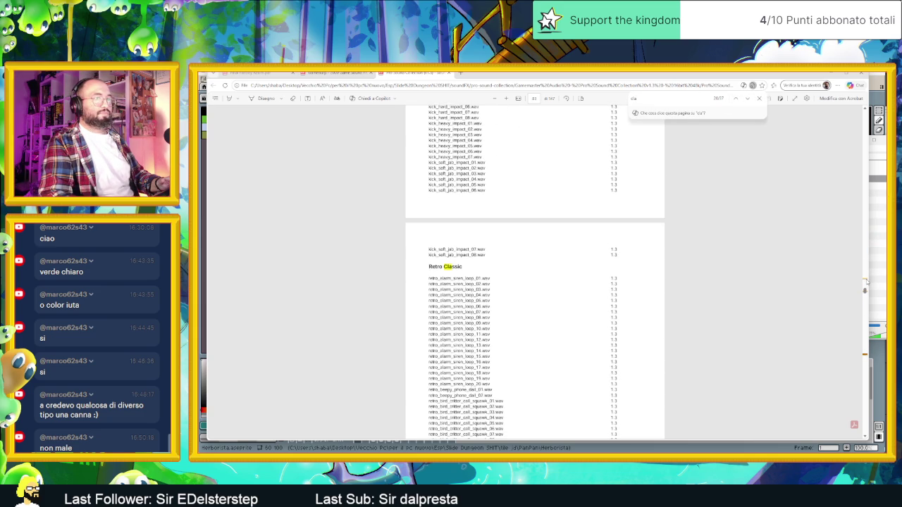
click(866, 282)
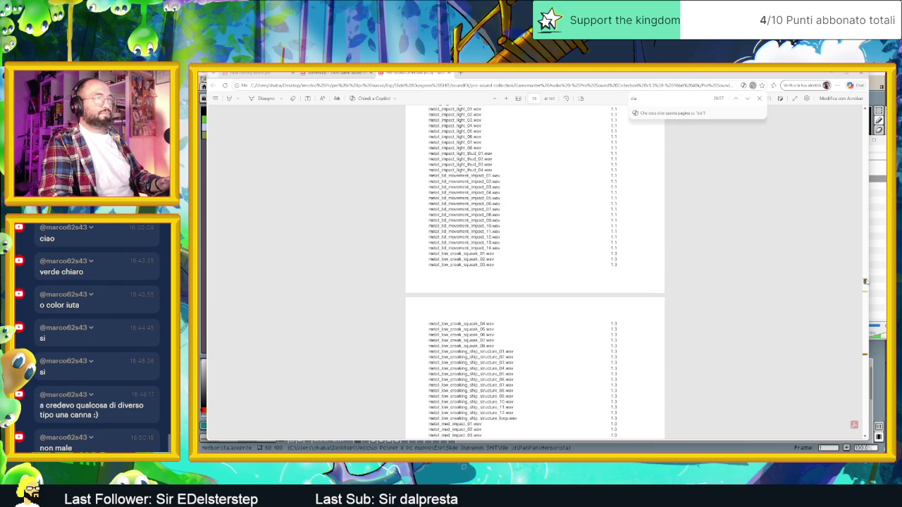
scroll(866, 280, up, 5)
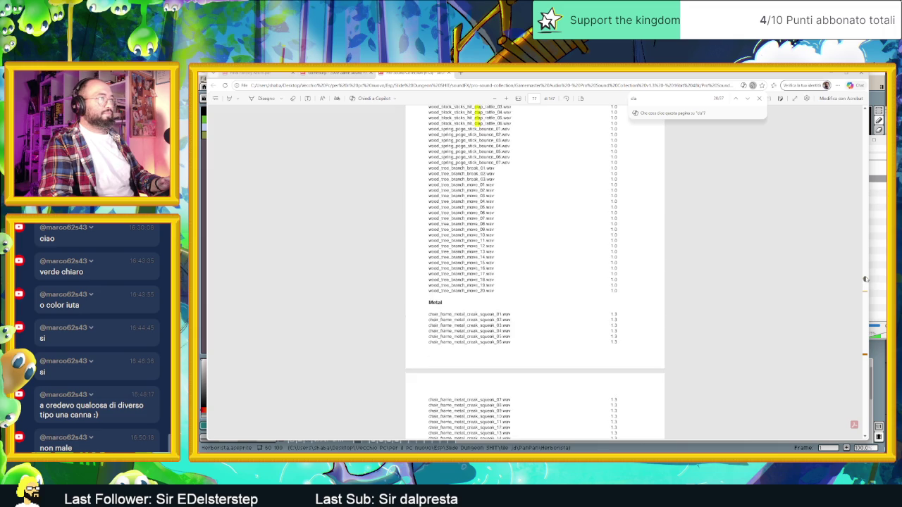
scroll(736, 247, up, 8)
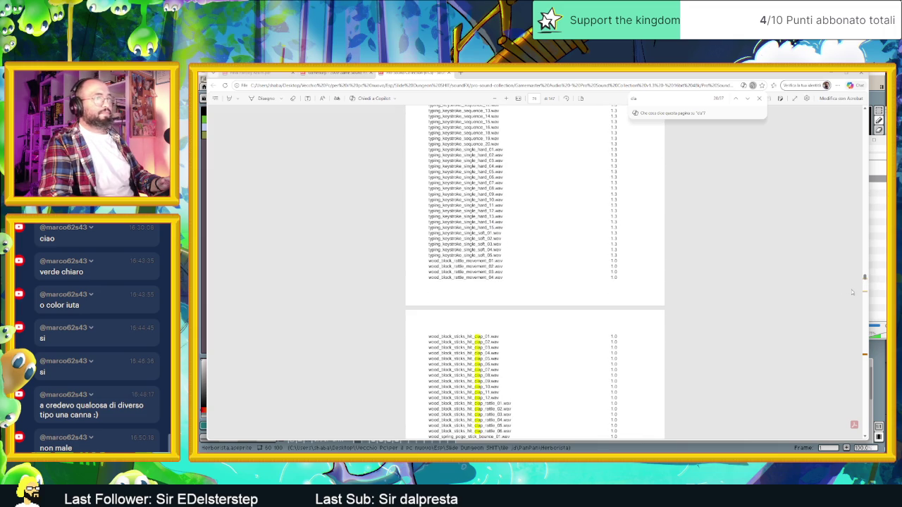
drag(866, 281, 865, 427)
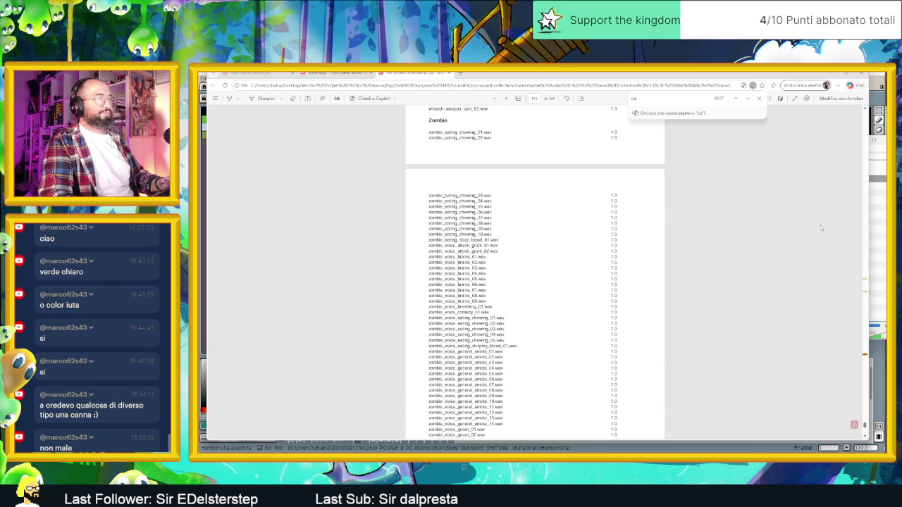
click(837, 76)
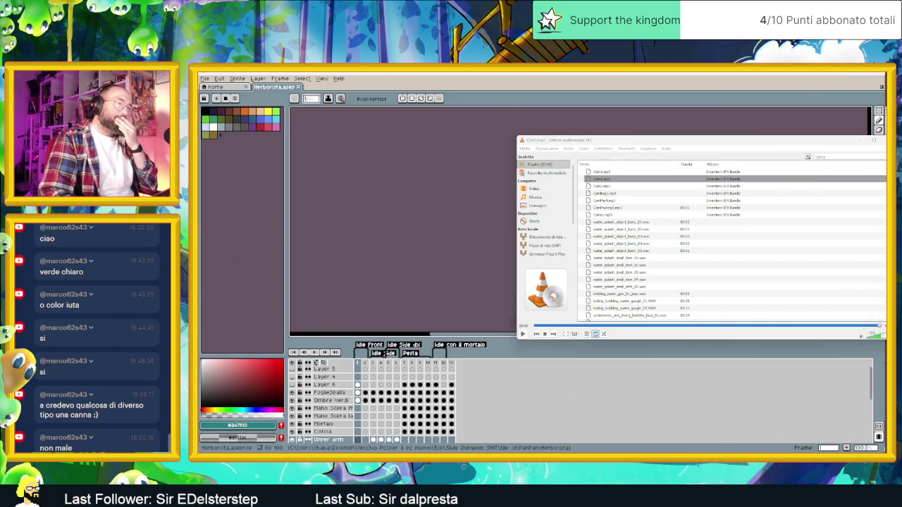
Clear the VLC playlist and load all 47 files from BOUNCES - SPRINGS - TWANGS into it.
key(super+d)
click(484, 186)
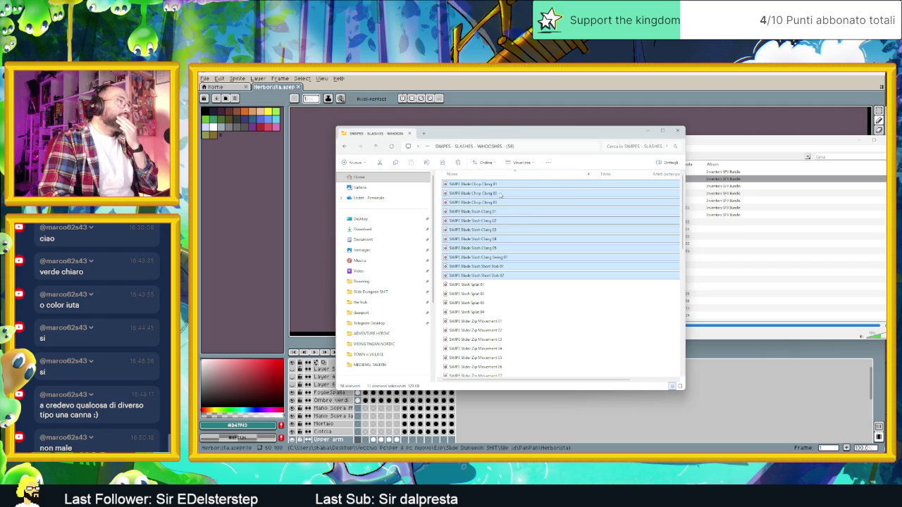
key(BackSpace)
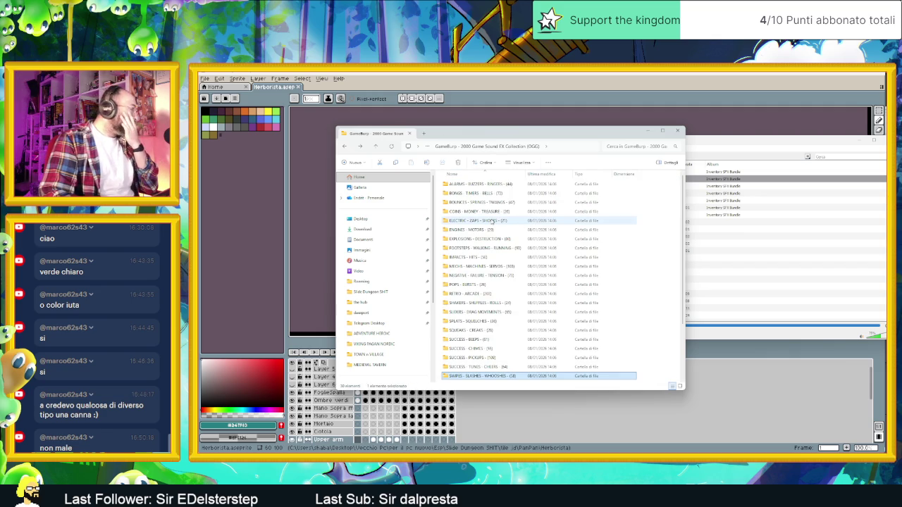
double_click(485, 203)
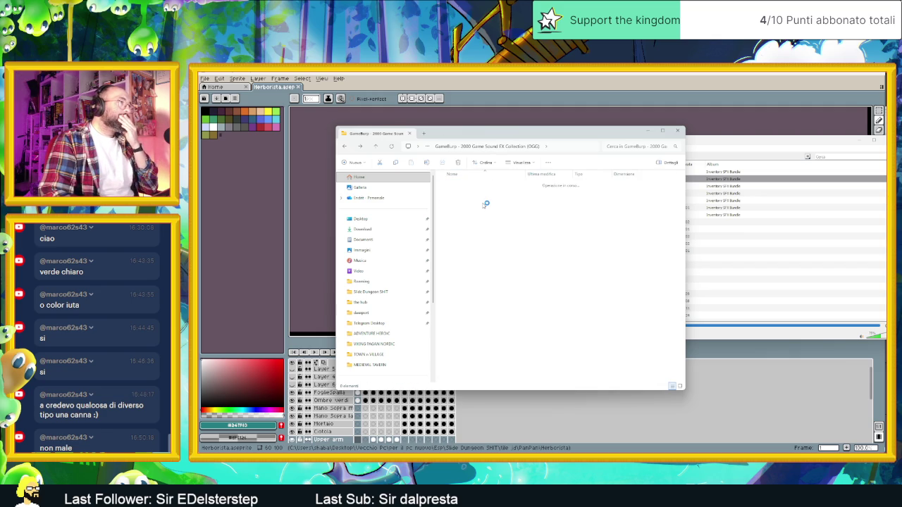
click(780, 197)
right_click(780, 197)
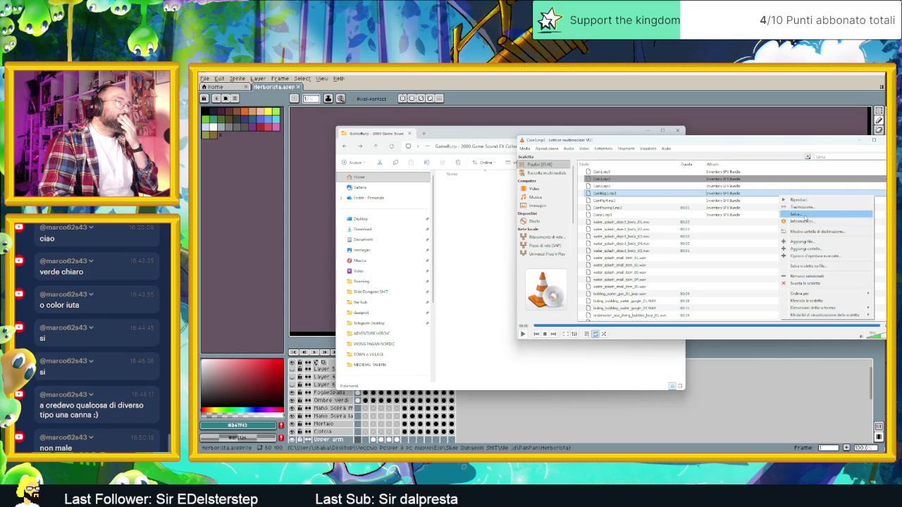
click(815, 283)
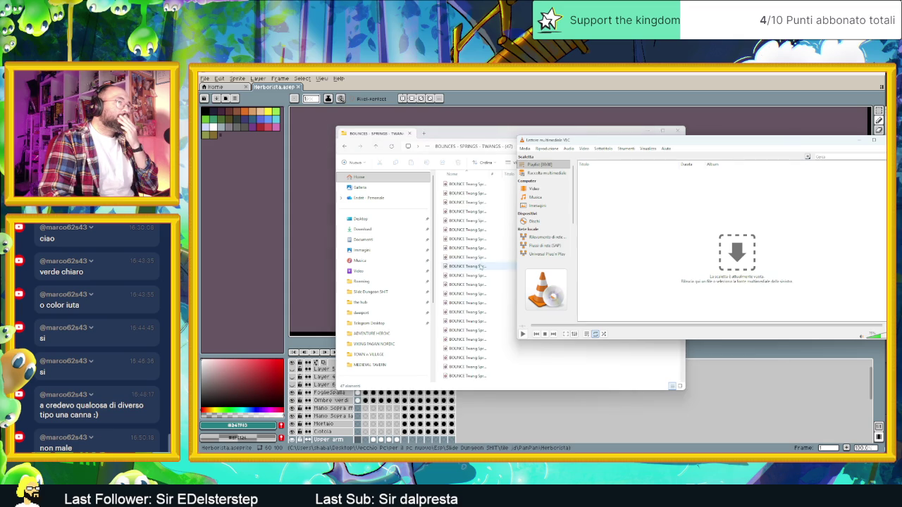
click(462, 207)
key(ctrl+a)
drag(765, 218, 801, 218)
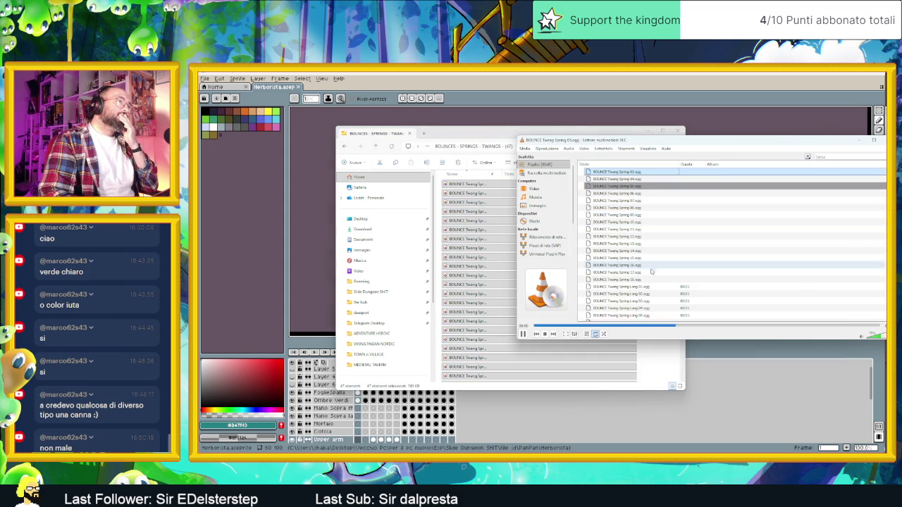
Audition BOUNCE Twang Spring 12, Long 02, Long 09, Muffled 01 and a short variant.
double_click(639, 236)
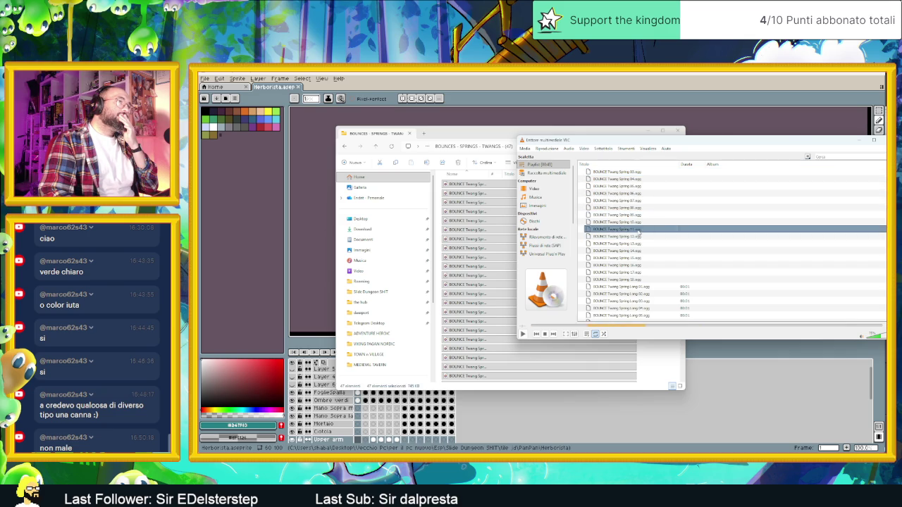
double_click(647, 286)
scroll(647, 286, down, 3)
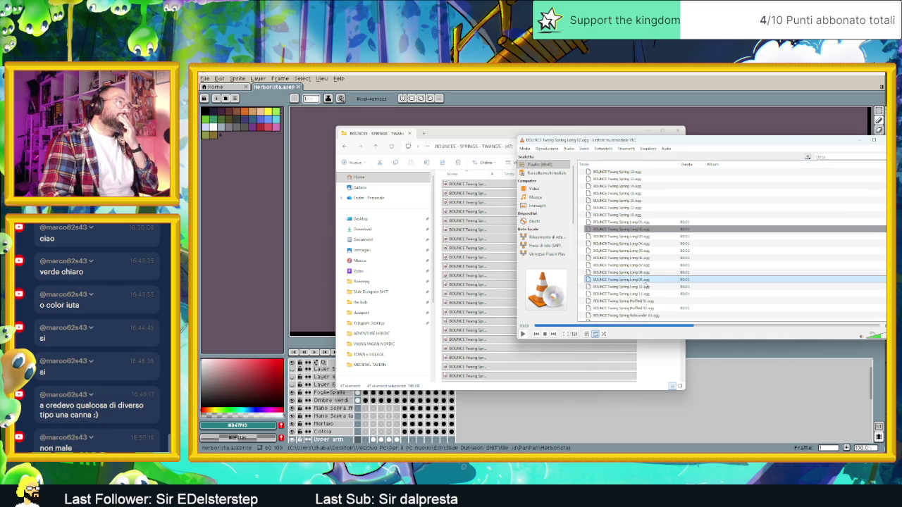
double_click(646, 282)
click(646, 287)
double_click(654, 301)
scroll(654, 284, down, 3)
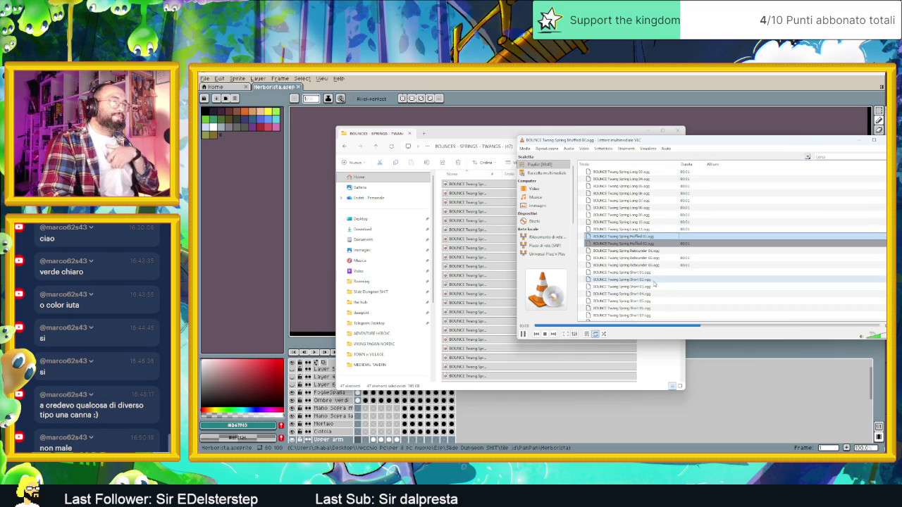
double_click(653, 272)
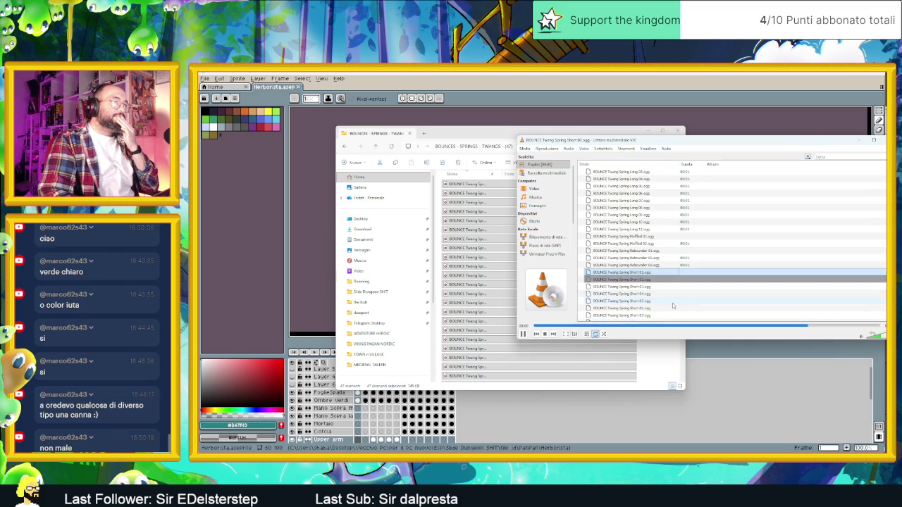
Continue with Twang Spring 01, 18, Long 11 and Muffled 02, replaying Twang Spring 01.
scroll(668, 302, down, 3)
double_click(647, 309)
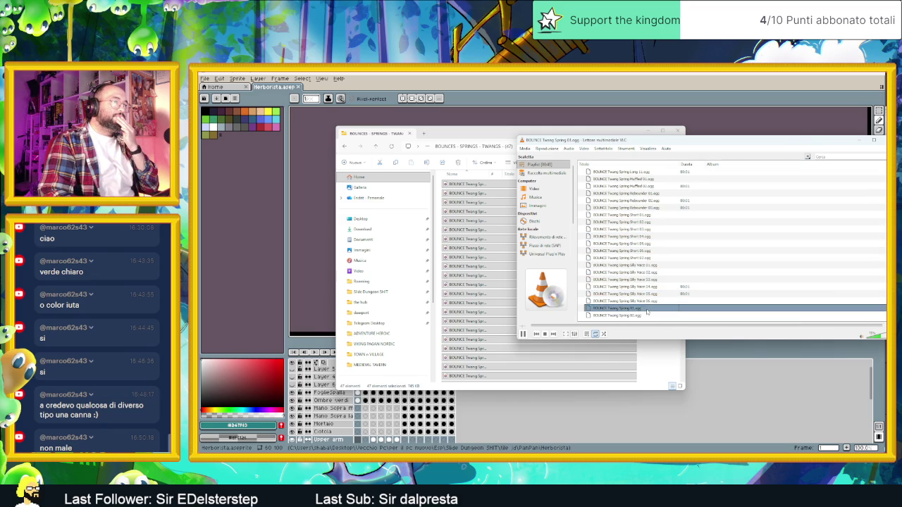
scroll(663, 275, down, 7)
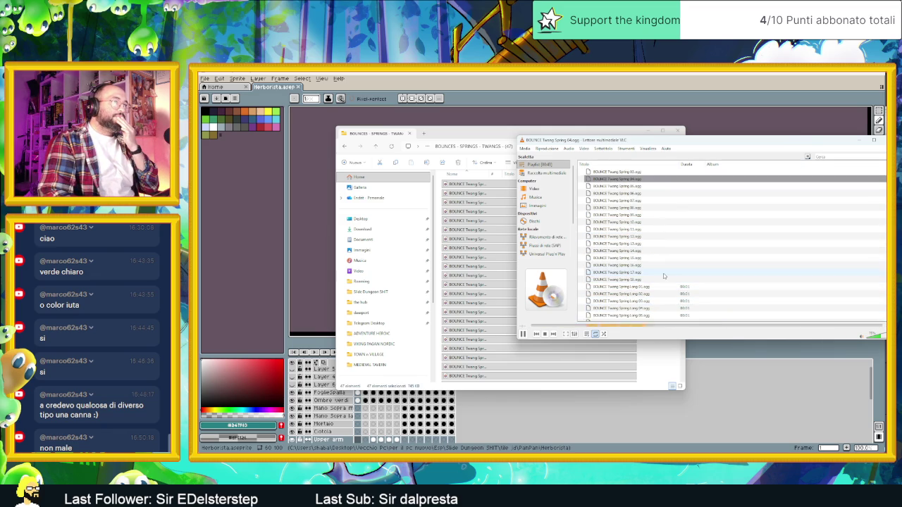
double_click(647, 279)
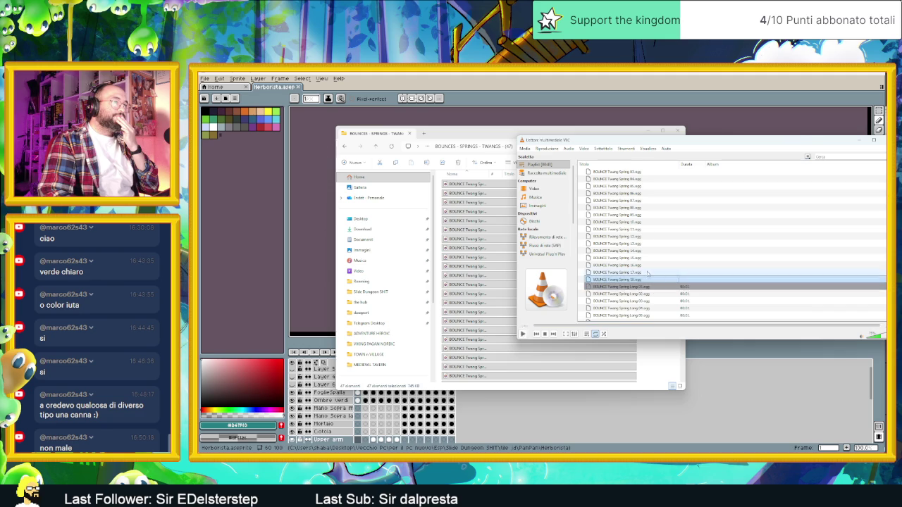
scroll(648, 289, down, 4)
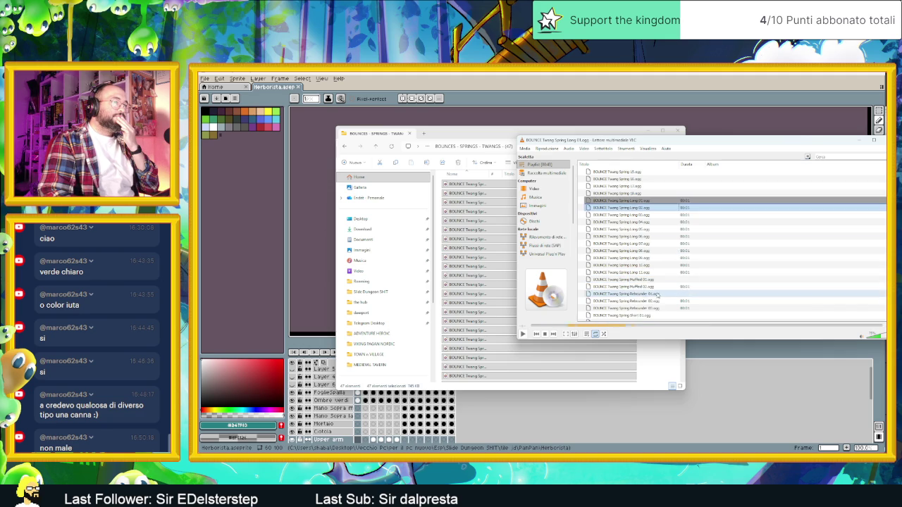
double_click(646, 273)
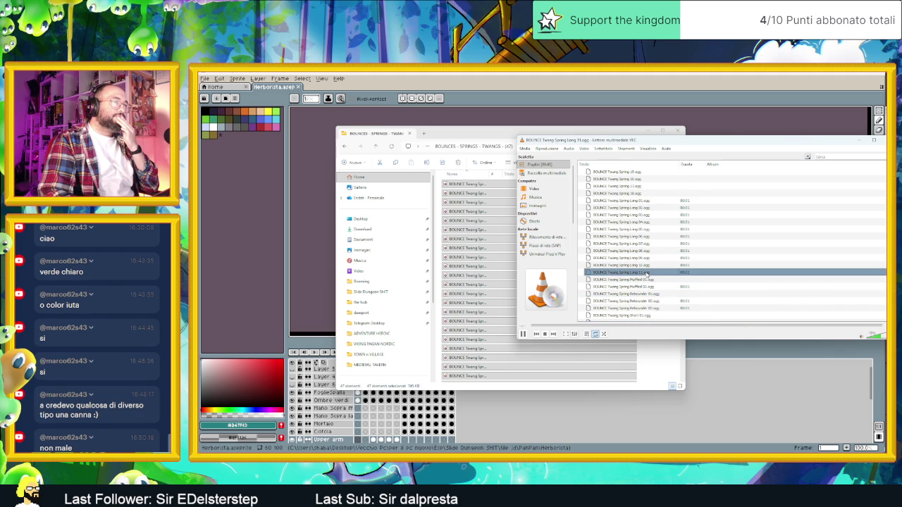
double_click(656, 287)
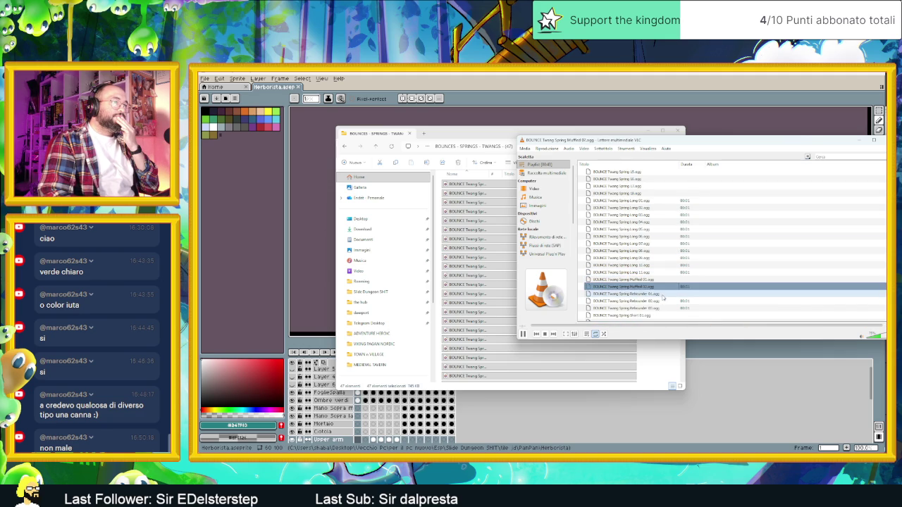
scroll(669, 300, down, 2)
scroll(669, 295, down, 2)
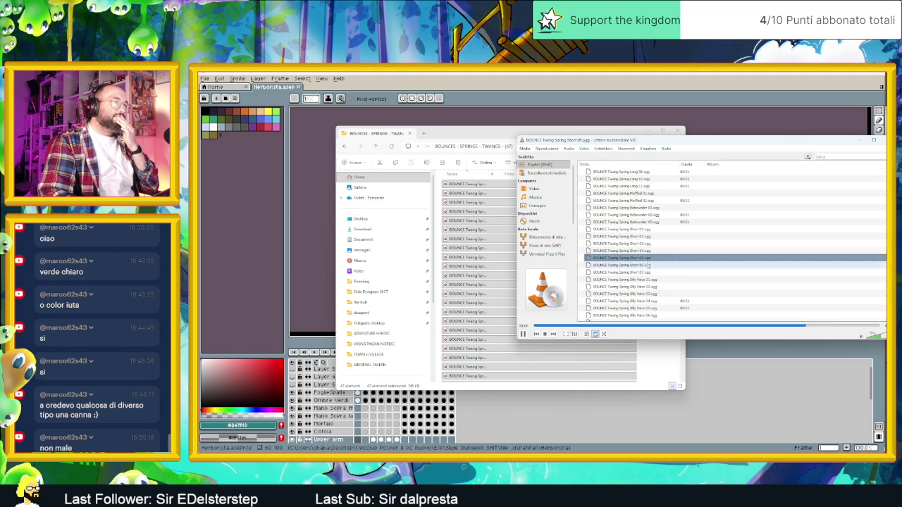
scroll(654, 296, down, 1)
double_click(658, 310)
scroll(670, 296, down, 7)
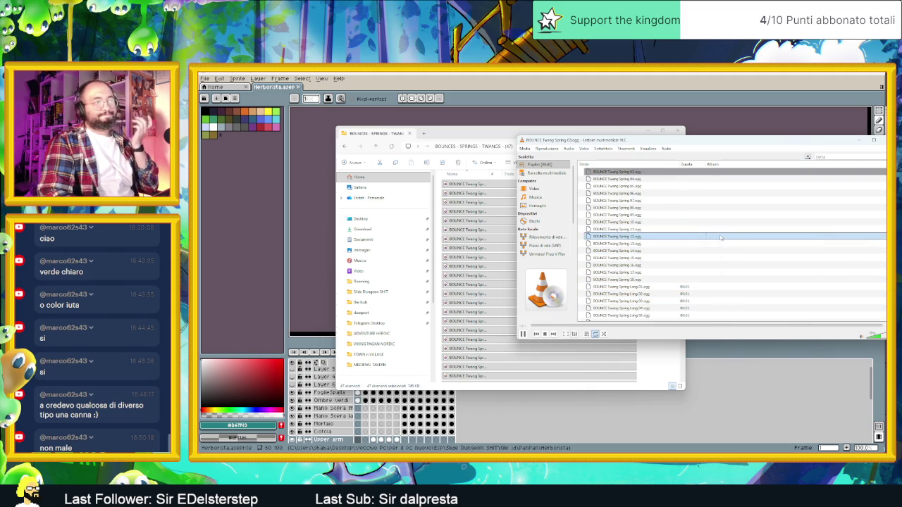
right_click(722, 237)
Clear the VLC playlist, open IMPACTS - HITS in GameBurp and select all 50 impact sounds.
click(749, 323)
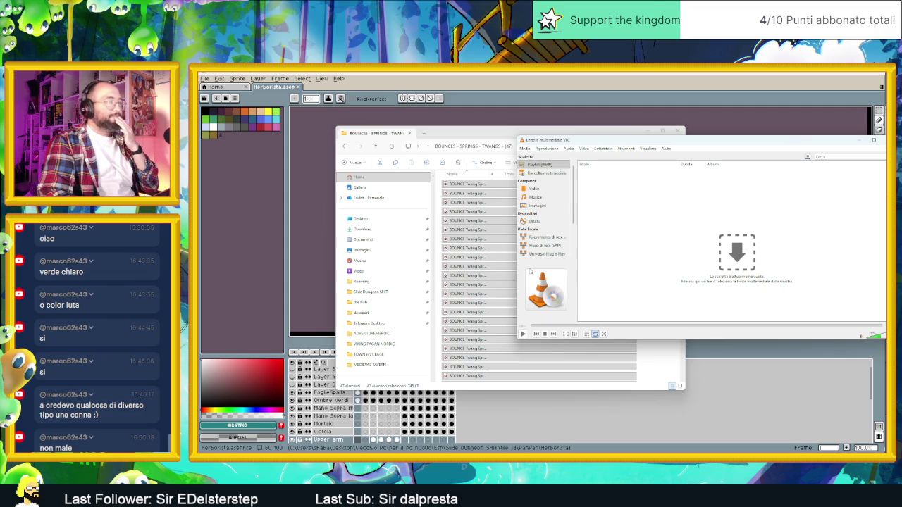
click(490, 266)
key(alt+Up)
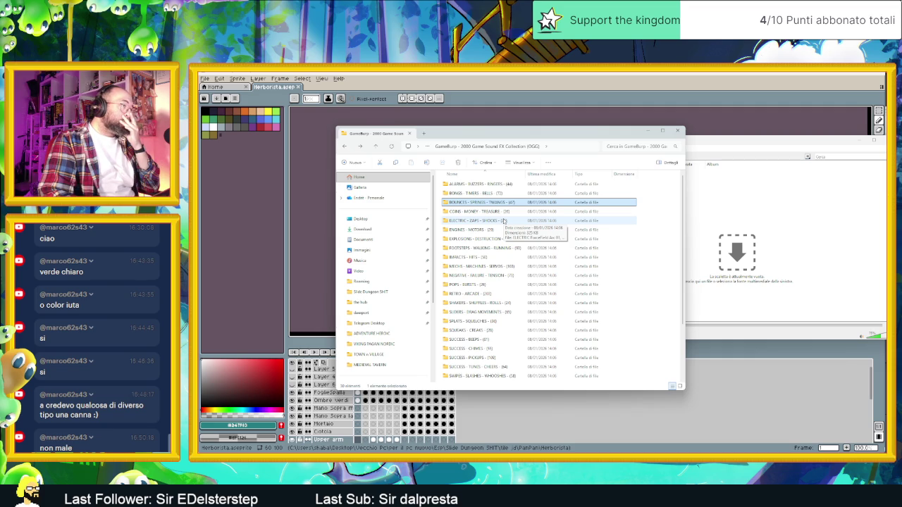
double_click(489, 258)
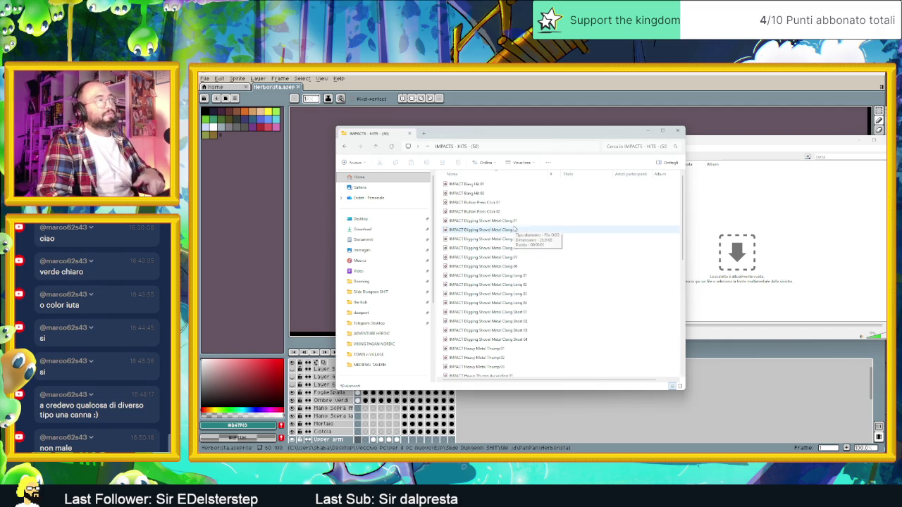
click(469, 192)
scroll(513, 263, down, 5)
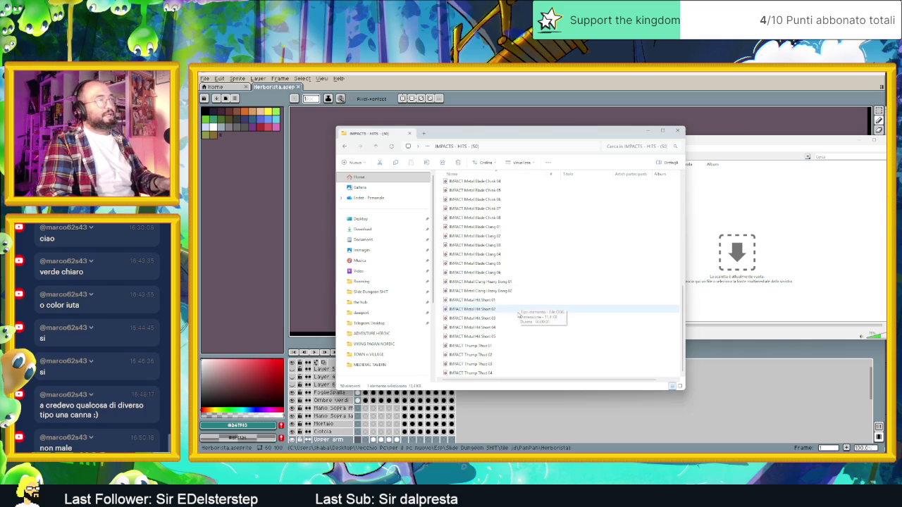
shift+click(487, 375)
Load the 50 IMPACTS - HITS sounds into VLC's playlist and play Metal Hit Short 01 and Button Press Click 01.
drag(636, 272, 725, 271)
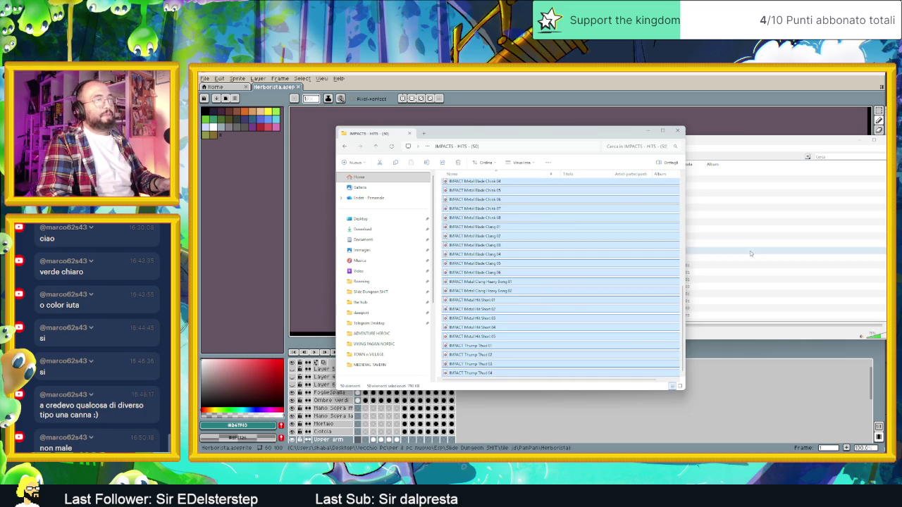
click(697, 215)
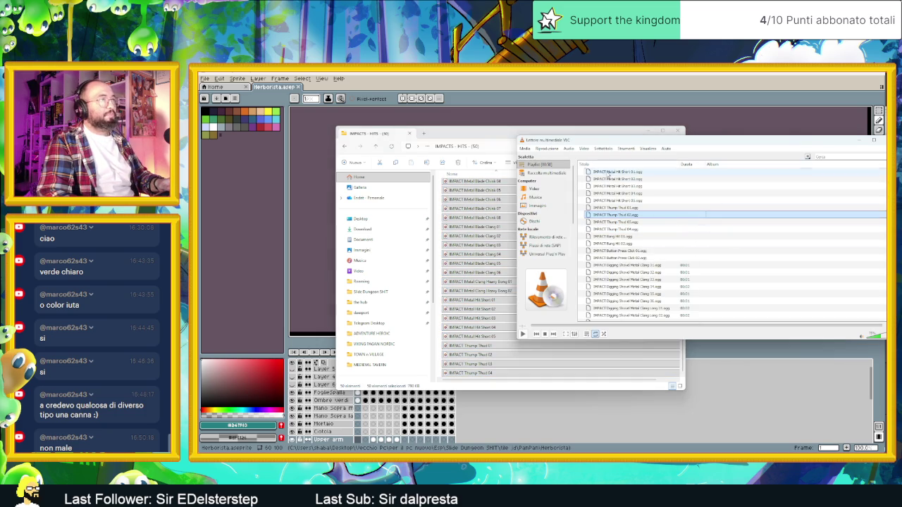
double_click(620, 172)
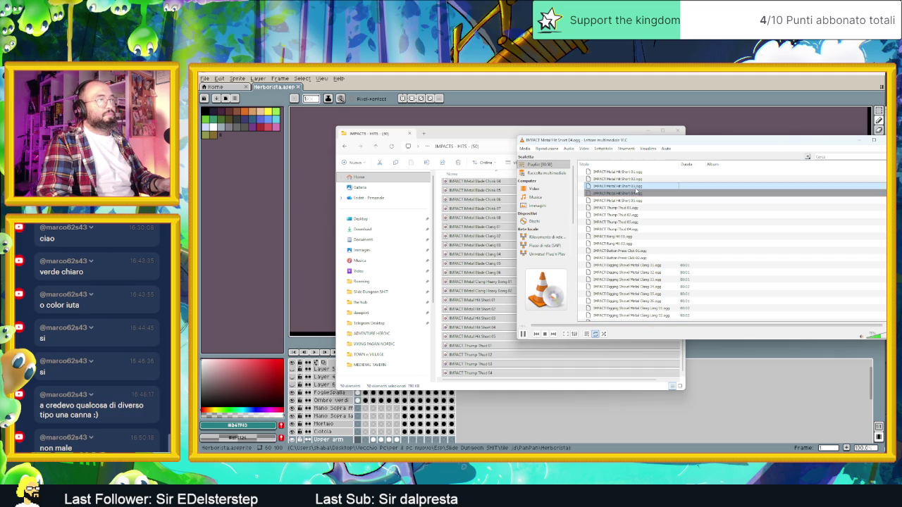
double_click(646, 253)
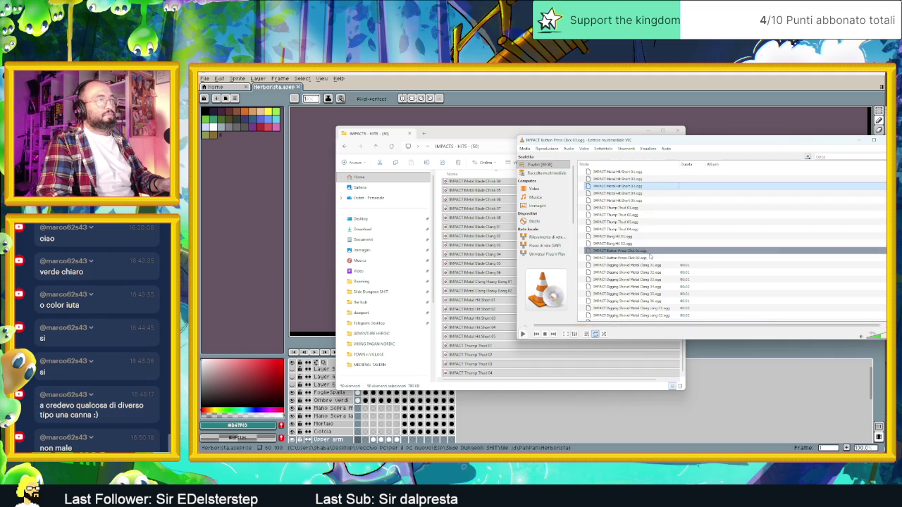
click(667, 280)
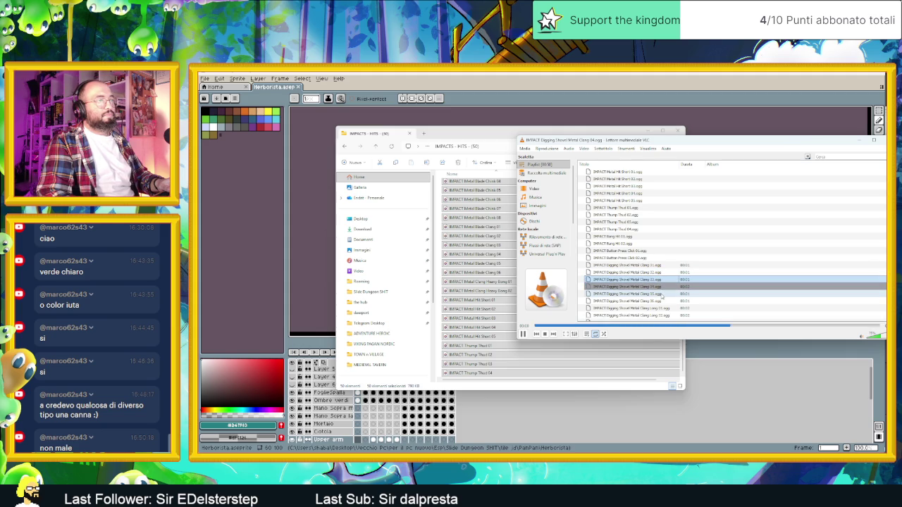
Audition the Digging Shovel Metal Clang sounds and replay Hit Short Clink 01 several times.
scroll(659, 282, down, 2)
click(654, 259)
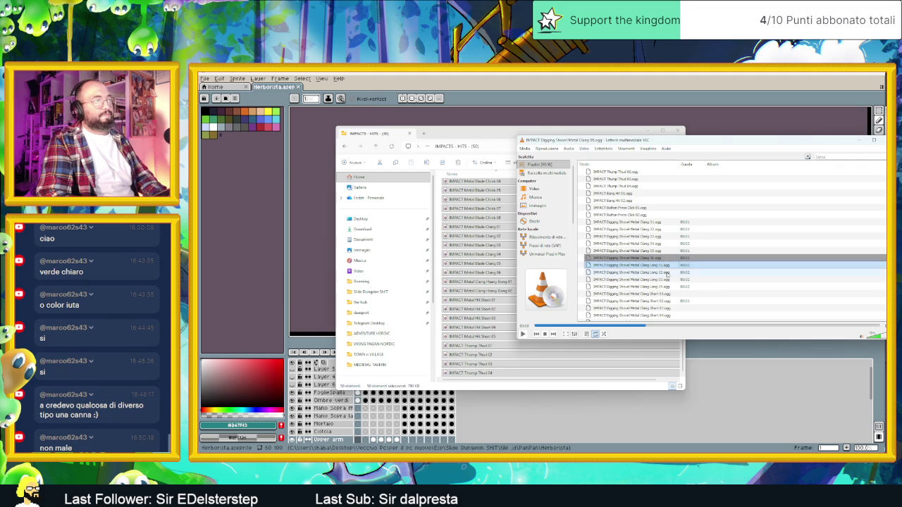
scroll(672, 286, down, 3)
double_click(657, 244)
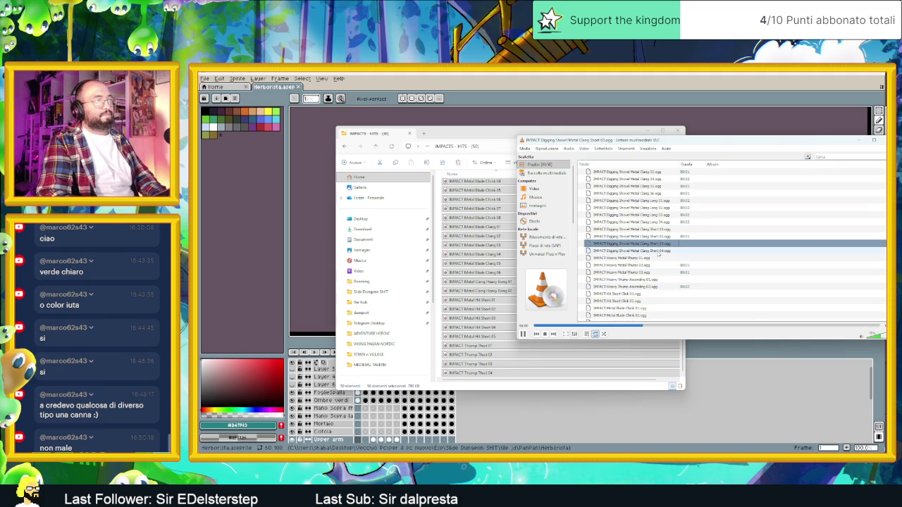
click(657, 279)
double_click(651, 294)
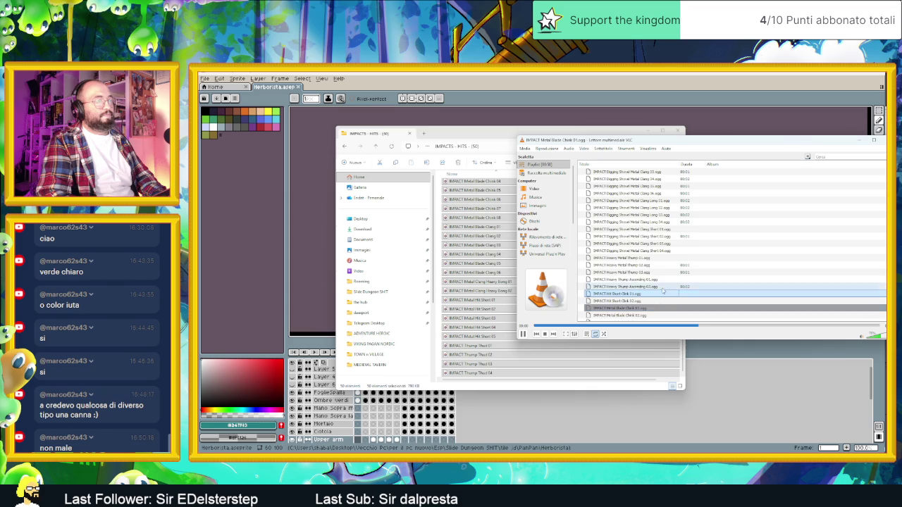
scroll(644, 289, down, 2)
double_click(645, 251)
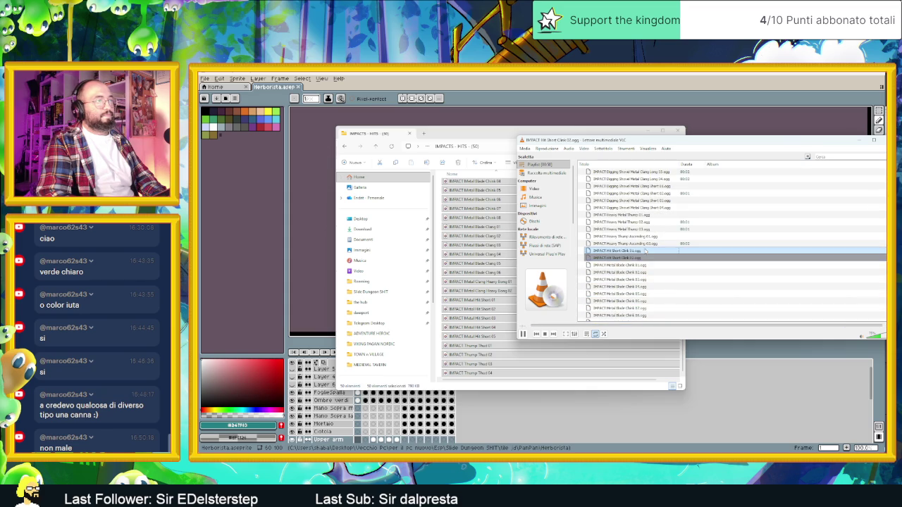
double_click(645, 251)
double_click(645, 251)
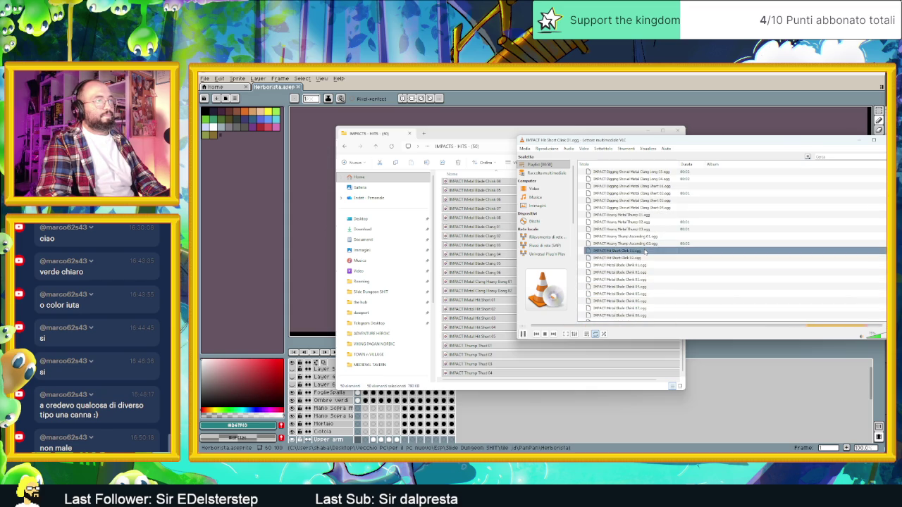
Return File Explorer to the GameBurp collection's category folders.
scroll(647, 289, down, 2)
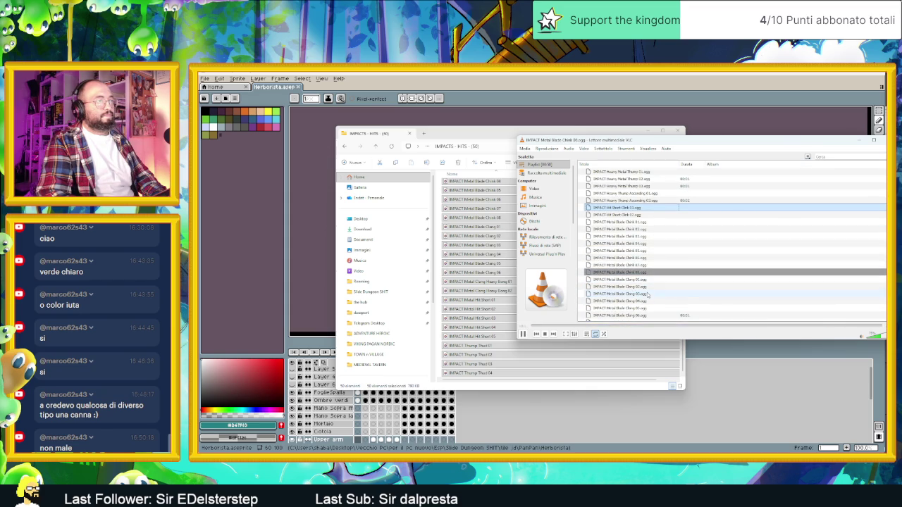
scroll(644, 295, down, 1)
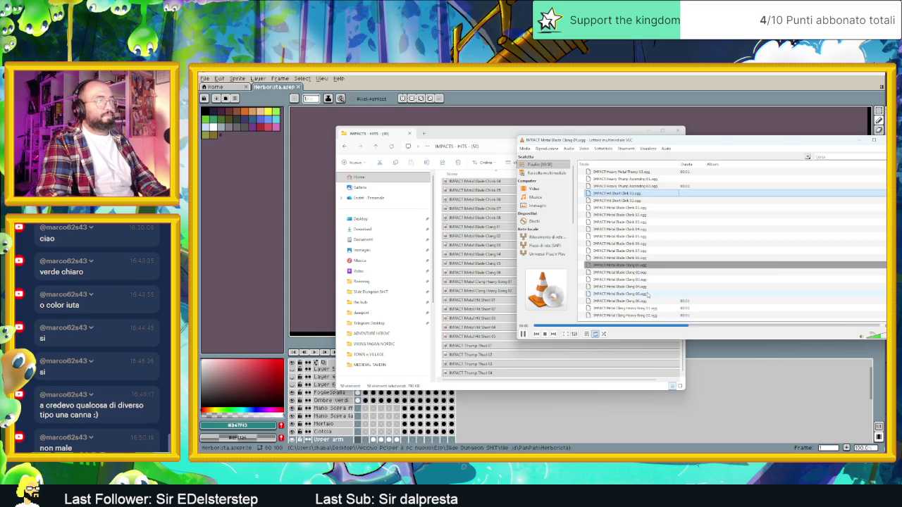
click(485, 247)
key(BackSpace)
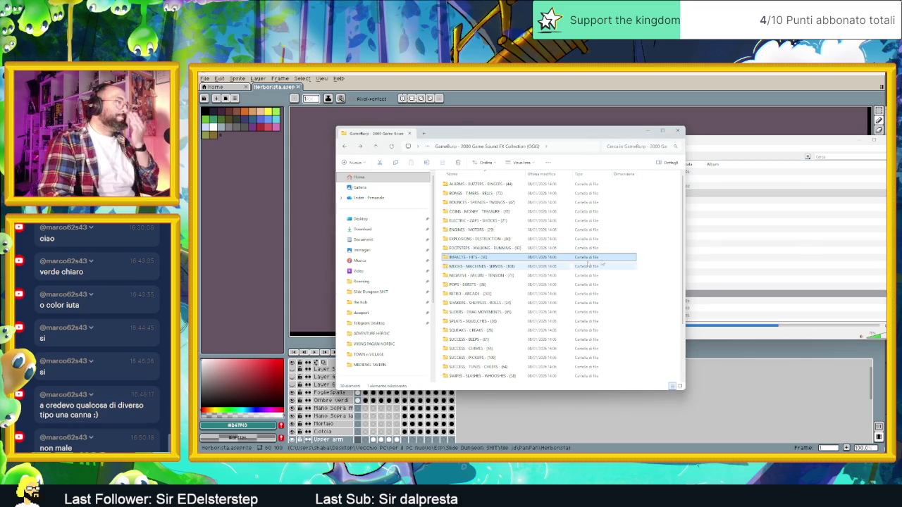
Open the SHAKERS - SHUFFLES - ROLLS folder and empty VLC's playlist with Svuota la scaletta.
key(alt+Tab)
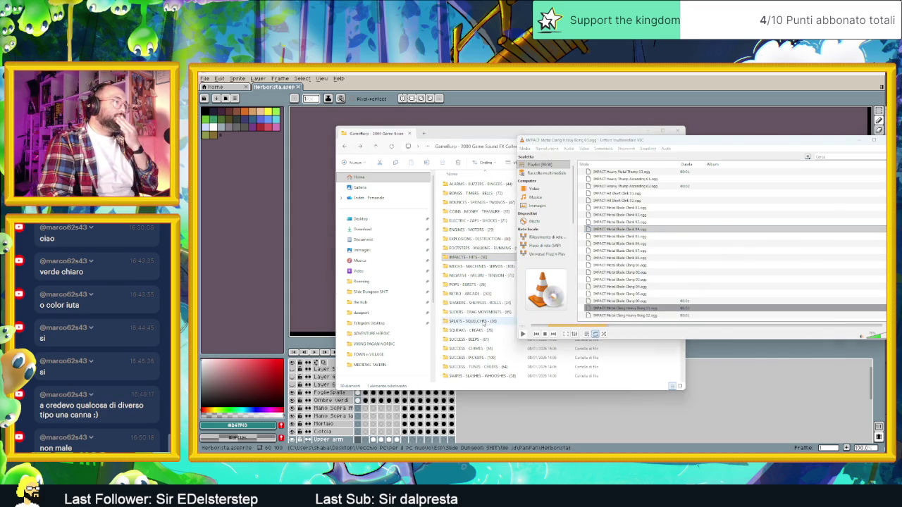
click(486, 322)
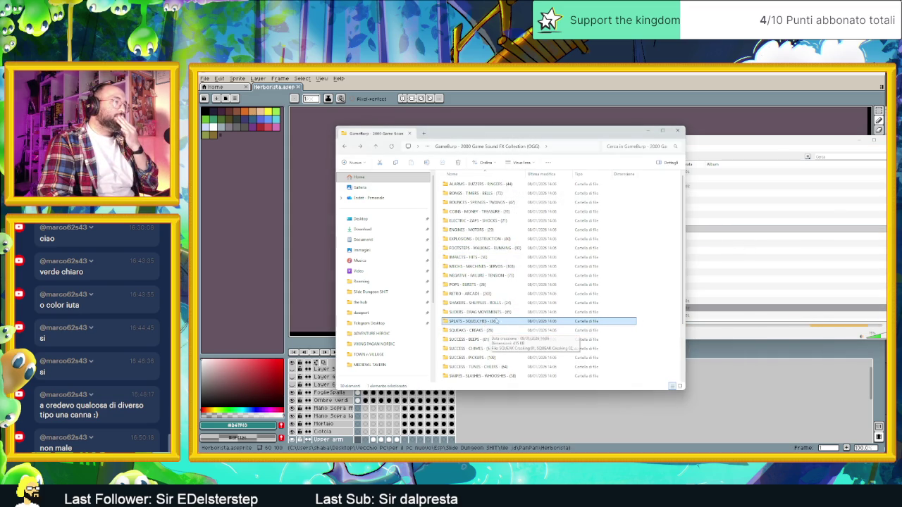
double_click(505, 304)
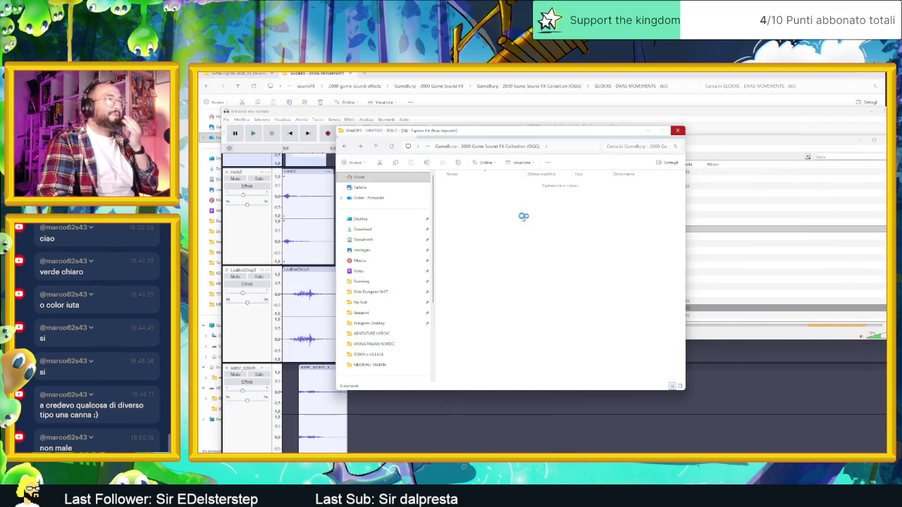
right_click(748, 251)
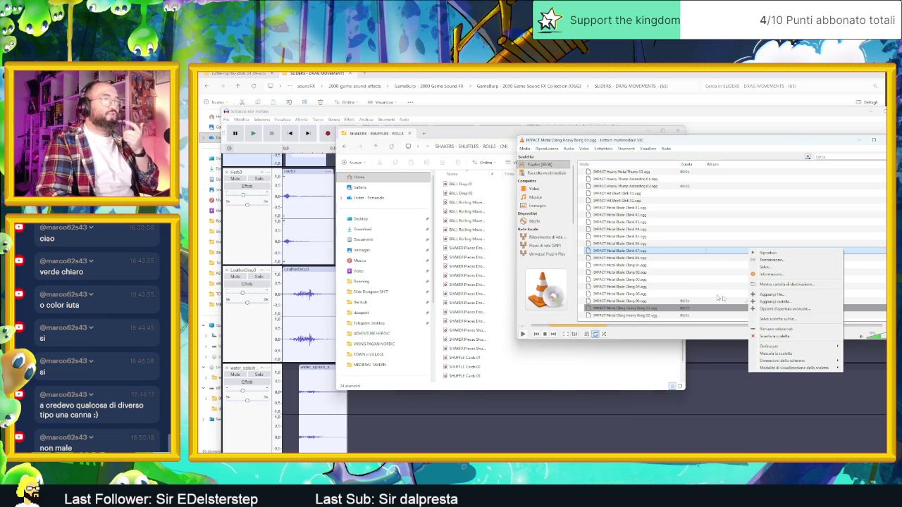
click(780, 337)
Add every sound from the SHAKERS - SHUFFLES - ROLLS folder to VLC's playlist.
click(470, 227)
key(ctrl+a)
drag(470, 227, 740, 240)
click(705, 201)
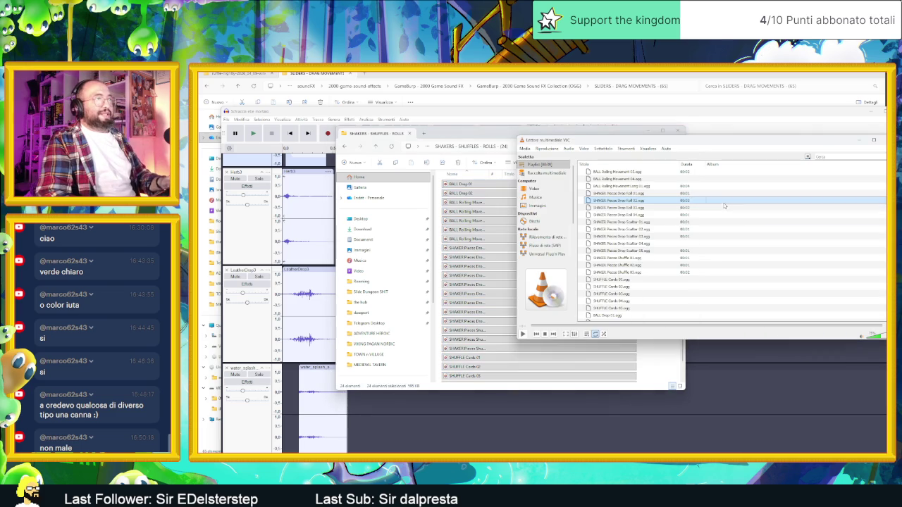
Audition BALL Rolling Movement 03, SHAKER Pieces Drop Roll 04, SHUFFLE Cards 01-02 and BALL Drop 02.
double_click(645, 173)
click(646, 215)
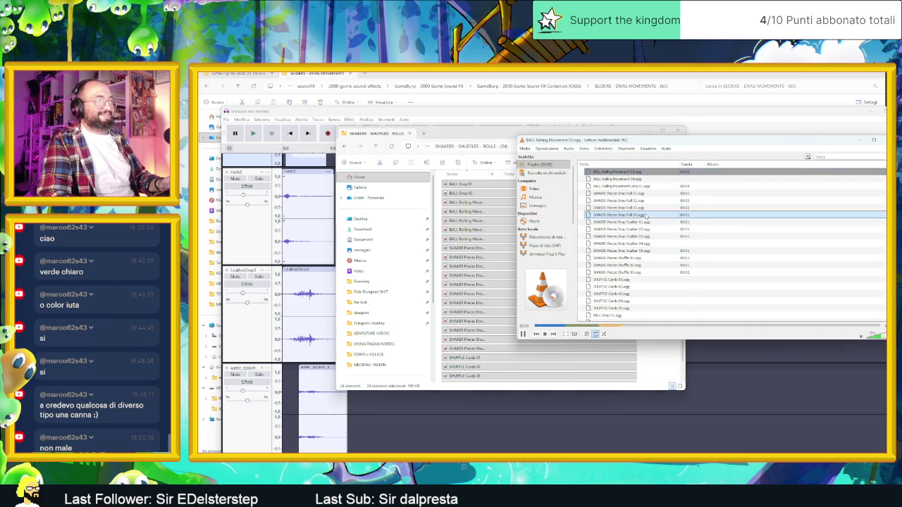
double_click(646, 215)
double_click(624, 273)
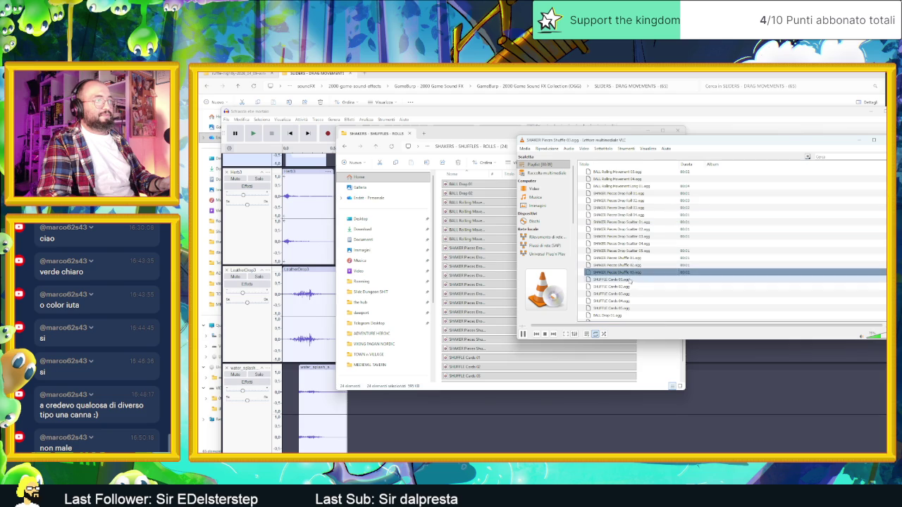
double_click(630, 282)
double_click(632, 287)
scroll(627, 301, down, 1)
double_click(628, 302)
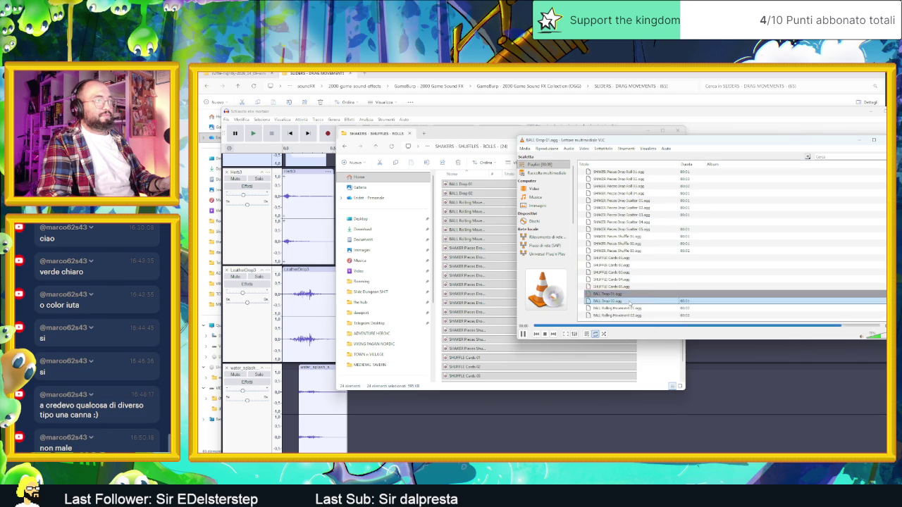
double_click(630, 309)
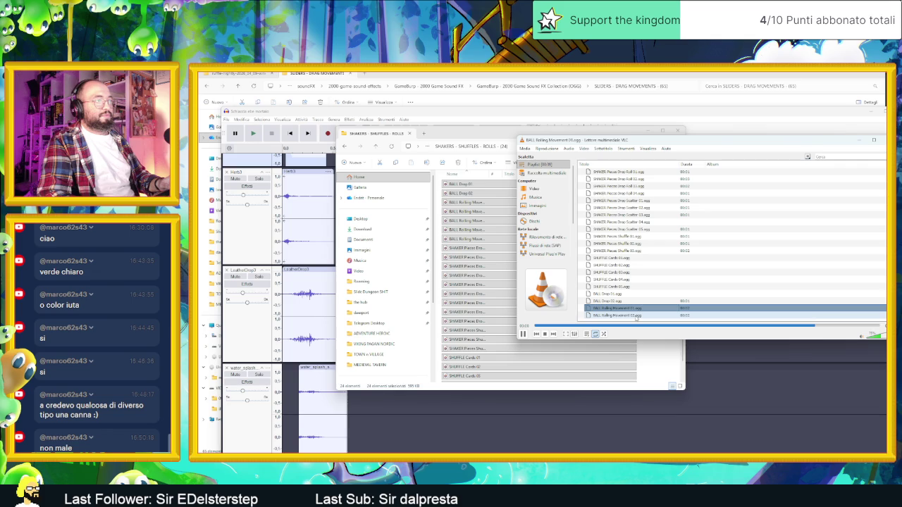
Audition SHAKER Pieces Shuffle 01-02, Drop Roll 02 and BALL Rolling Movement 03 again.
double_click(634, 243)
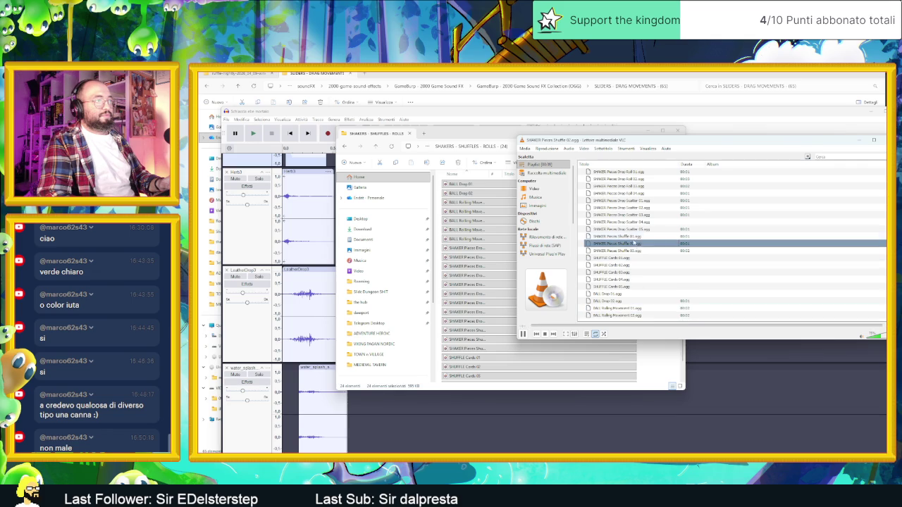
double_click(637, 237)
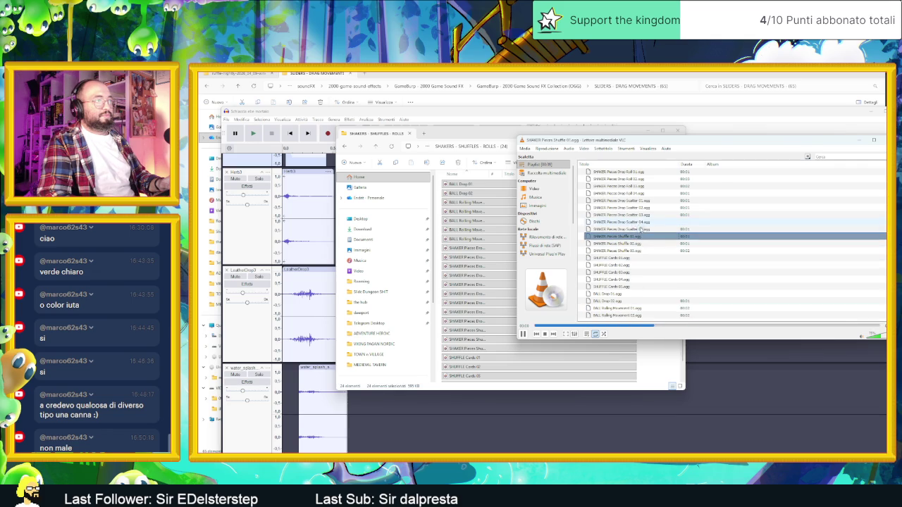
double_click(637, 193)
scroll(635, 194, up, 1)
double_click(634, 201)
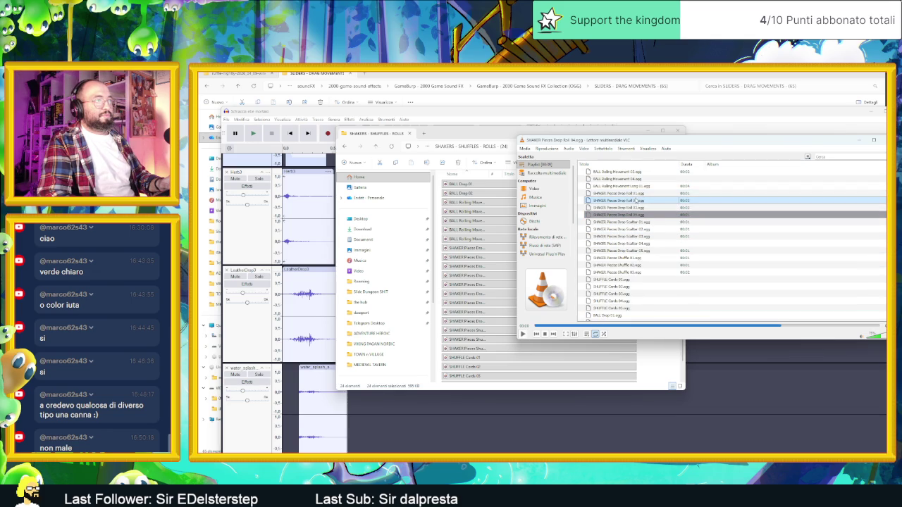
double_click(623, 172)
click(608, 195)
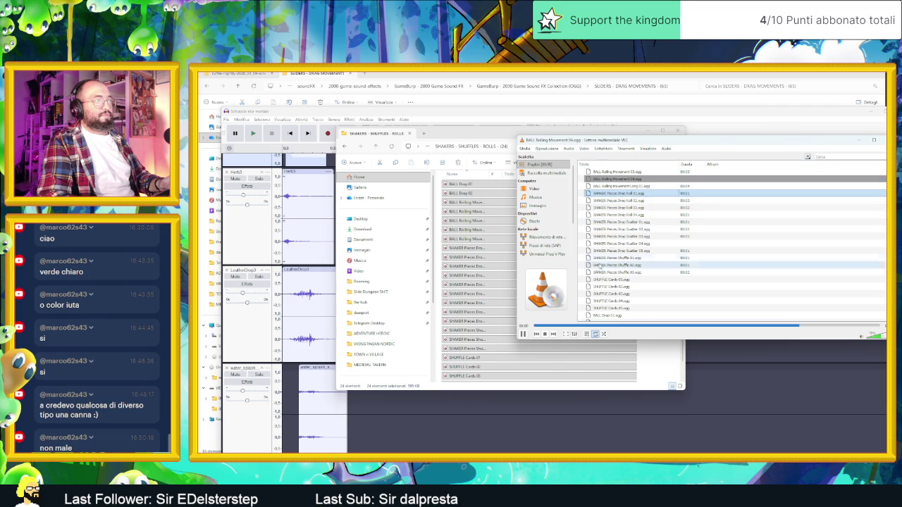
right_click(720, 237)
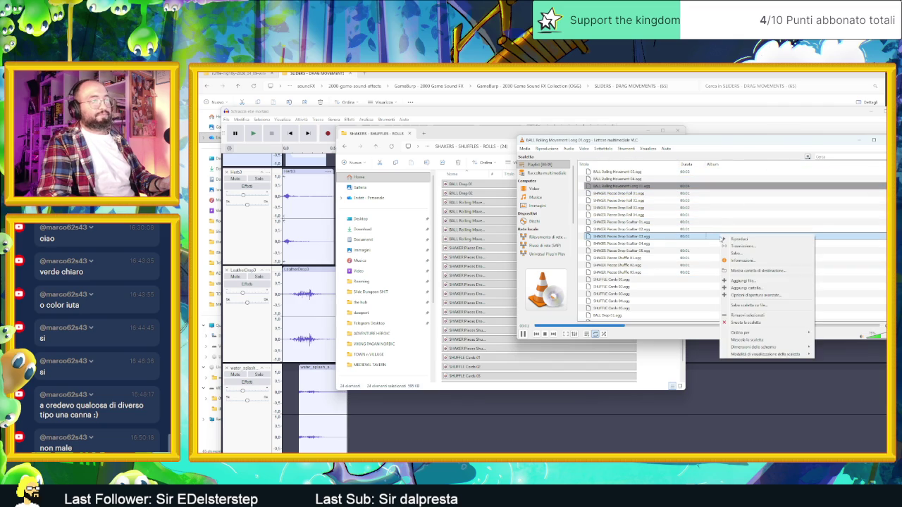
Empty VLC's playlist and go back up to the GameBurp category folders.
click(743, 322)
click(472, 296)
key(BackSpace)
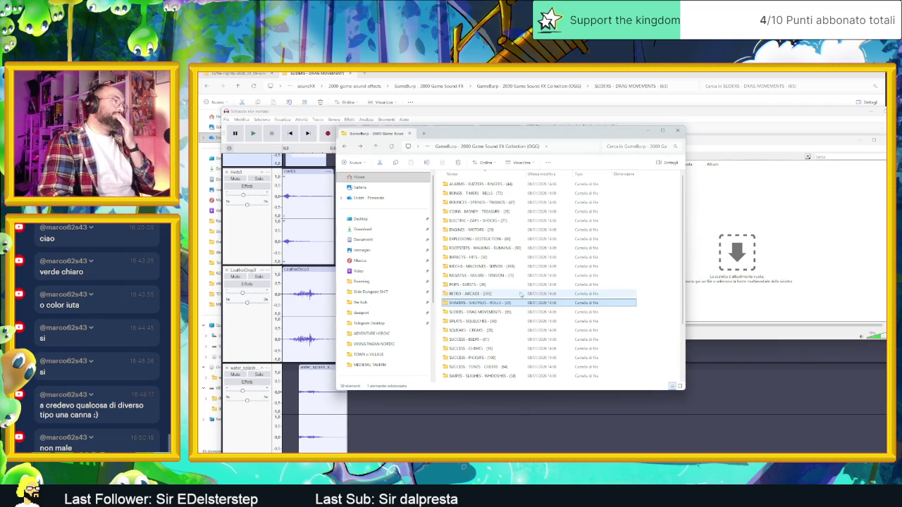
click(501, 322)
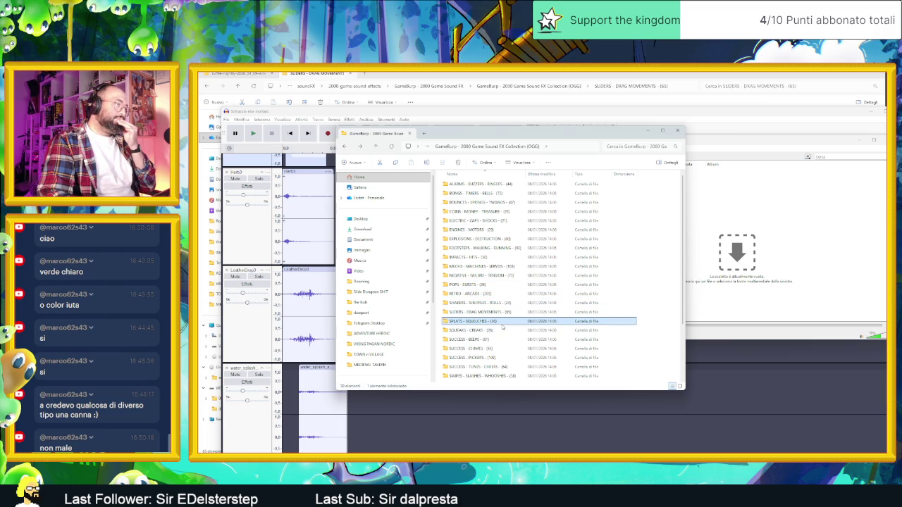
click(516, 357)
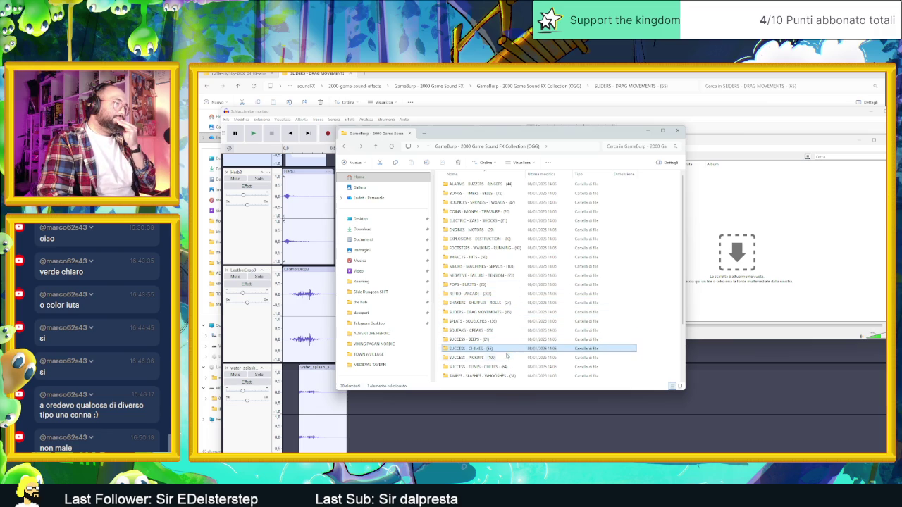
scroll(518, 352, down, 3)
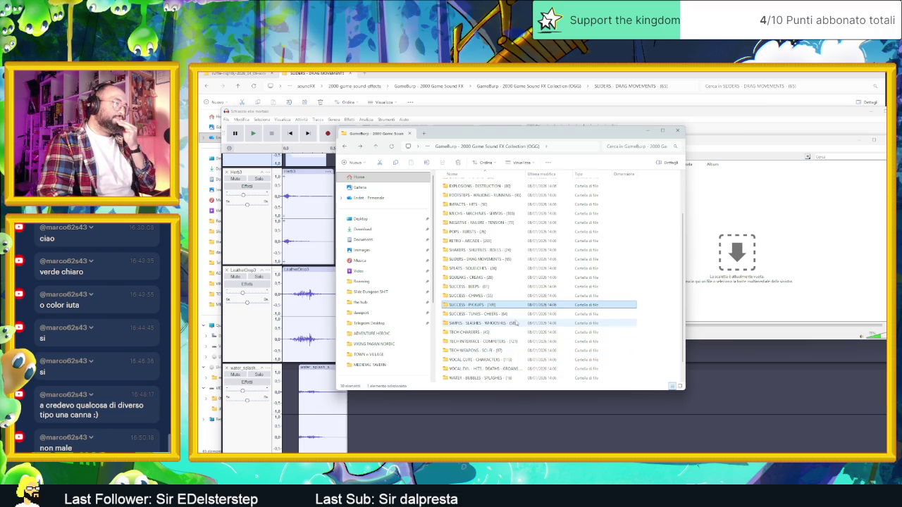
Browse the category folders, open BONGS - TIMERS - BELLS and select all its sounds.
click(508, 299)
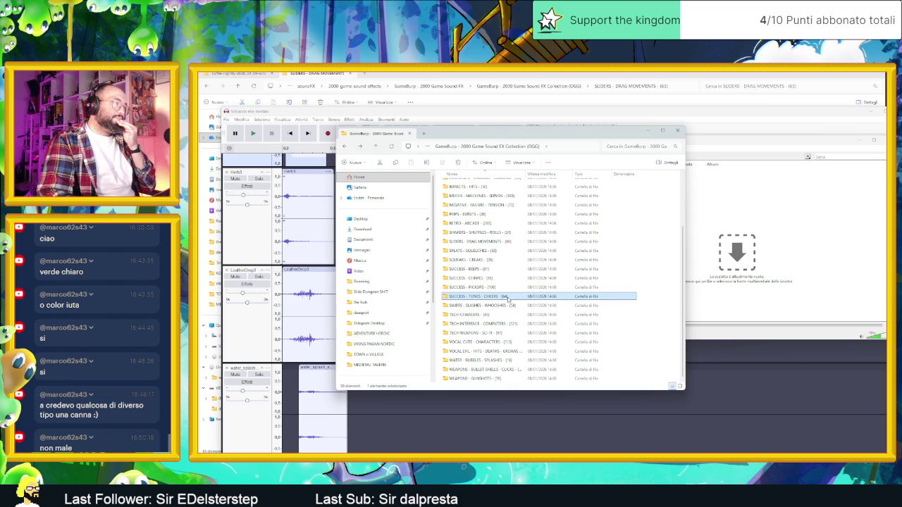
click(522, 305)
click(520, 315)
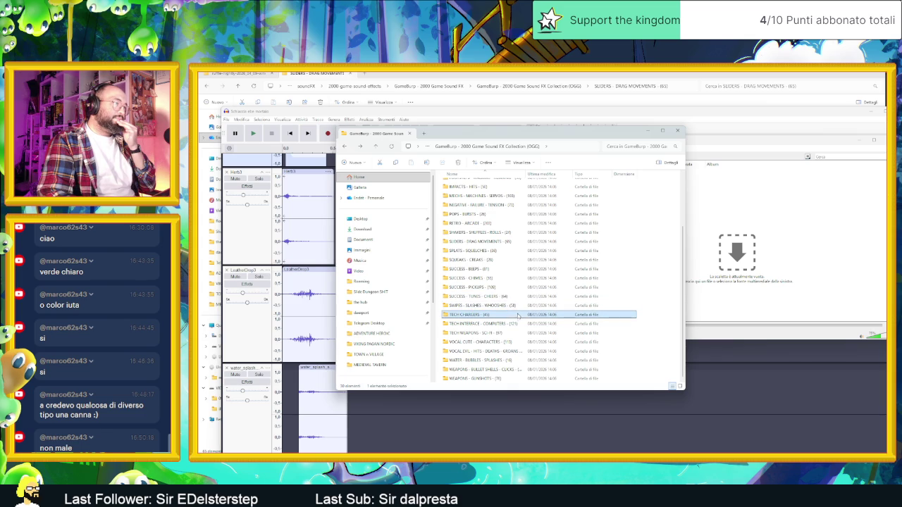
click(532, 324)
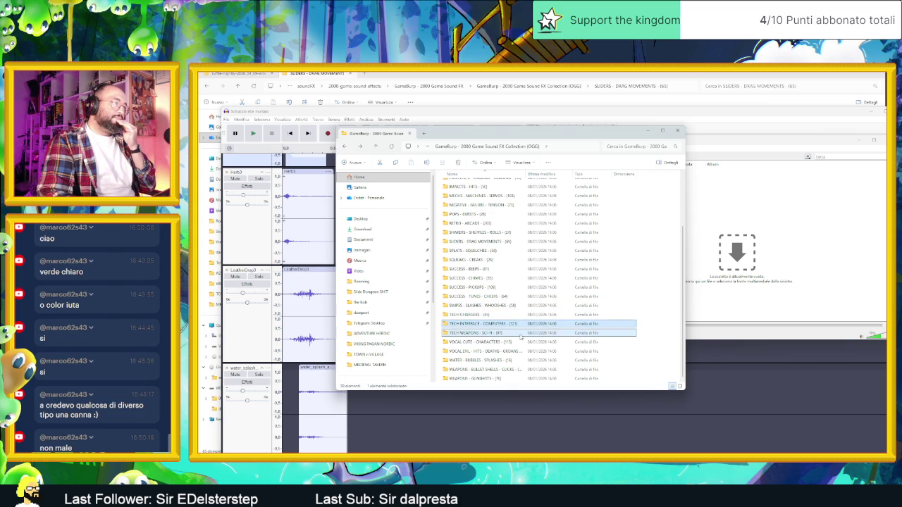
click(531, 333)
click(531, 342)
click(533, 351)
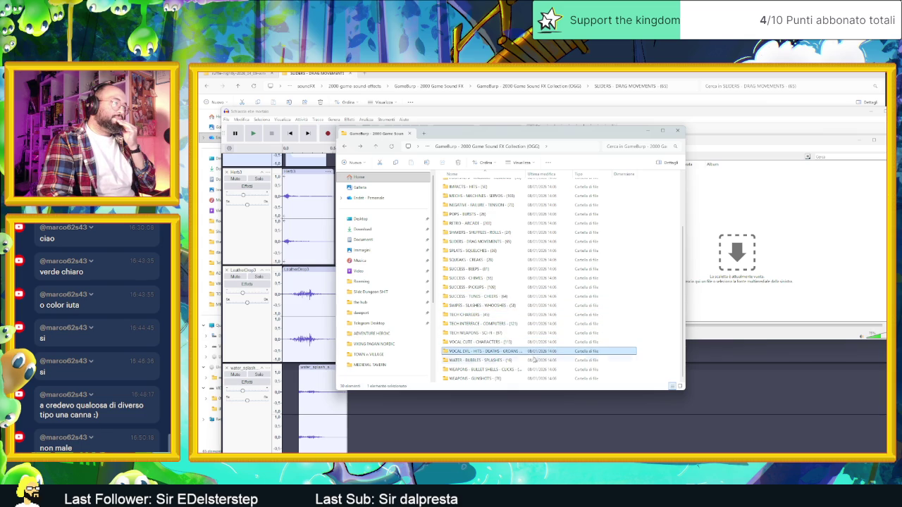
click(533, 360)
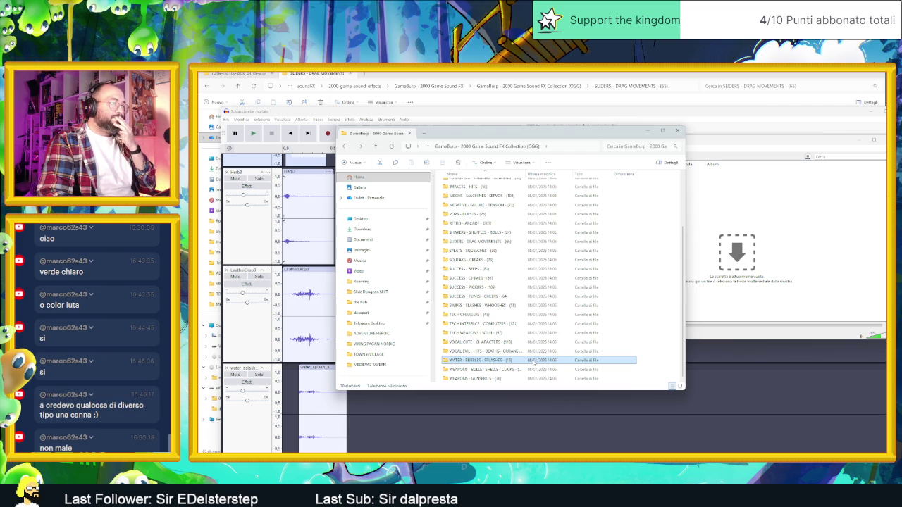
scroll(532, 335, up, 3)
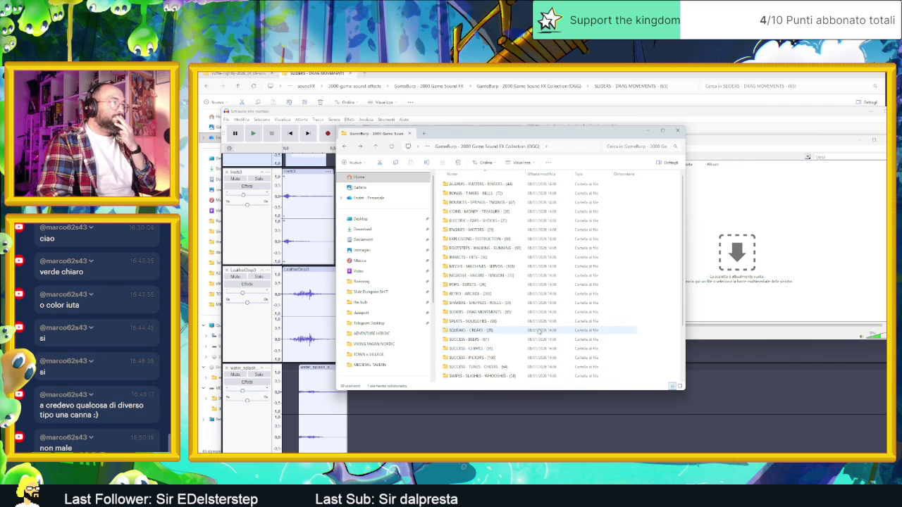
double_click(518, 193)
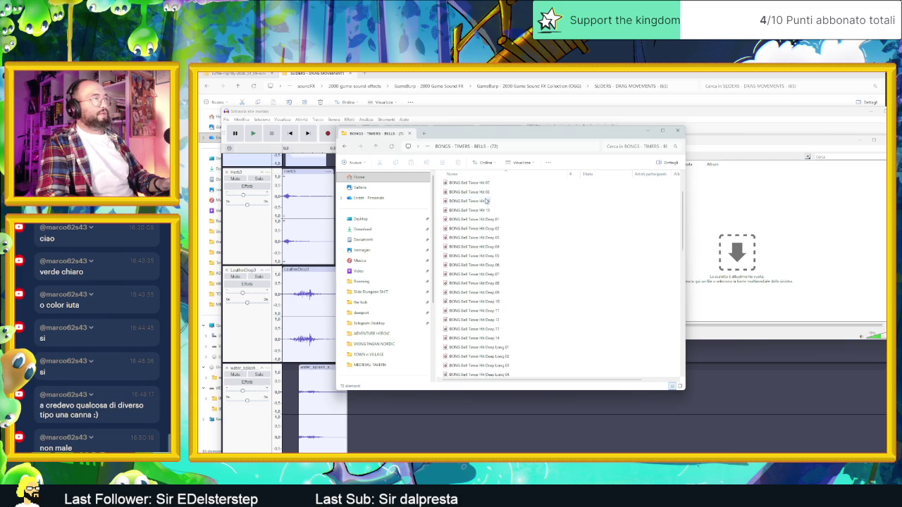
key(ctrl+a)
Add the bell sounds to VLC's playlist and audition BONG Bell Timer Hit 04 and 08.
mouse_move(488, 203)
mouse_down()
mouse_move(782, 240)
mouse_move(775, 243)
mouse_up()
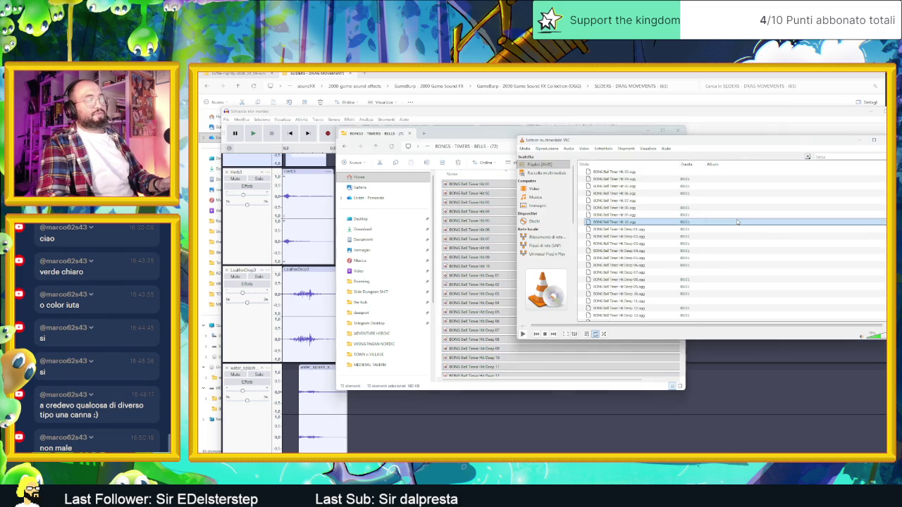
double_click(661, 179)
click(655, 208)
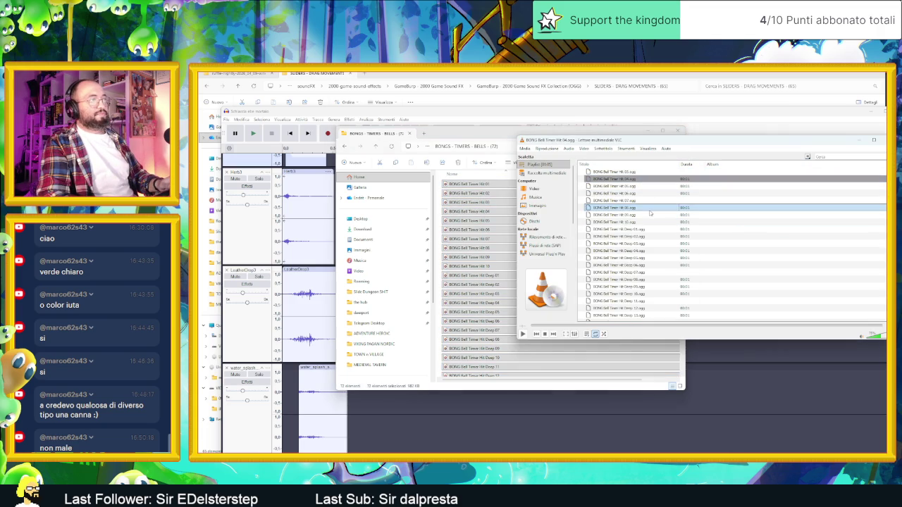
click(657, 237)
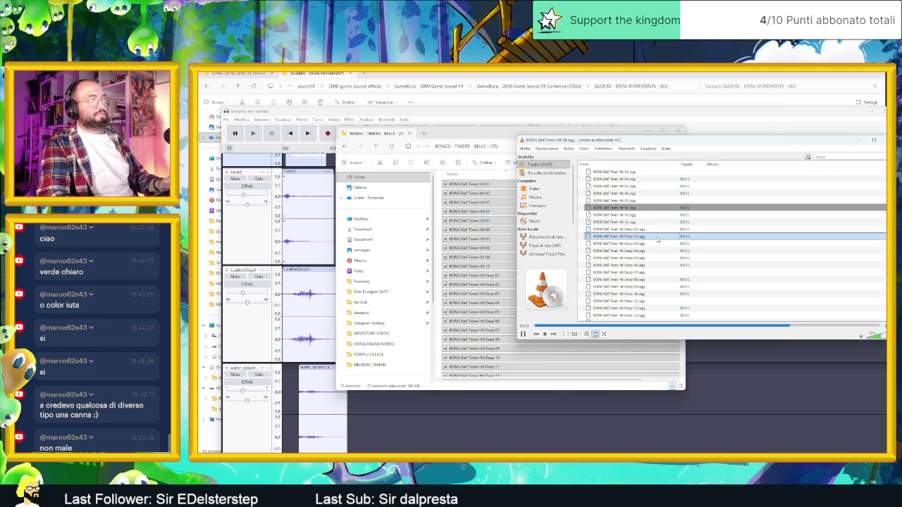
click(659, 243)
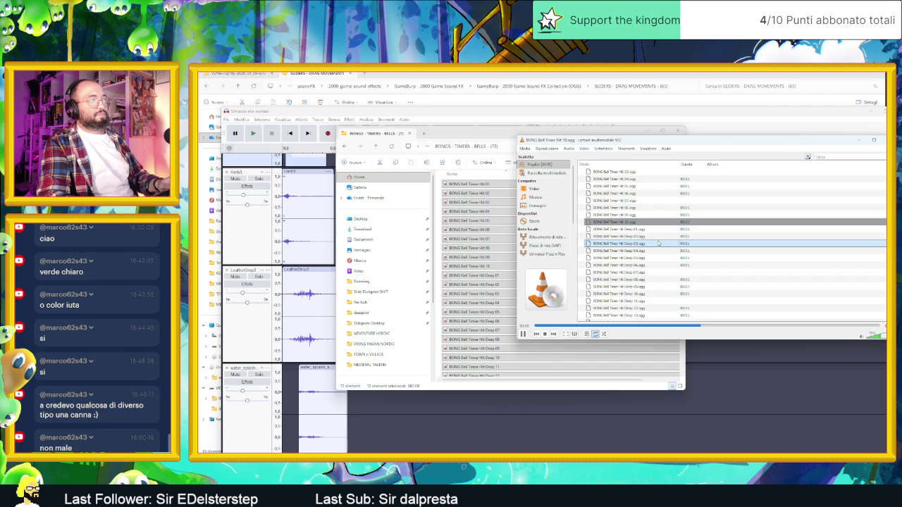
Play BONG Bell Timer Hit Deep 10, Deep Long 01 and Short 06.
scroll(655, 246, down, 2)
double_click(646, 250)
click(652, 286)
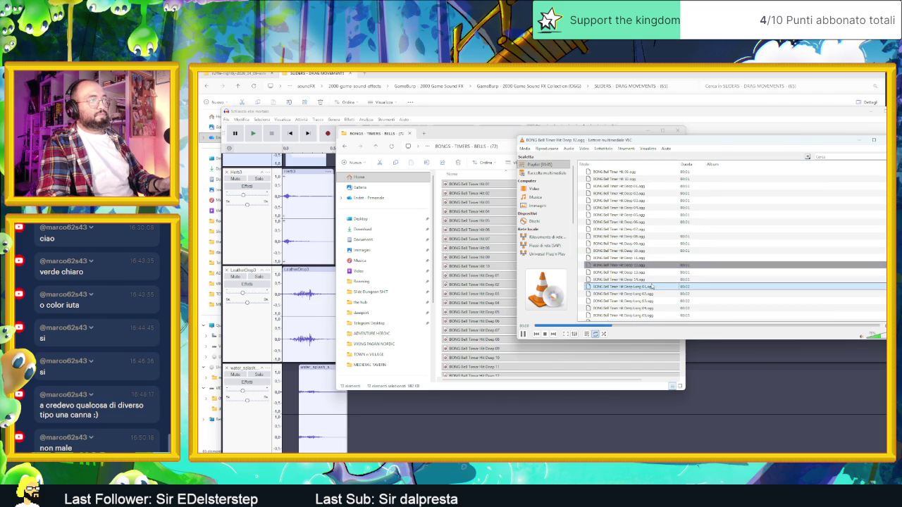
double_click(657, 290)
scroll(644, 275, down, 5)
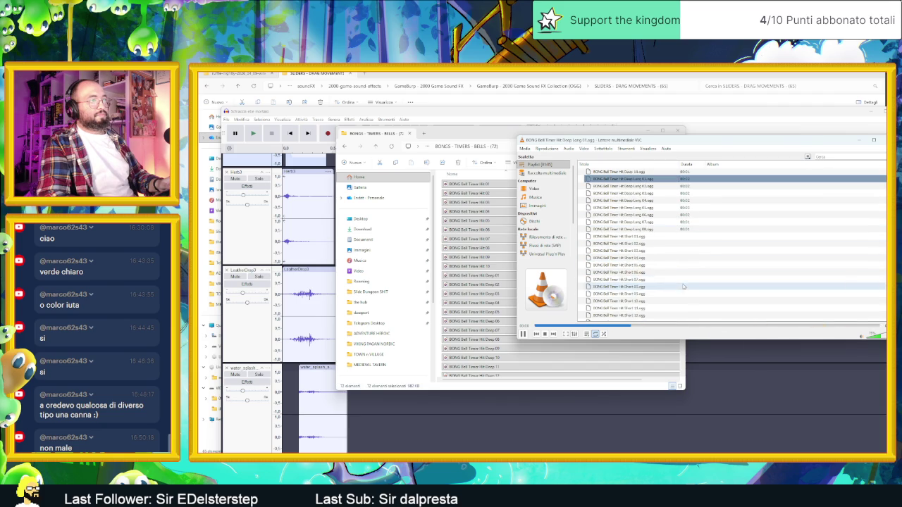
double_click(633, 252)
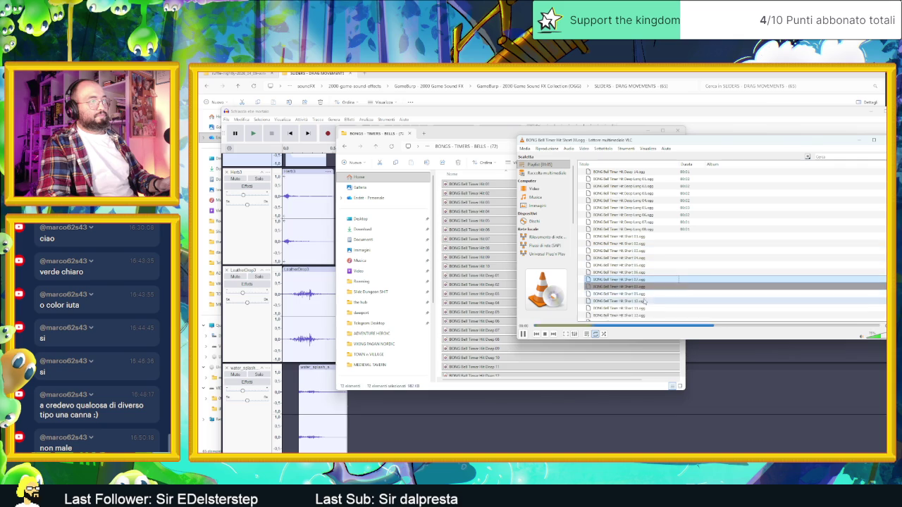
scroll(642, 303, down, 2)
scroll(641, 299, down, 2)
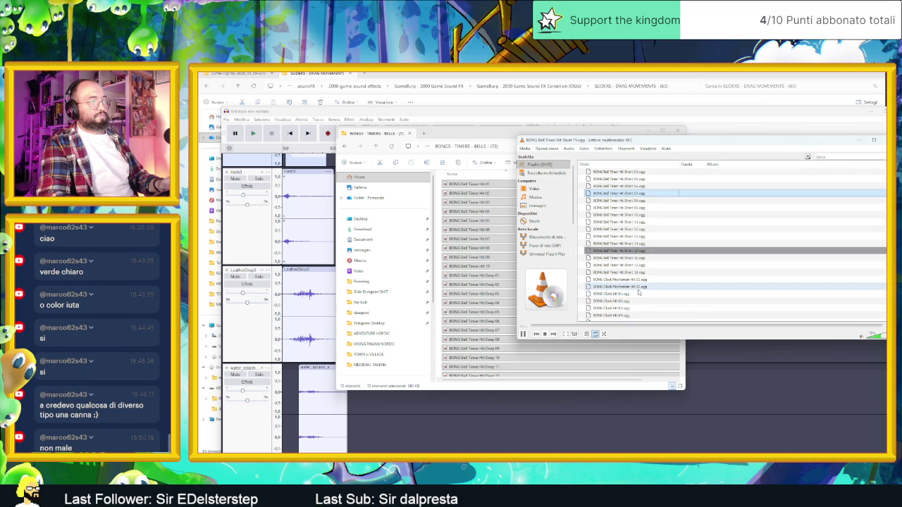
Play the Clunk Hit sounds, starting with Clunk Hit 01 then Clunk Hit 02.
click(633, 294)
double_click(634, 294)
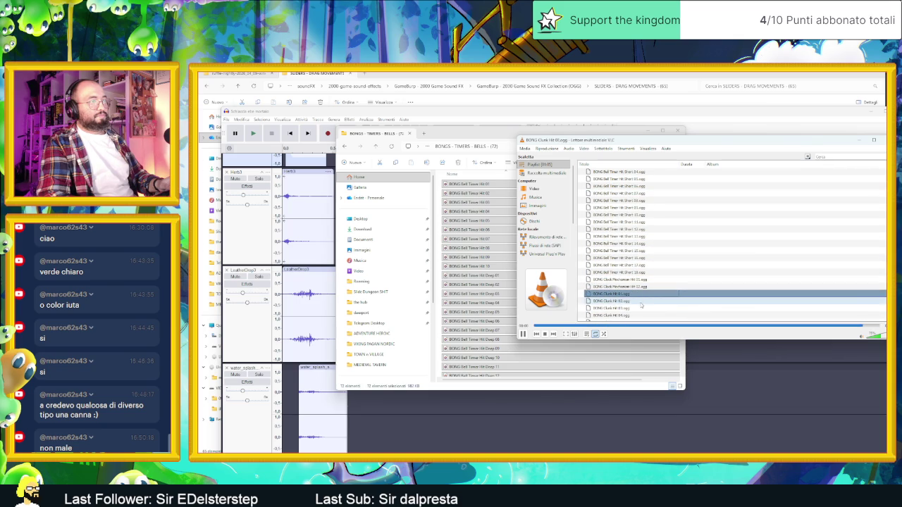
scroll(657, 301, down, 2)
click(629, 258)
double_click(630, 259)
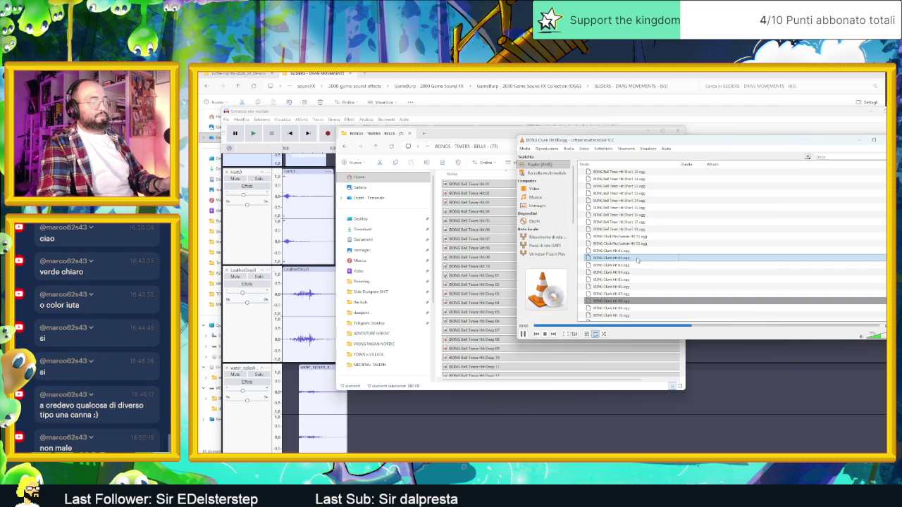
scroll(655, 274, down, 2)
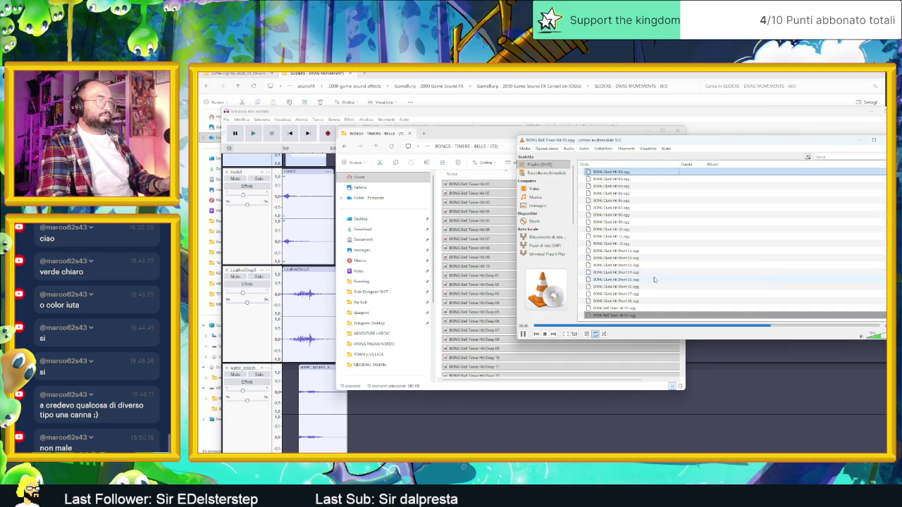
Pause playback and restart the playlist from Clunk Hit 01.
click(522, 334)
scroll(641, 260, up, 7)
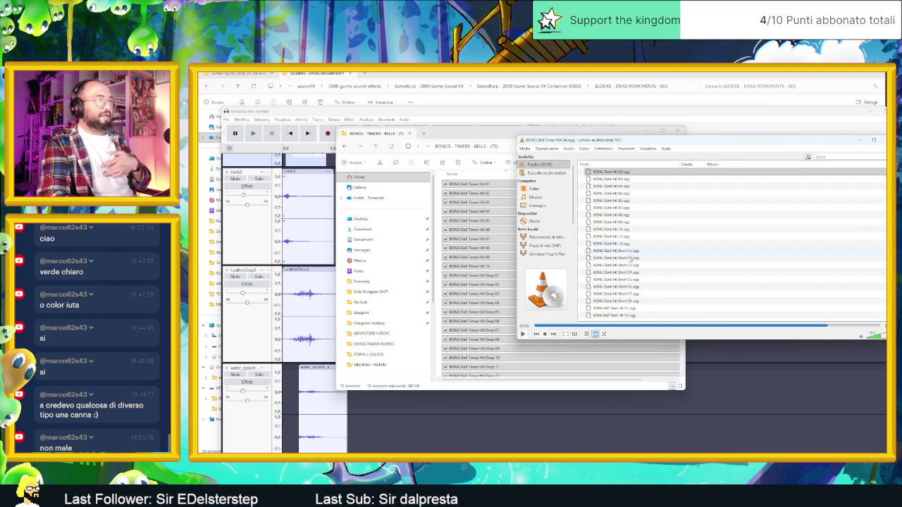
scroll(635, 279, up, 6)
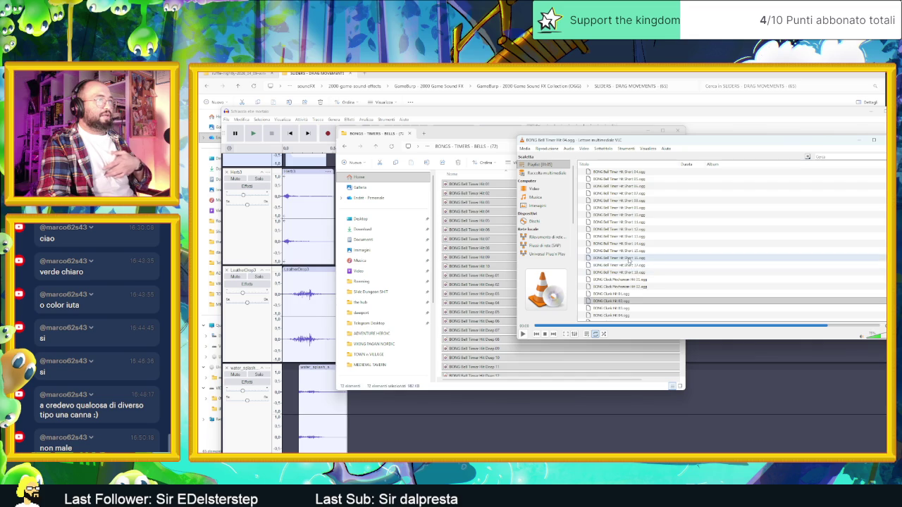
double_click(627, 296)
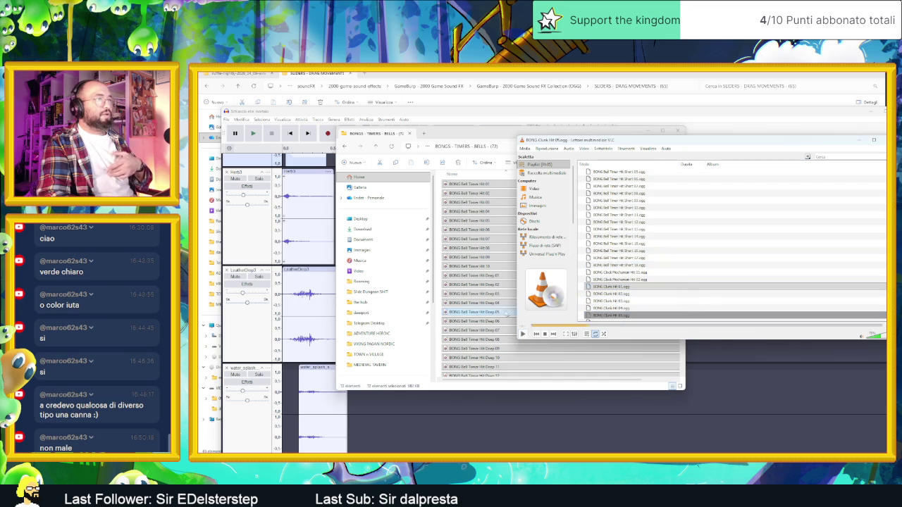
click(506, 288)
Drag BONG Clunk Hit Short 01 toward Audacity and preview the short clunk files.
scroll(506, 289, down, 8)
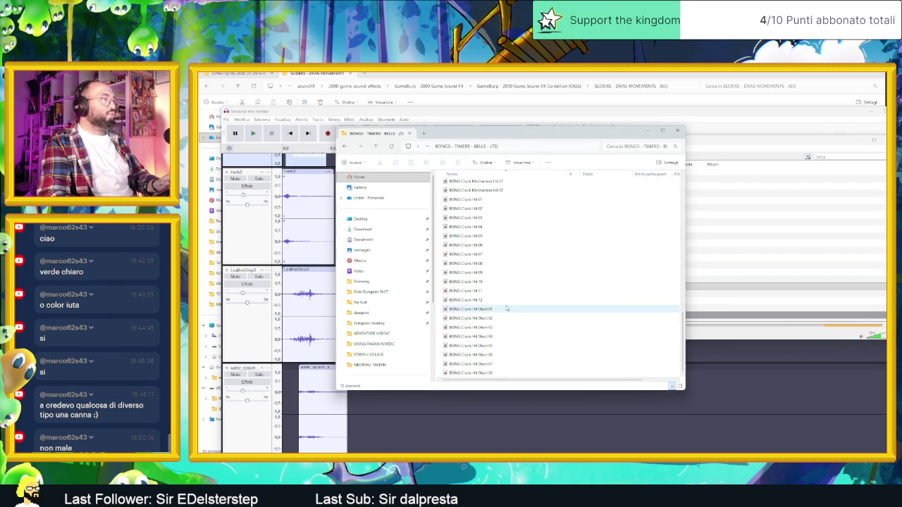
click(477, 310)
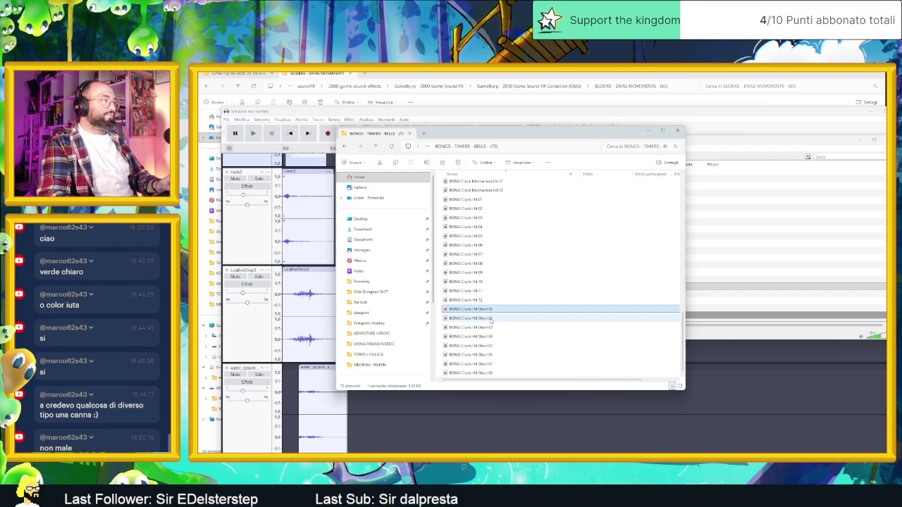
click(491, 321)
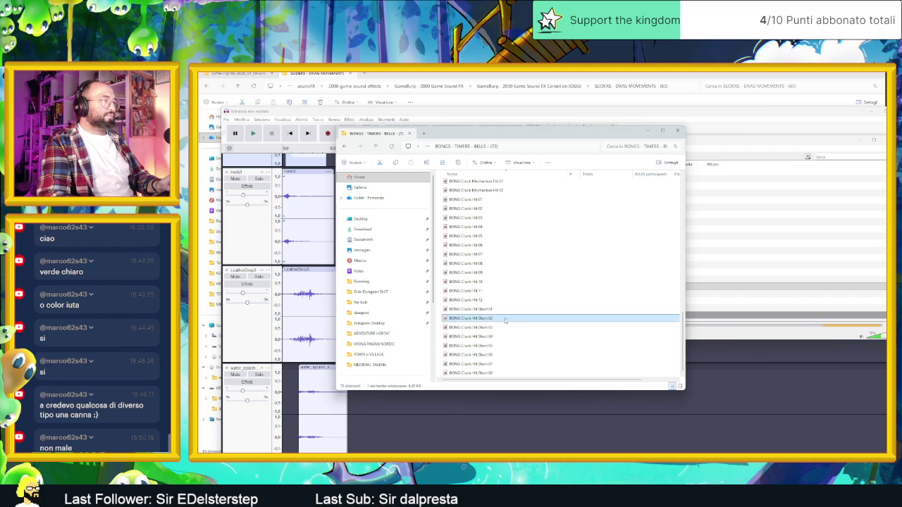
click(502, 327)
mouse_move(502, 310)
mouse_down()
mouse_move(398, 394)
mouse_move(396, 429)
mouse_up()
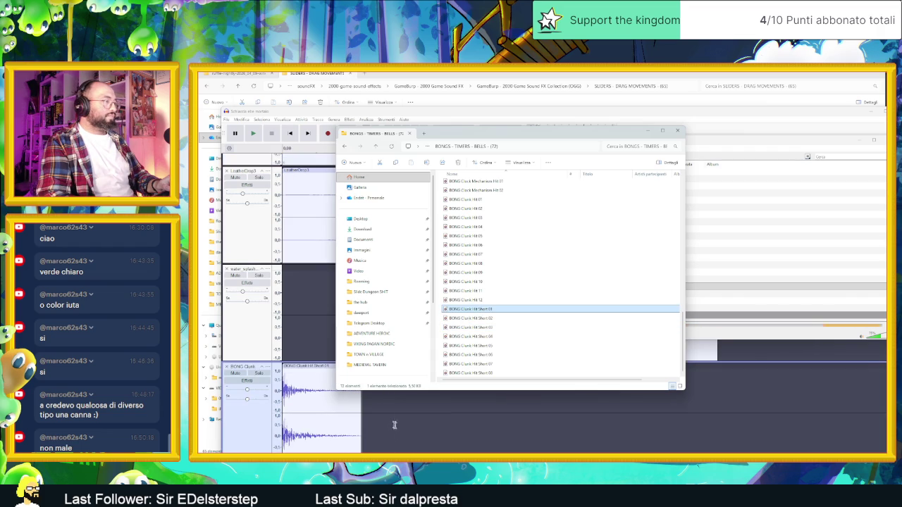
key(Return)
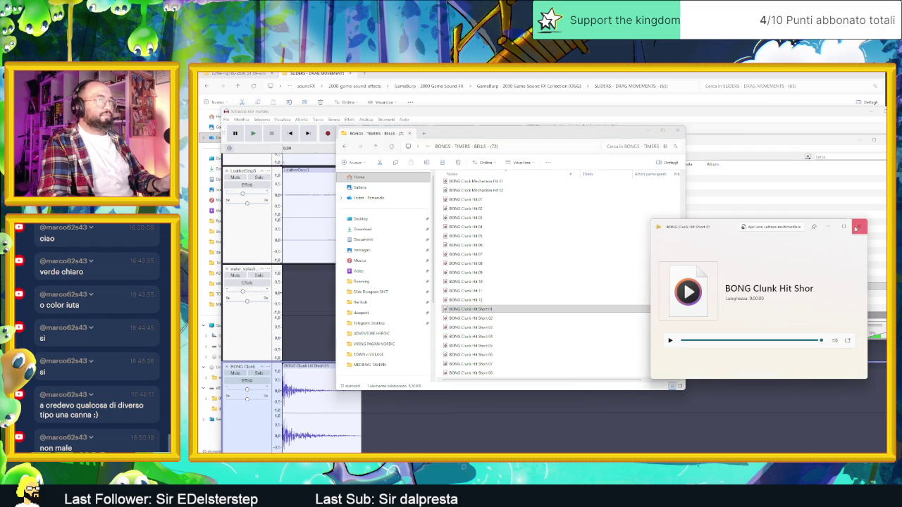
click(857, 228)
click(647, 130)
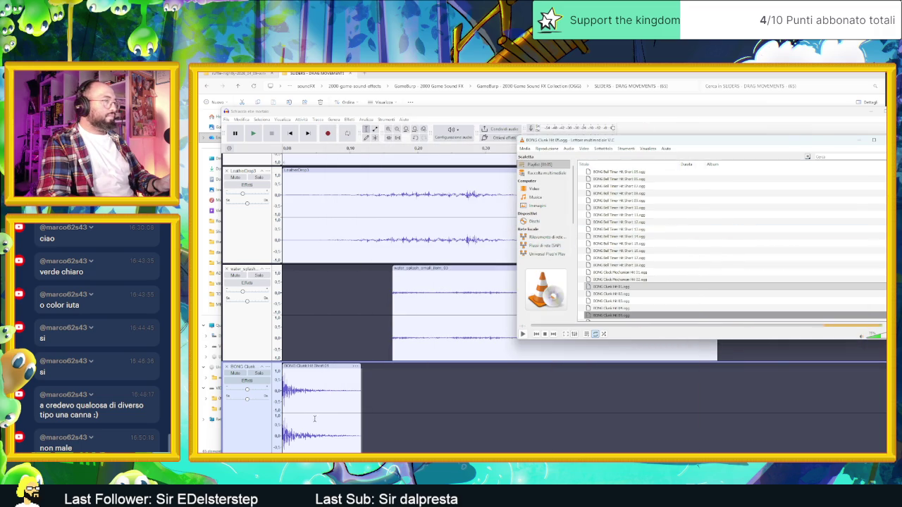
double_click(610, 286)
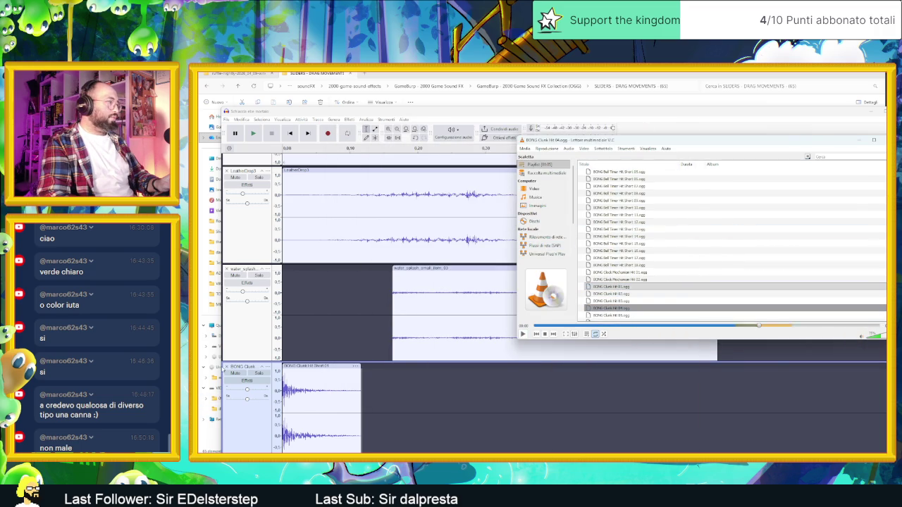
Import BONG Clunk Hit Short 02 as a new track and play the layered mix.
click(226, 367)
scroll(226, 367, up, 3)
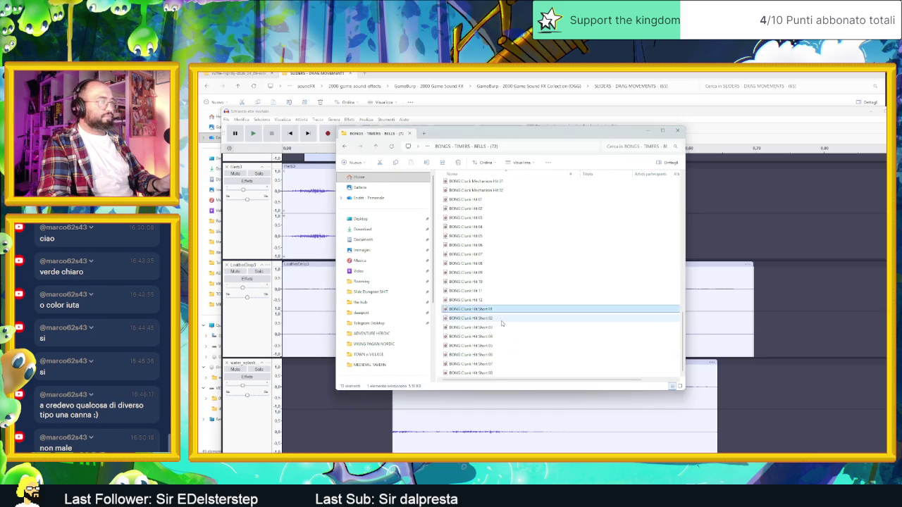
click(519, 322)
mouse_move(519, 322)
mouse_down()
mouse_move(363, 361)
mouse_move(313, 410)
mouse_move(318, 424)
mouse_up()
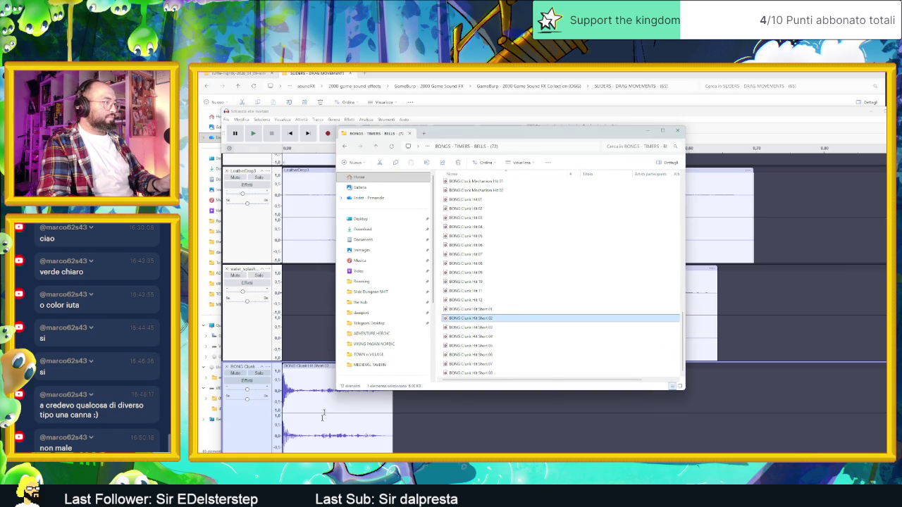
click(571, 117)
click(506, 164)
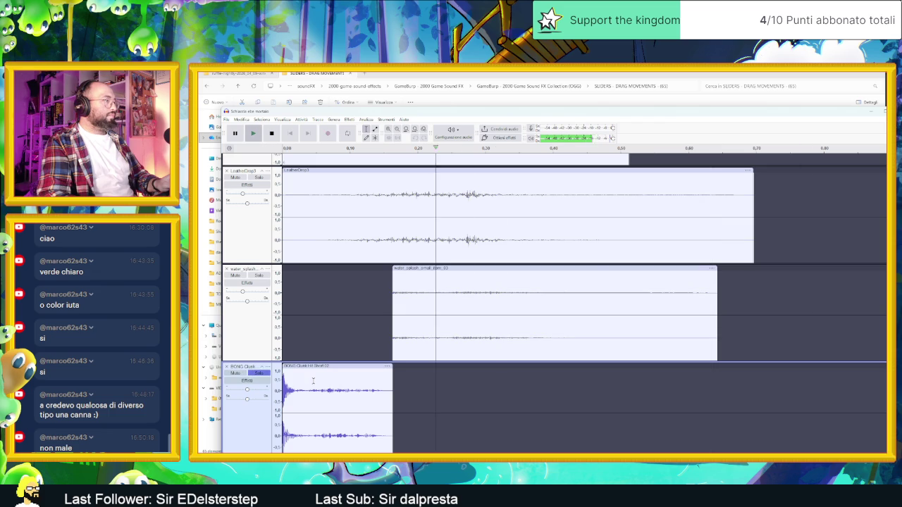
key(space)
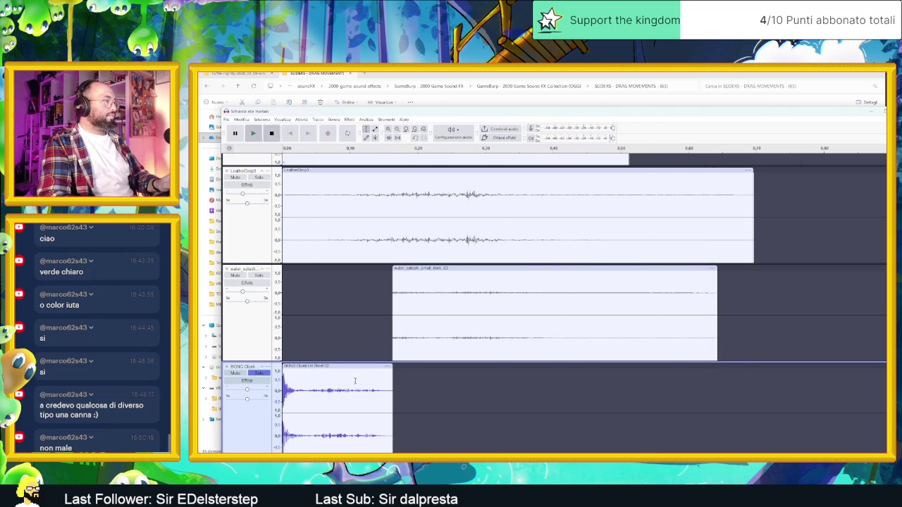
key(space)
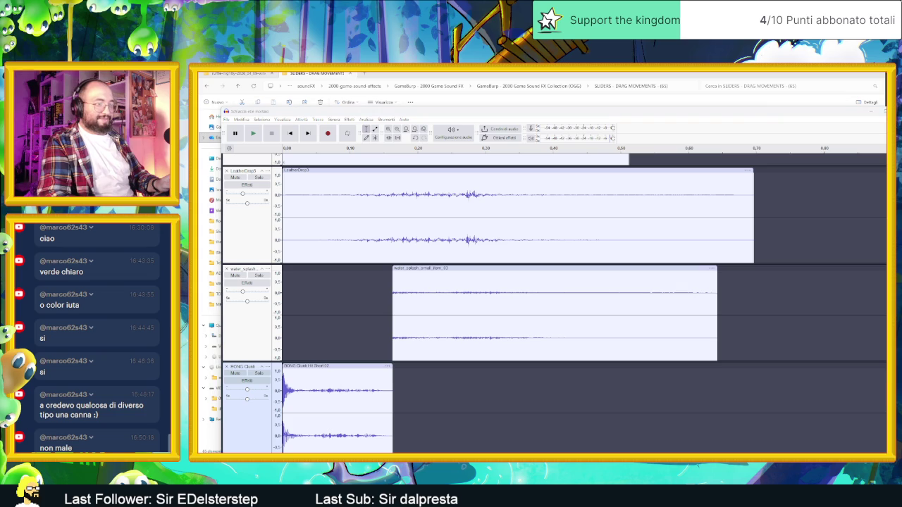
Import BONG Clunk Hit 02 as another track and mute the short clunk track.
key(alt+Tab)
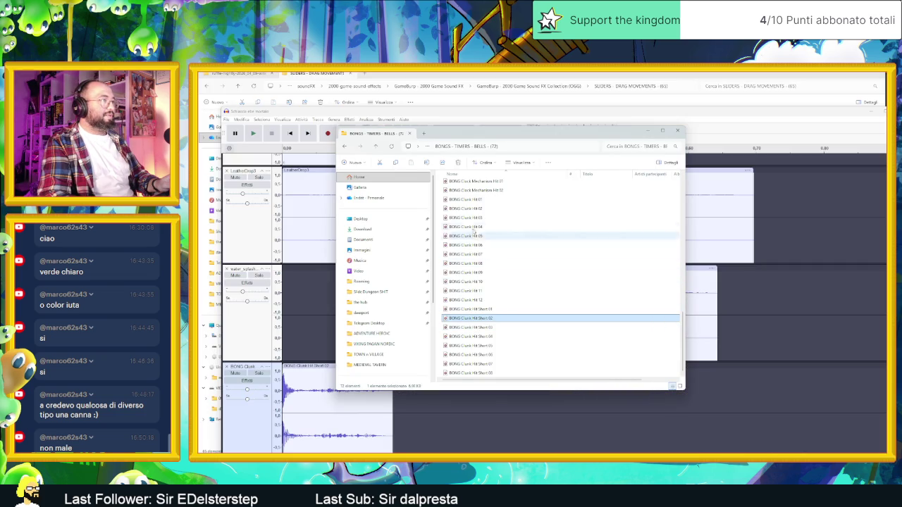
click(490, 210)
drag(491, 210, 331, 428)
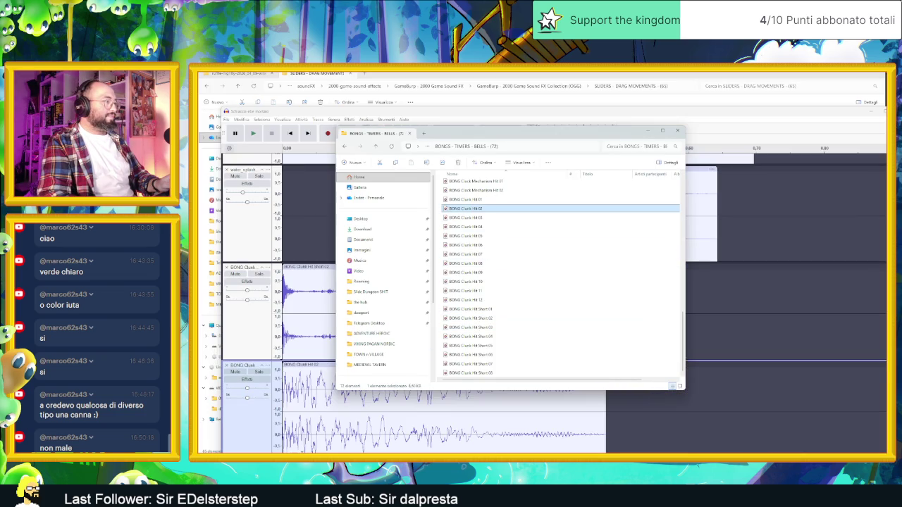
click(647, 129)
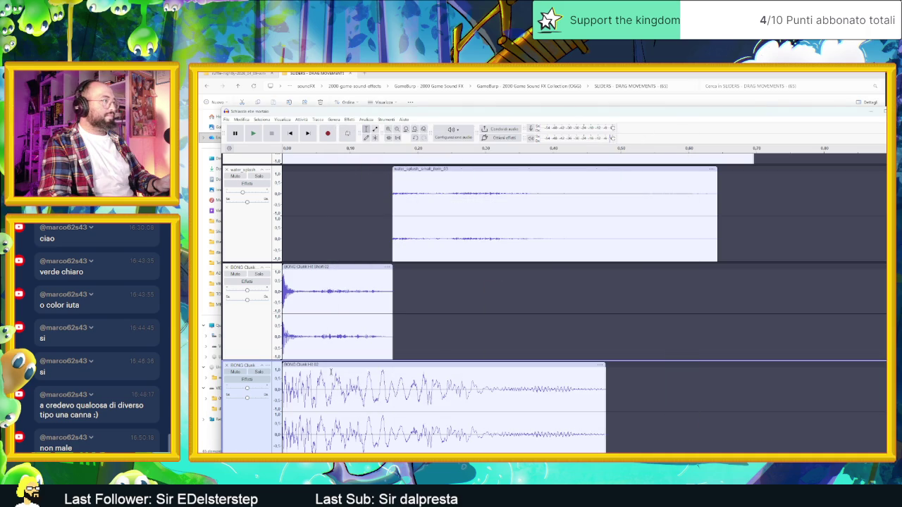
click(242, 276)
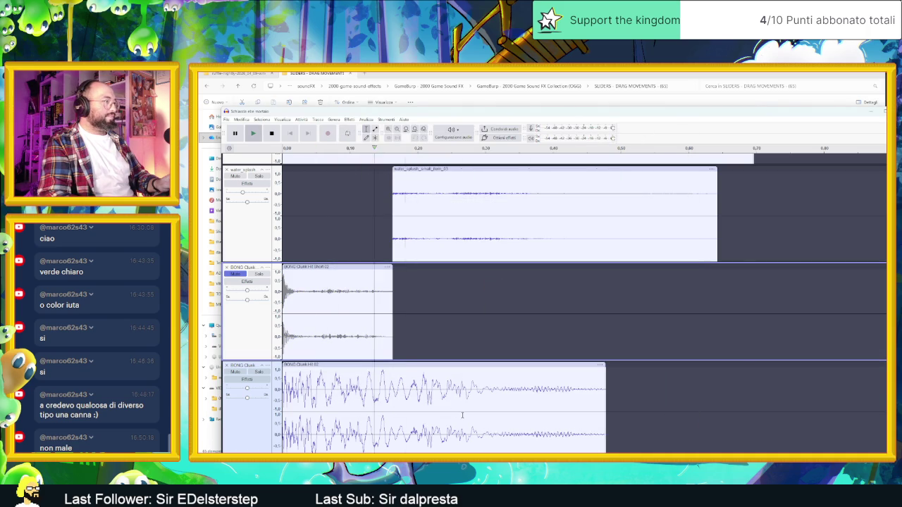
key(space)
key(space)
Solo the Clunk Hit 02 track and audition selections of its ringing tail.
drag(324, 402, 594, 401)
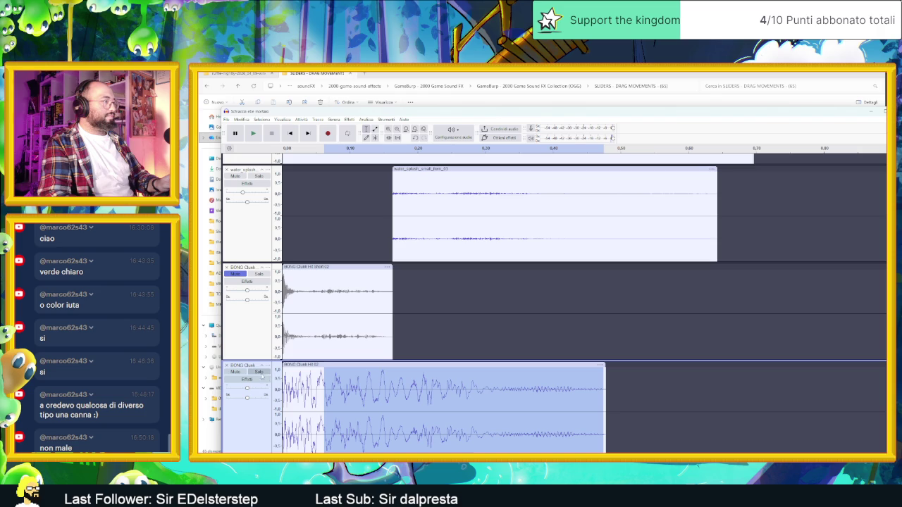
click(260, 372)
key(space)
drag(485, 403, 601, 396)
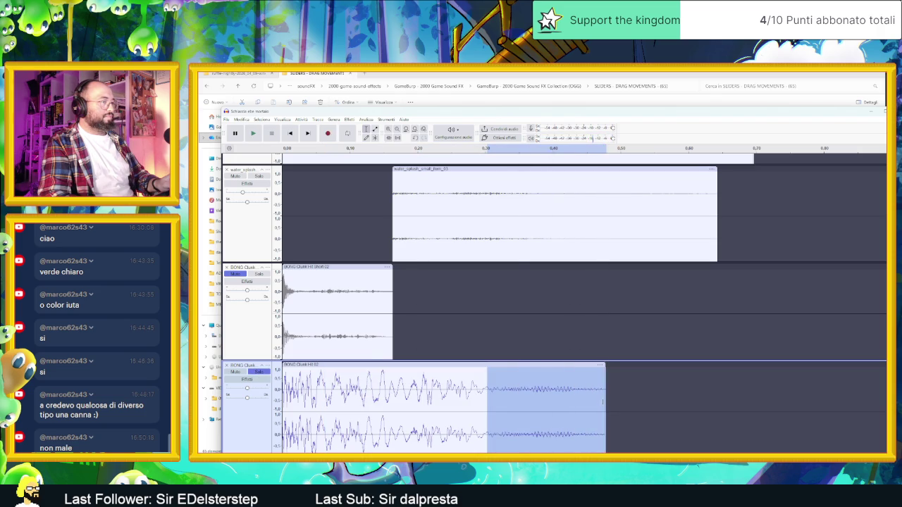
drag(466, 401, 565, 400)
key(space)
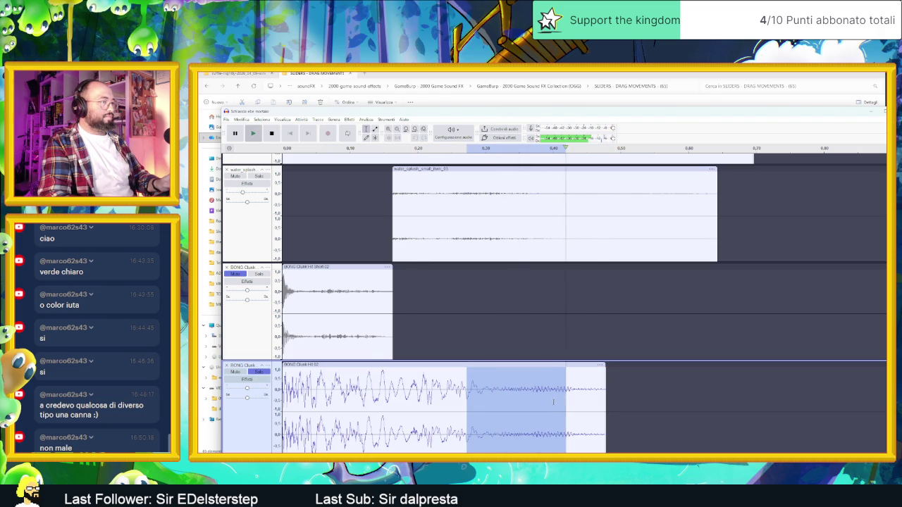
drag(444, 402, 604, 401)
key(space)
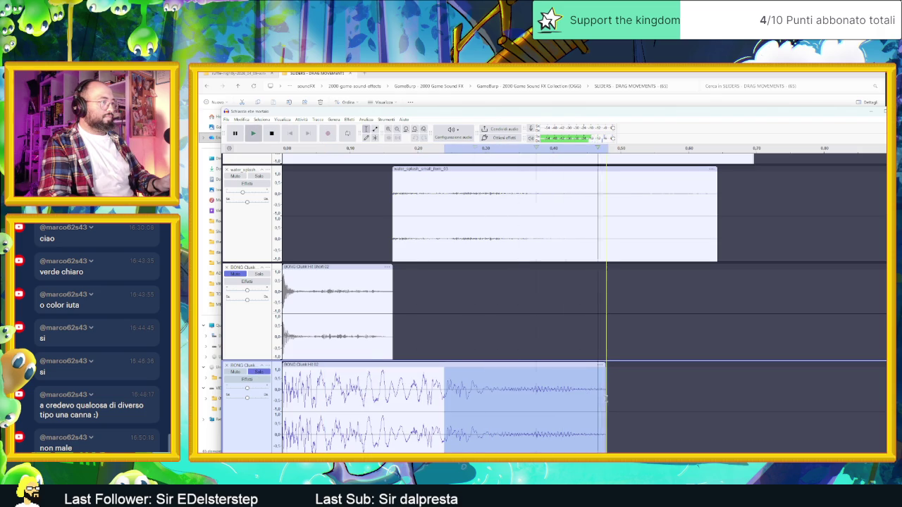
Trim away Clunk Hit 02's opening hit and play the mix with the trimmed clip.
drag(422, 402, 604, 401)
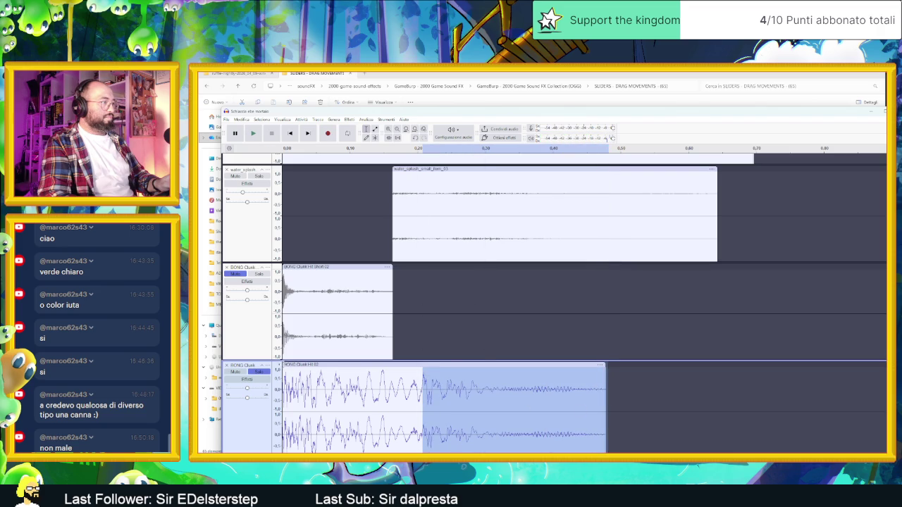
mouse_move(284, 364)
mouse_down()
mouse_move(409, 386)
mouse_move(423, 369)
mouse_move(292, 366)
mouse_up()
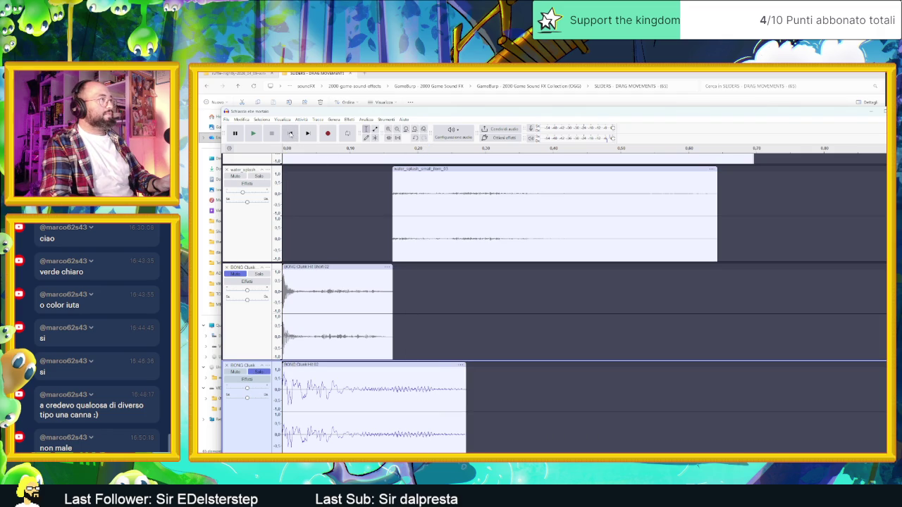
click(252, 134)
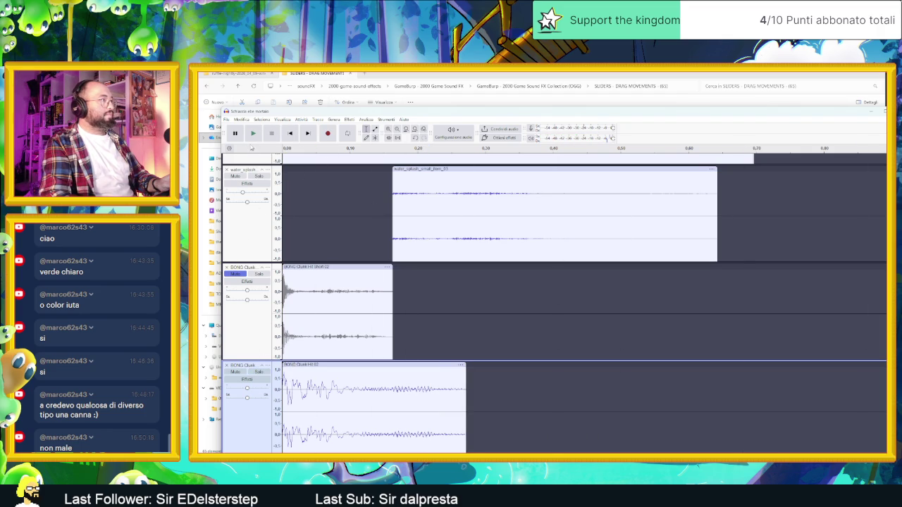
click(252, 133)
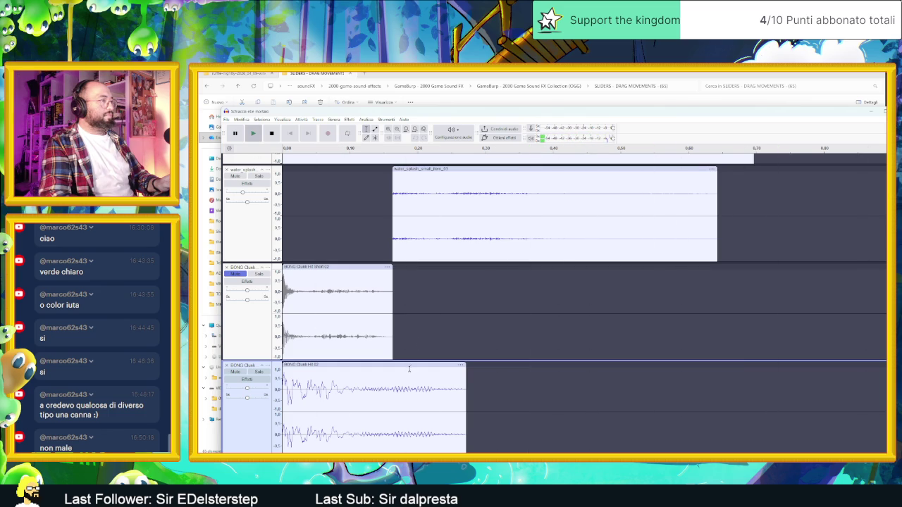
Move the BONG Clunk Hit 02 clip later and add a fade-in to its start.
drag(408, 369, 670, 368)
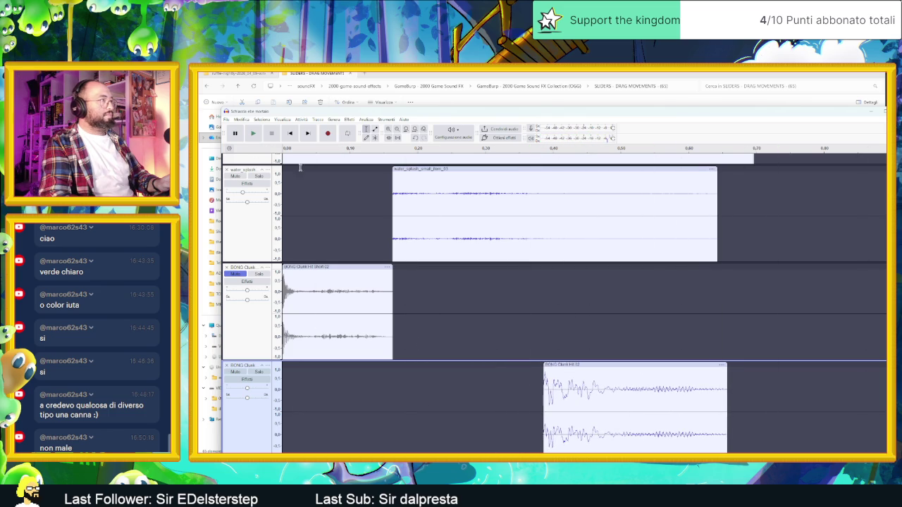
click(253, 133)
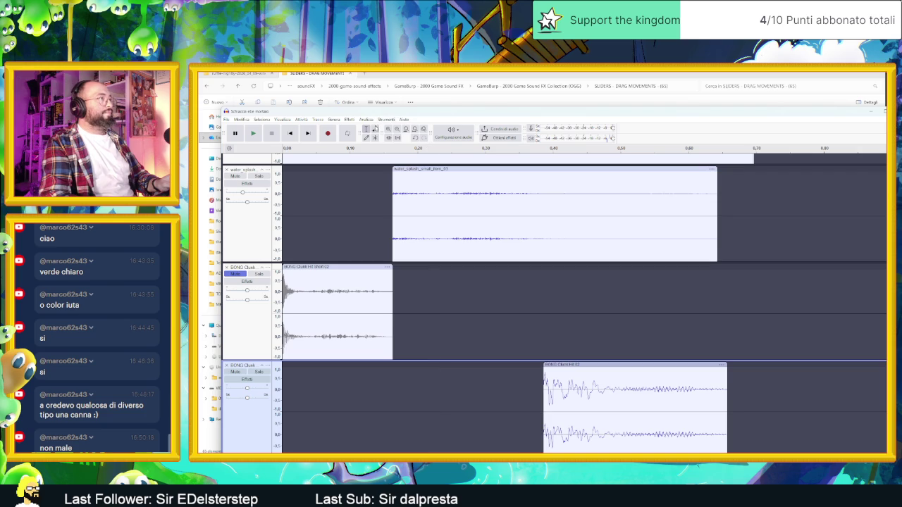
key(ctrl+a)
mouse_move(566, 372)
mouse_down()
mouse_move(530, 386)
mouse_move(620, 369)
mouse_up()
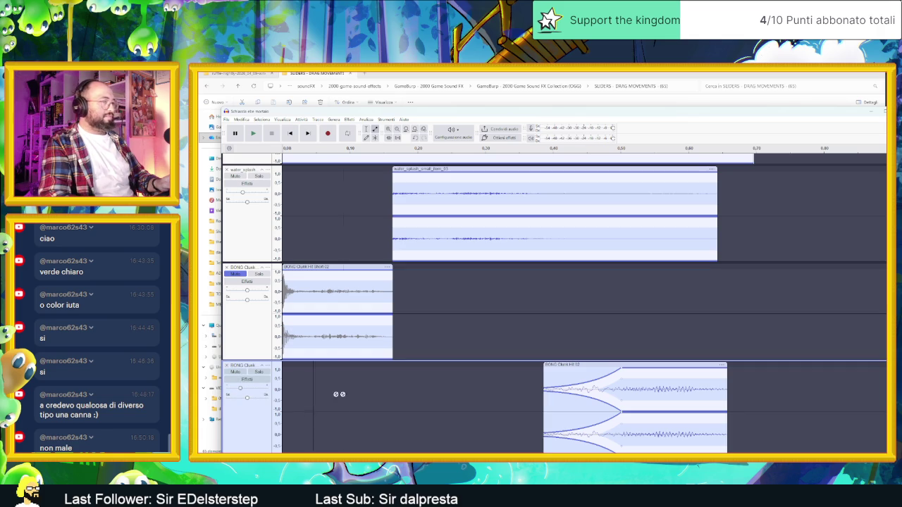
key(space)
Slide the clip back to start around 0.03 s, play the mix, and zoom out.
key(space)
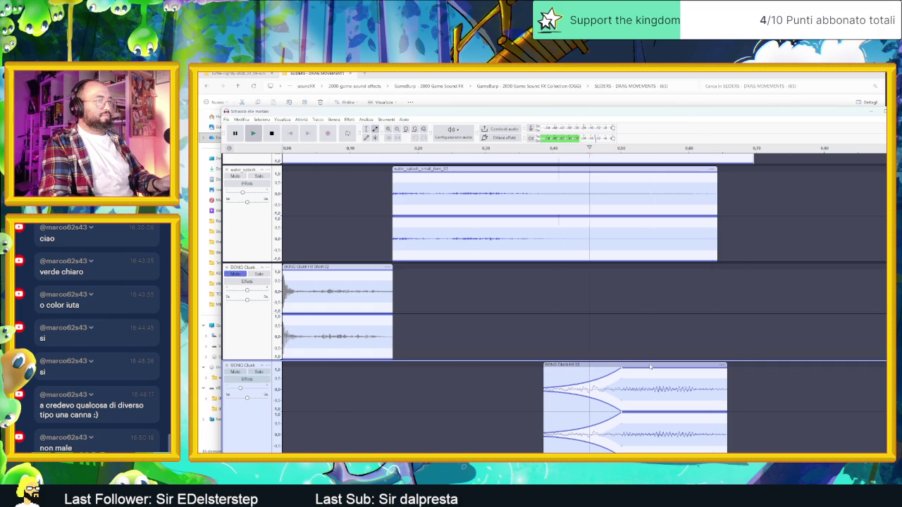
drag(607, 365, 377, 364)
key(space)
click(437, 368)
key(space)
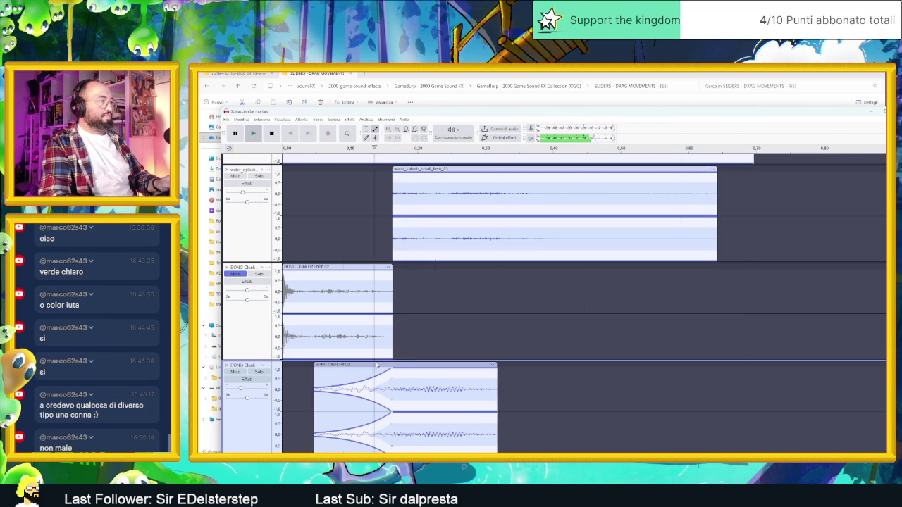
key(space)
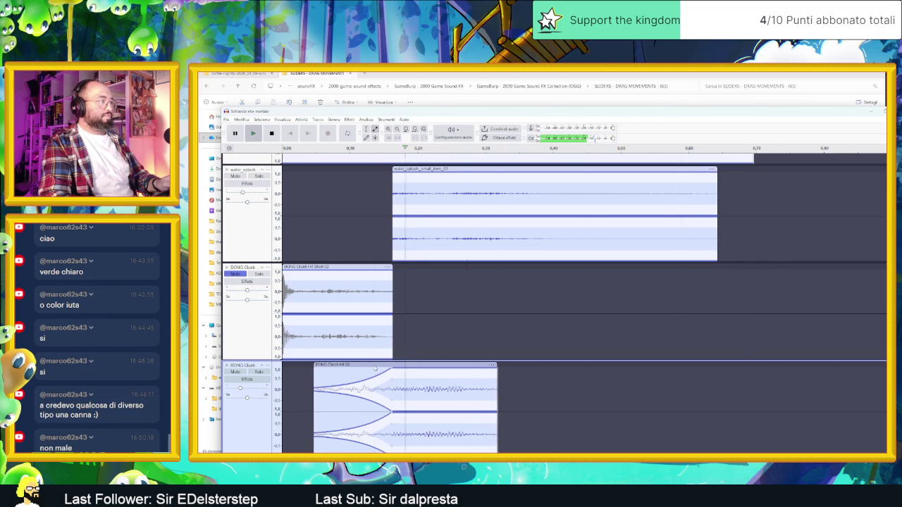
drag(386, 364, 373, 363)
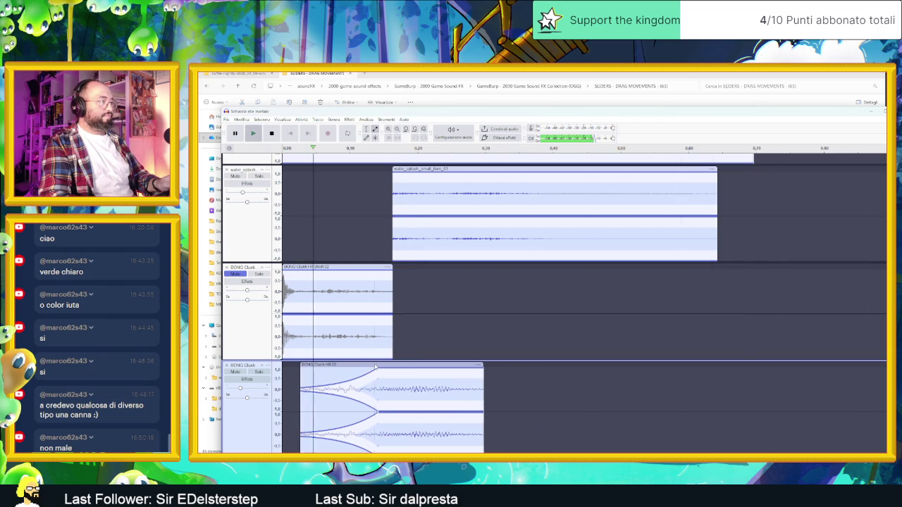
key(ctrl+3)
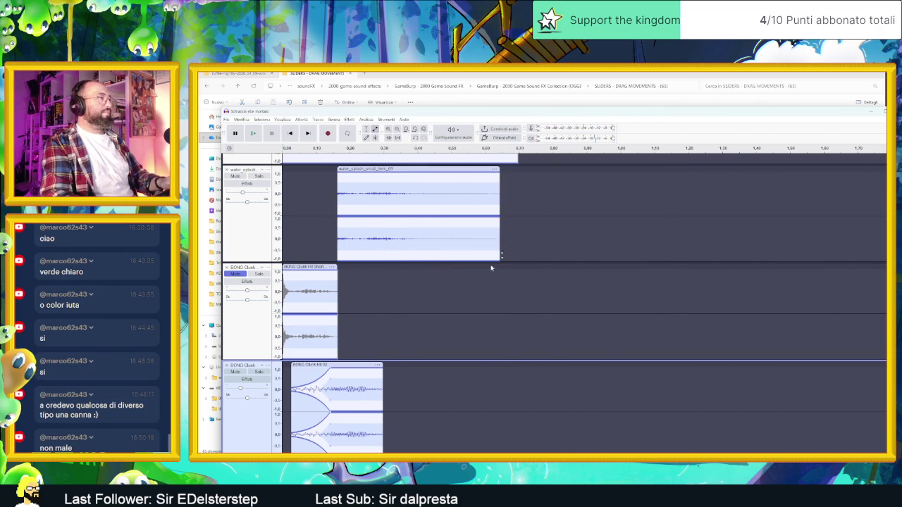
Maximize the window, delete the short BONG Clunk track, and play the mix.
click(857, 109)
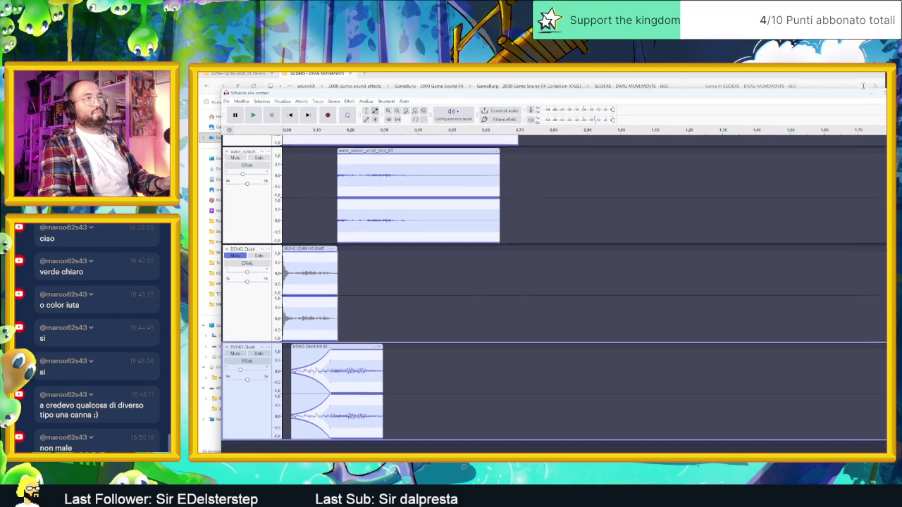
scroll(664, 260, up, 2)
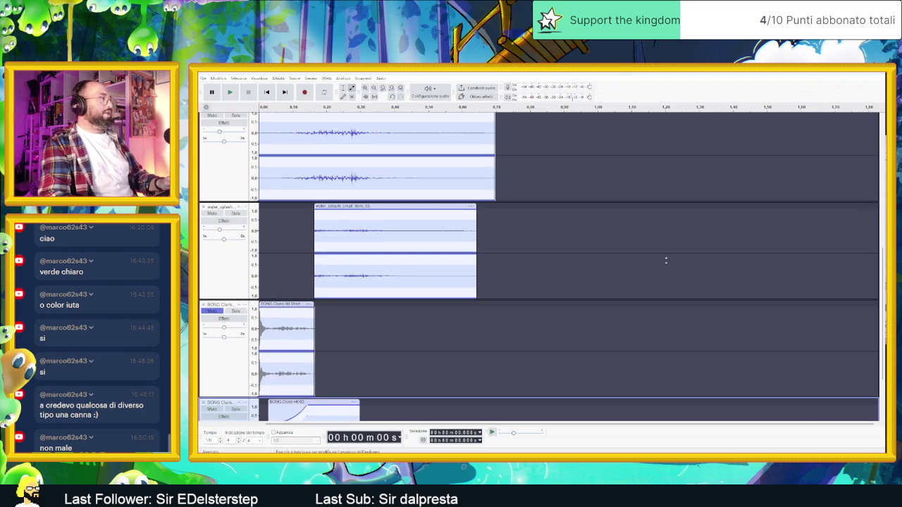
click(204, 305)
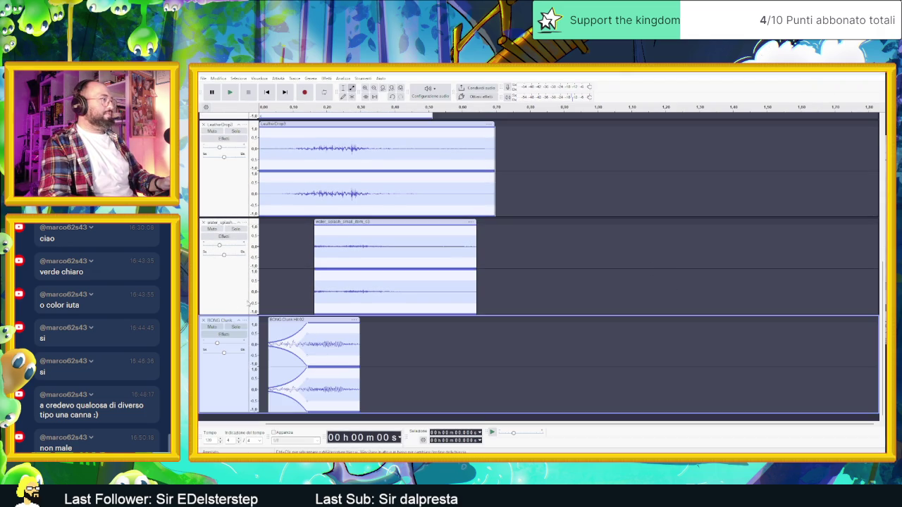
scroll(326, 259, up, 9)
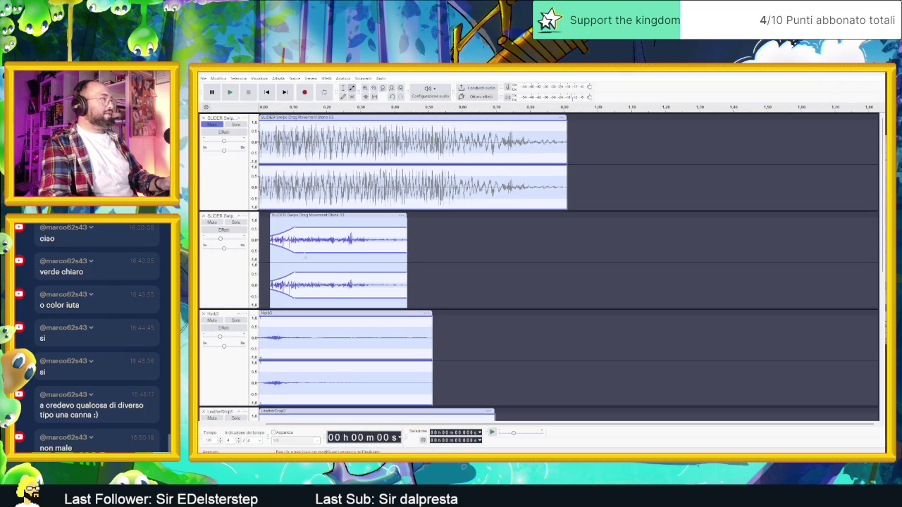
key(space)
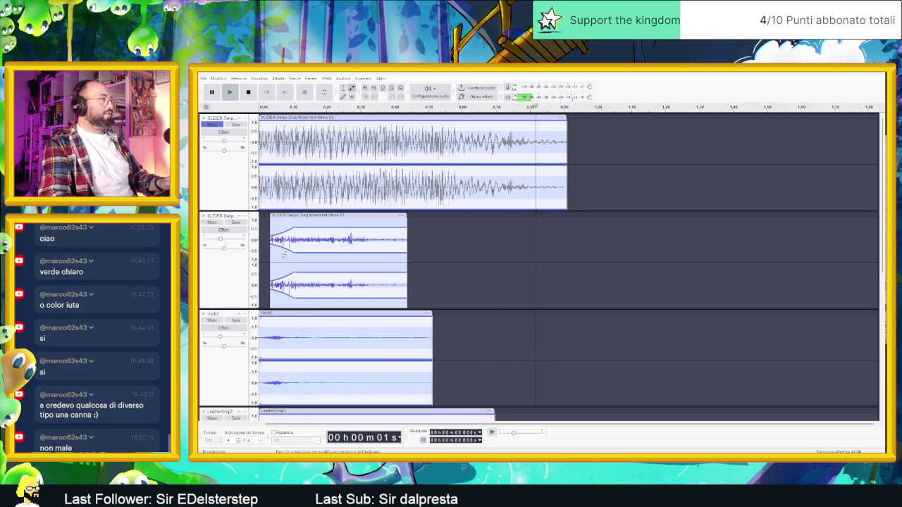
Toggle solo on Herb3 off again, then solo the second SLIDER Swipe track.
click(233, 323)
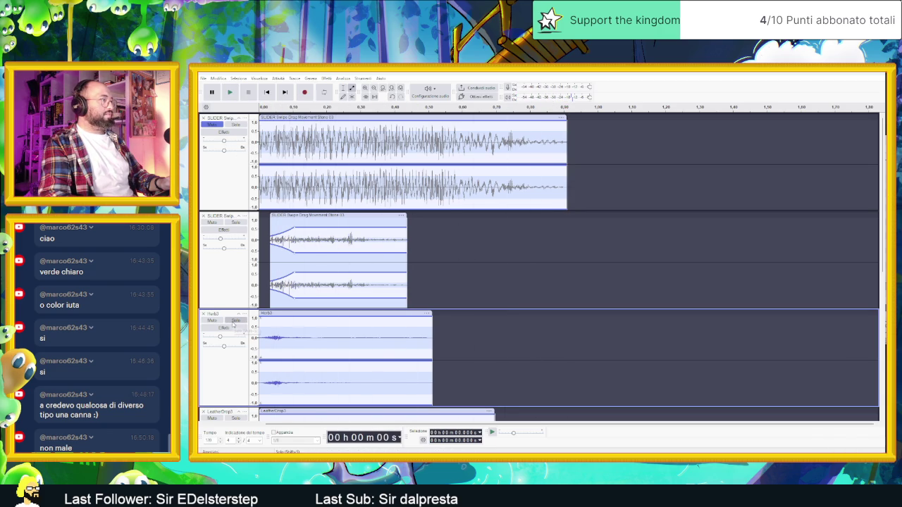
click(235, 321)
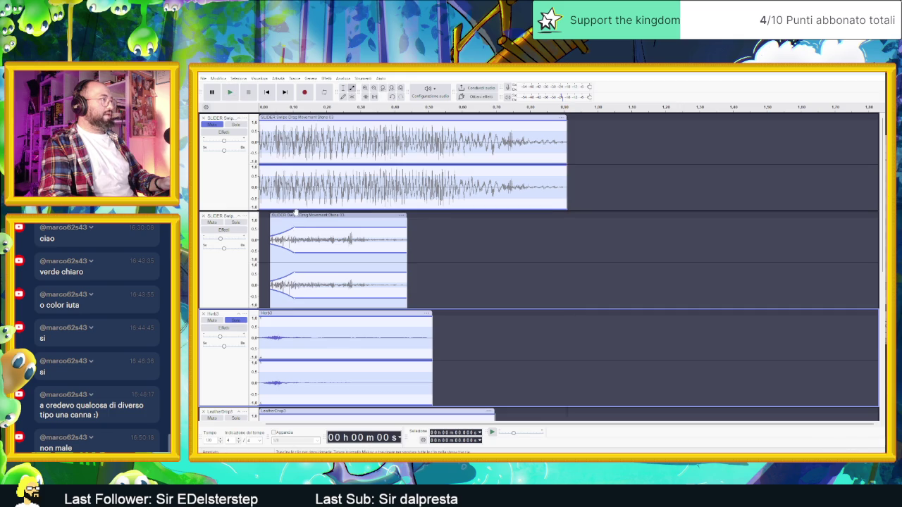
click(236, 322)
click(243, 216)
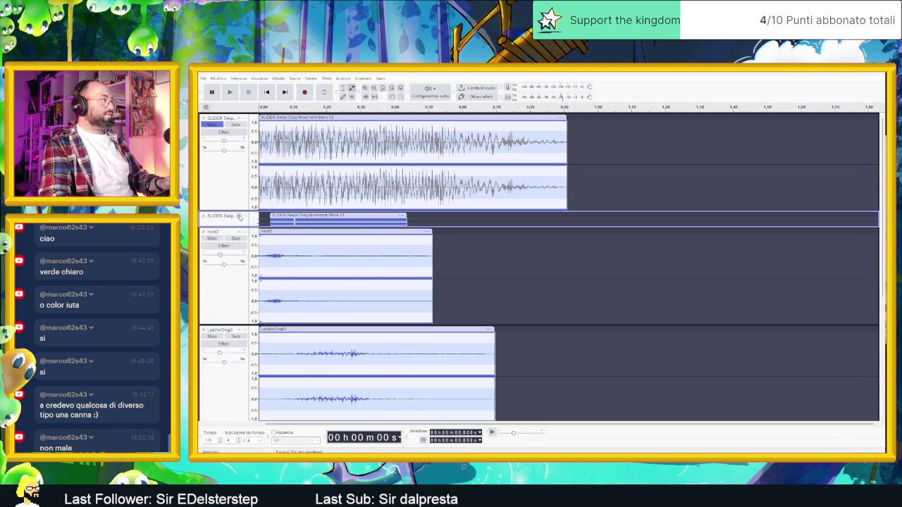
click(239, 217)
key(space)
click(238, 223)
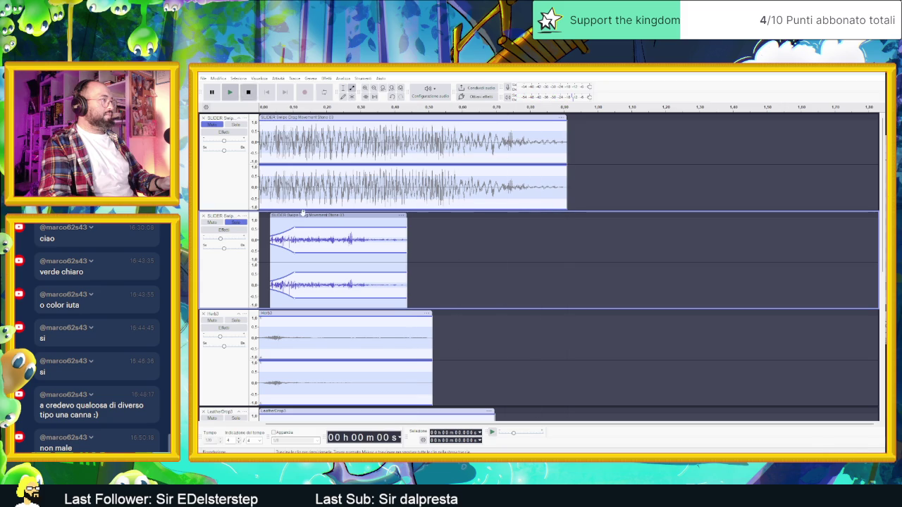
Move the SLIDER clip to 0 s and pull its envelope down into a quiet fade.
drag(303, 212, 291, 213)
key(space)
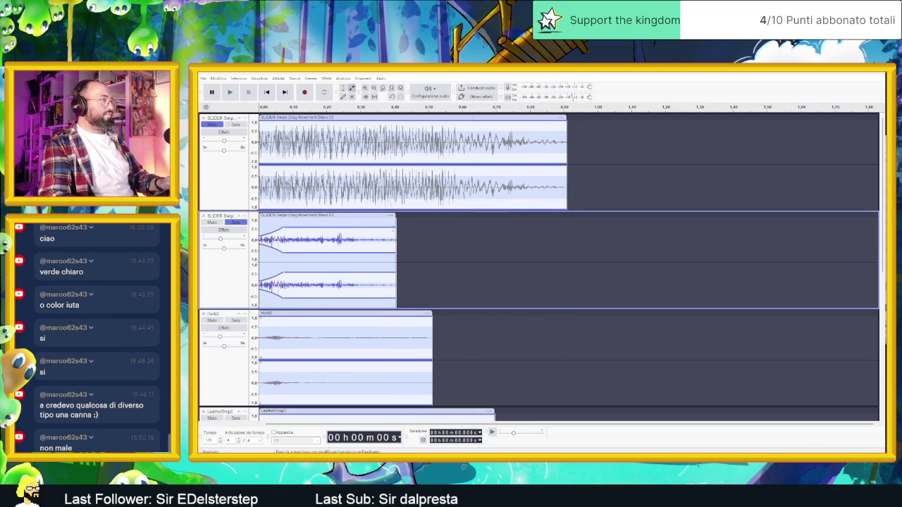
drag(390, 226, 396, 235)
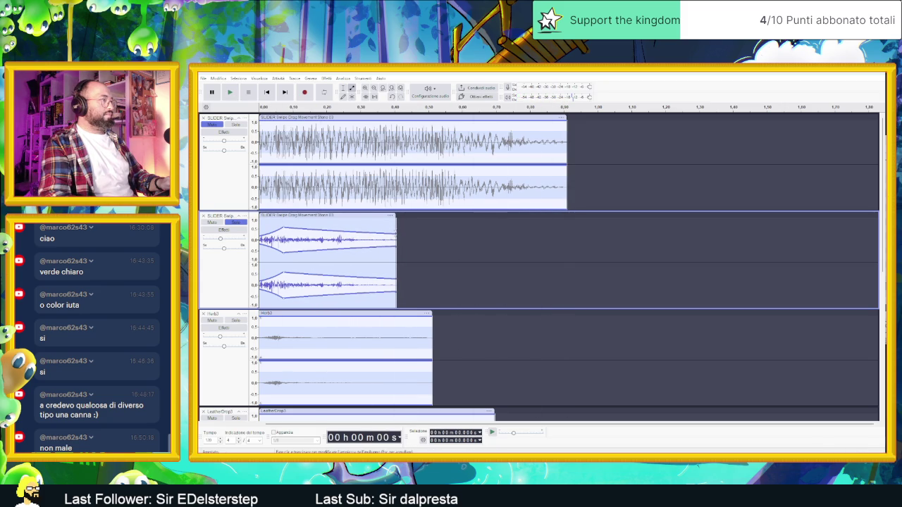
key(space)
key(space)
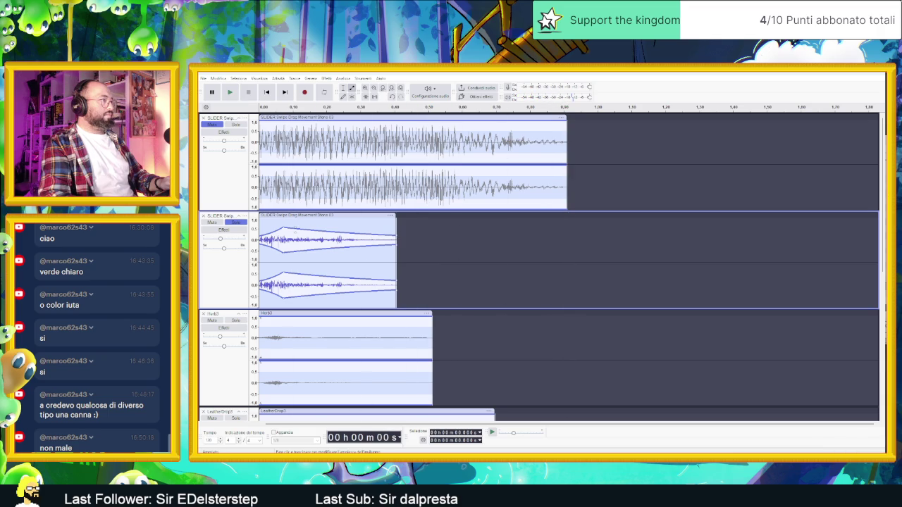
drag(281, 227, 314, 235)
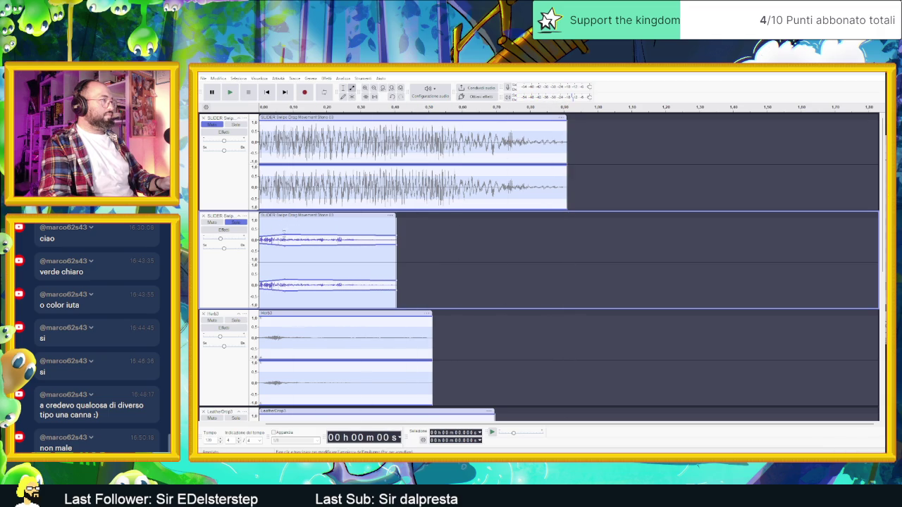
key(space)
key(space)
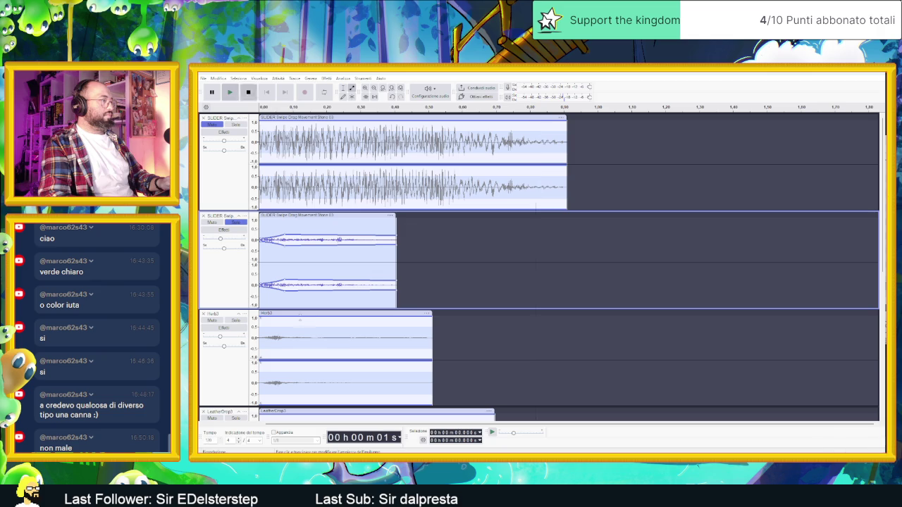
Unsolo SLIDER, unmute and solo Herb3, and shift its clip slightly later twice.
click(221, 322)
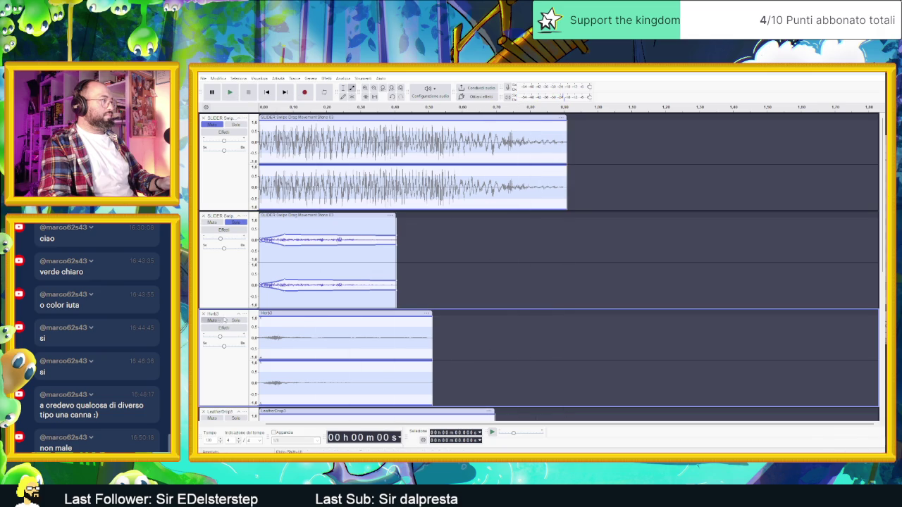
click(236, 222)
click(212, 321)
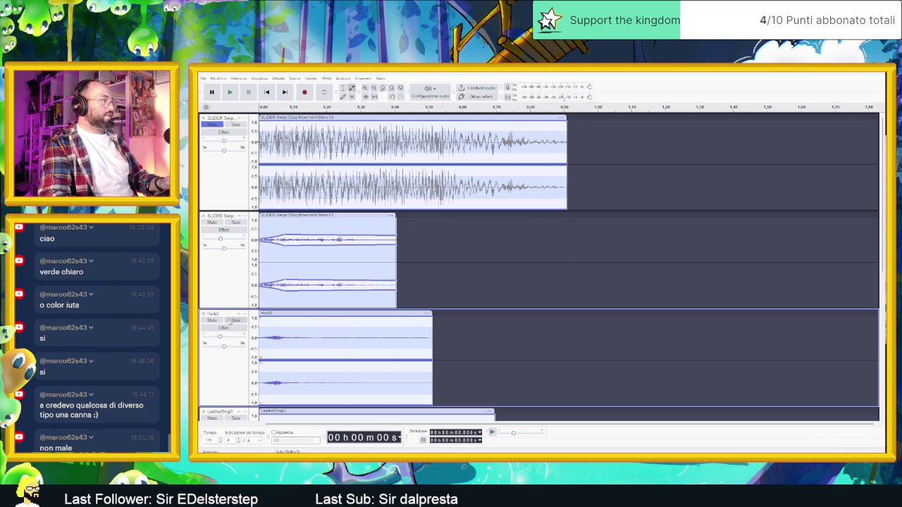
click(236, 321)
drag(285, 313, 301, 313)
key(space)
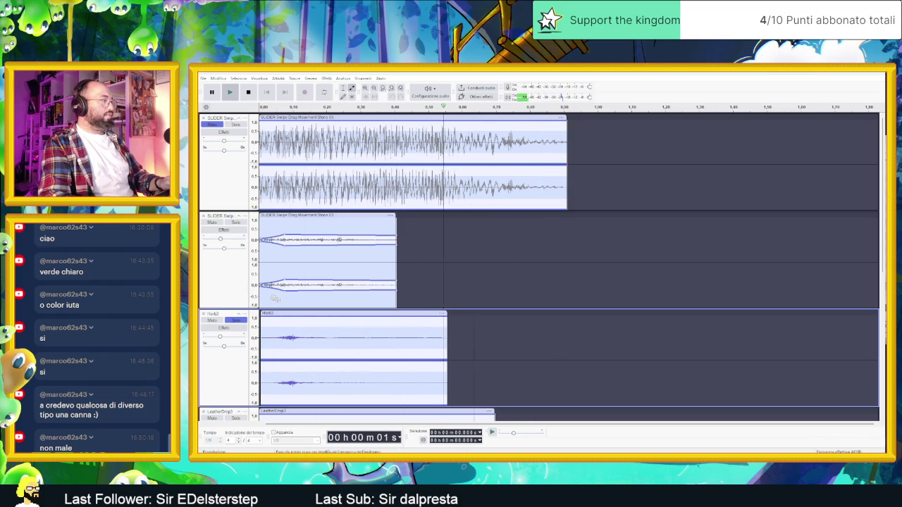
drag(289, 315, 305, 315)
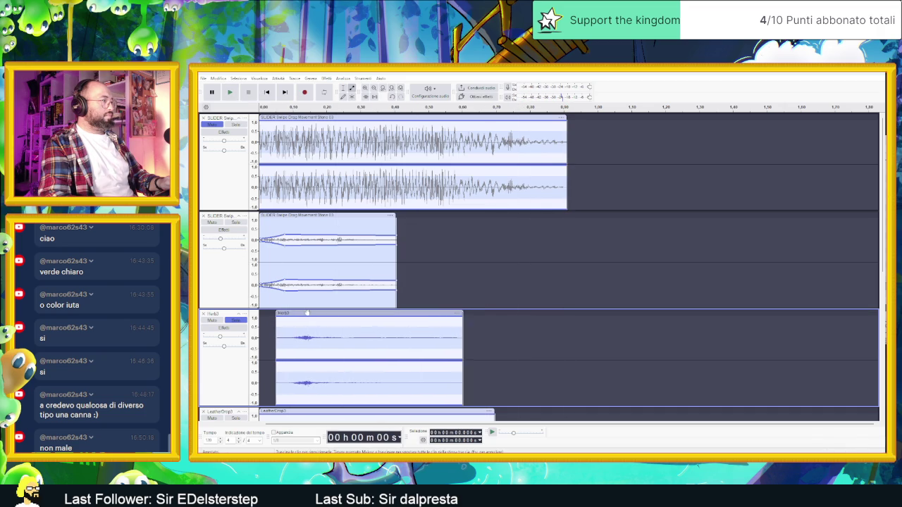
key(space)
Play the mix, then solo the LeatherDrop3 track and listen to it alone.
click(234, 224)
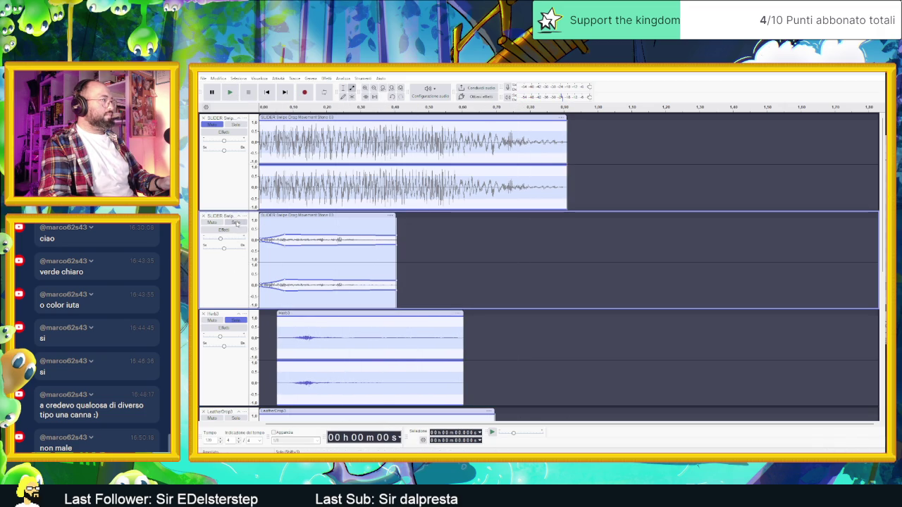
key(space)
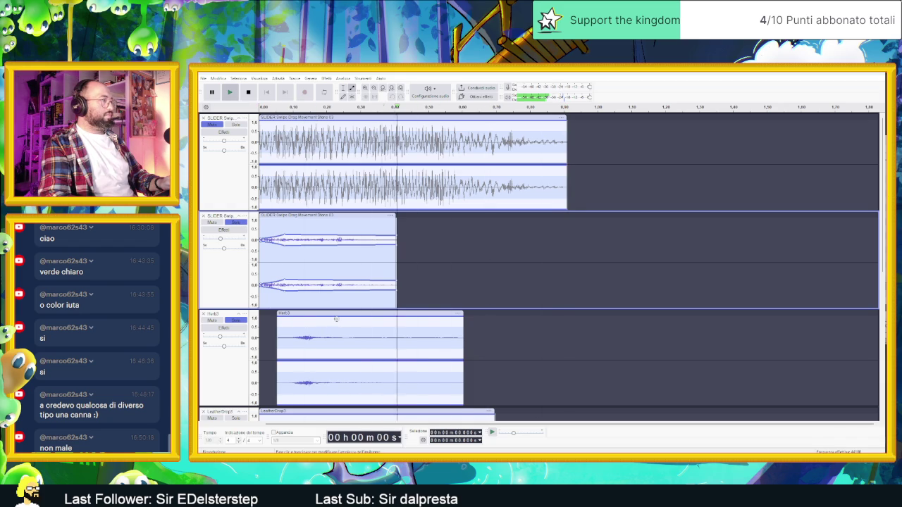
scroll(316, 323, down, 4)
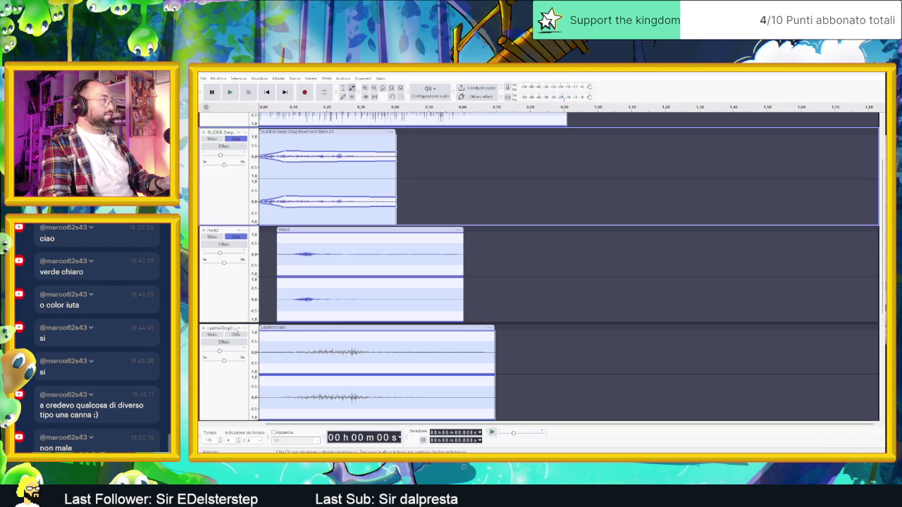
click(242, 245)
click(235, 140)
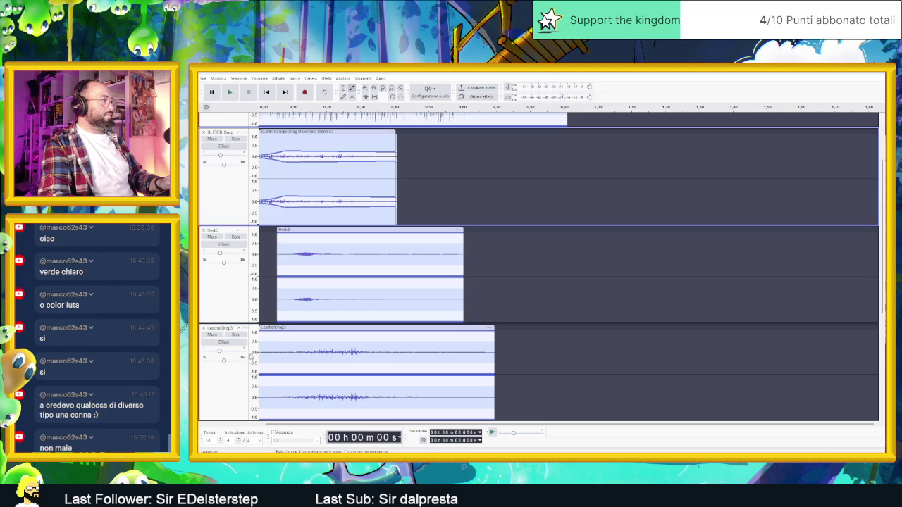
click(238, 336)
key(space)
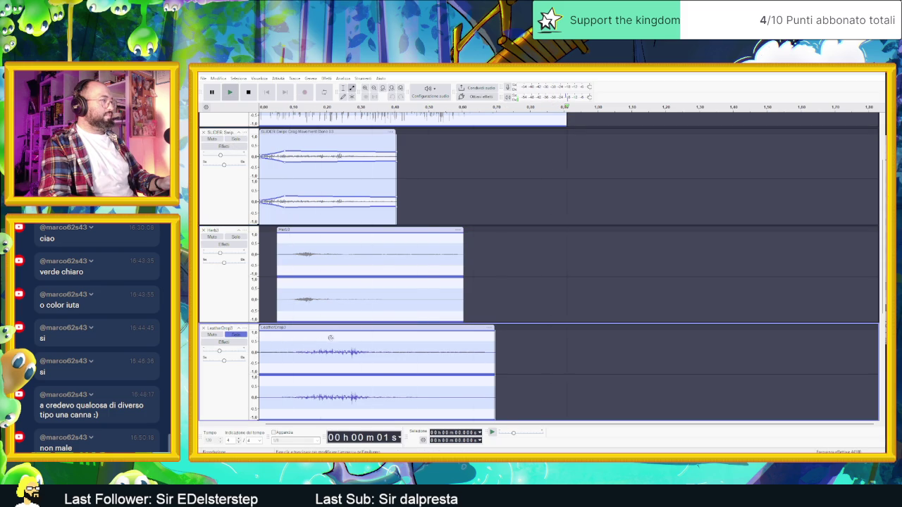
Lower LeatherDrop3's gain and shift its clip to start around 0.07 s.
drag(219, 353, 214, 352)
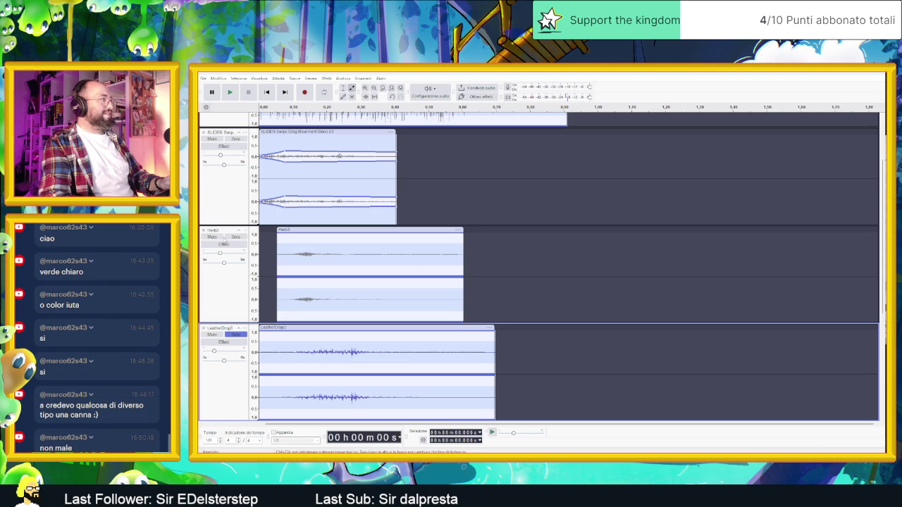
key(space)
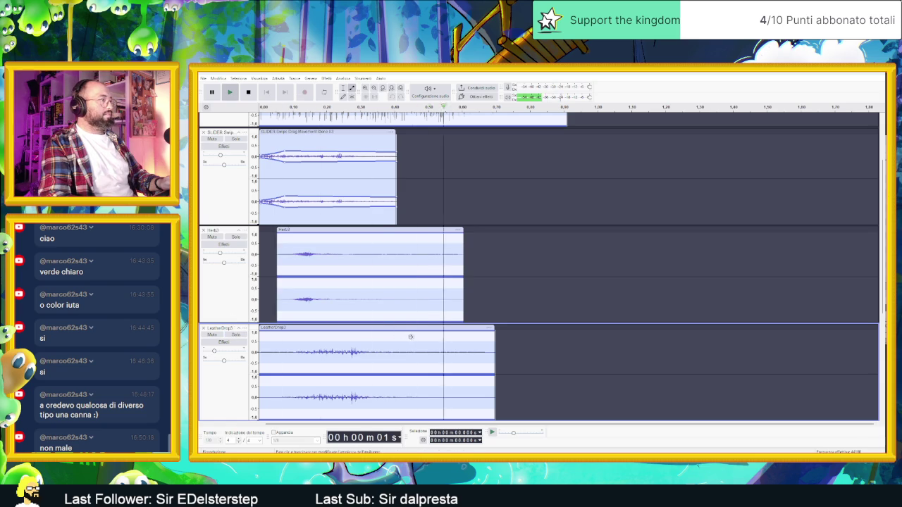
key(space)
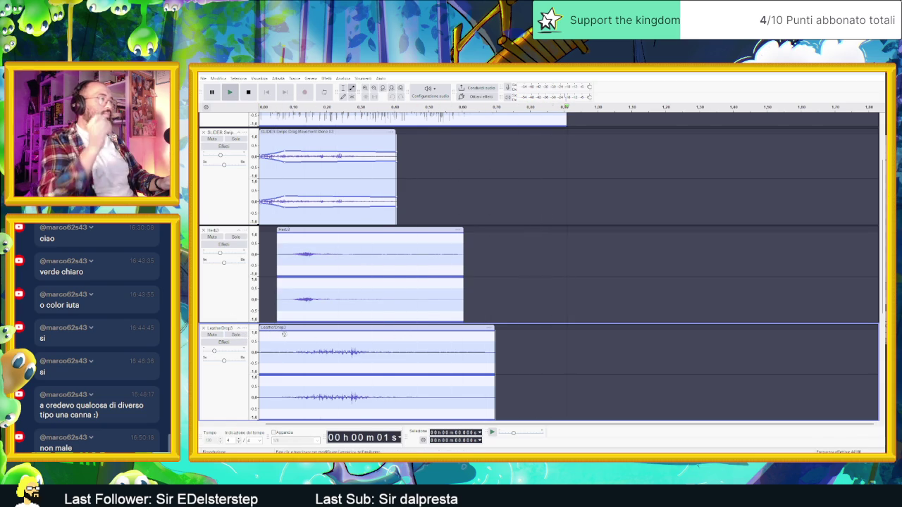
drag(321, 328, 348, 327)
Mute water_splash, shift LeatherDrop3 slightly later, and set its gain to -12 dB.
scroll(295, 350, down, 3)
scroll(231, 350, down, 2)
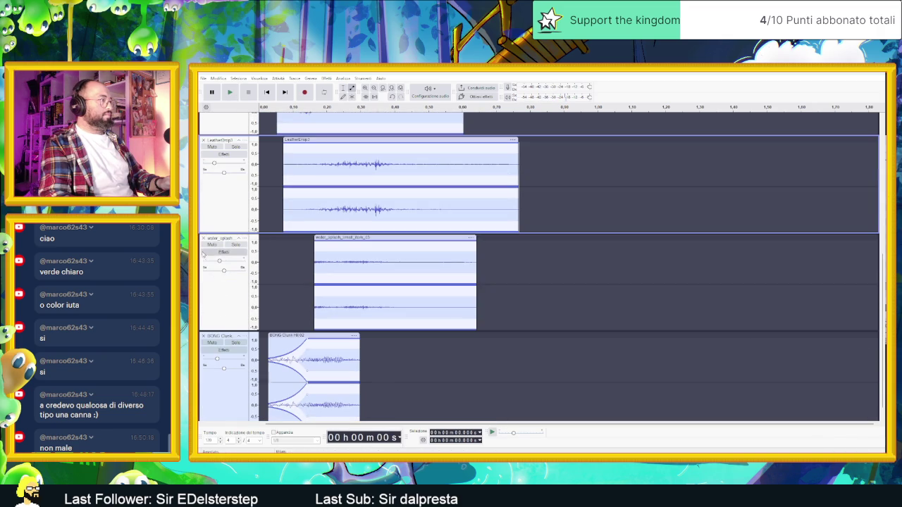
click(213, 244)
scroll(216, 345, up, 2)
key(space)
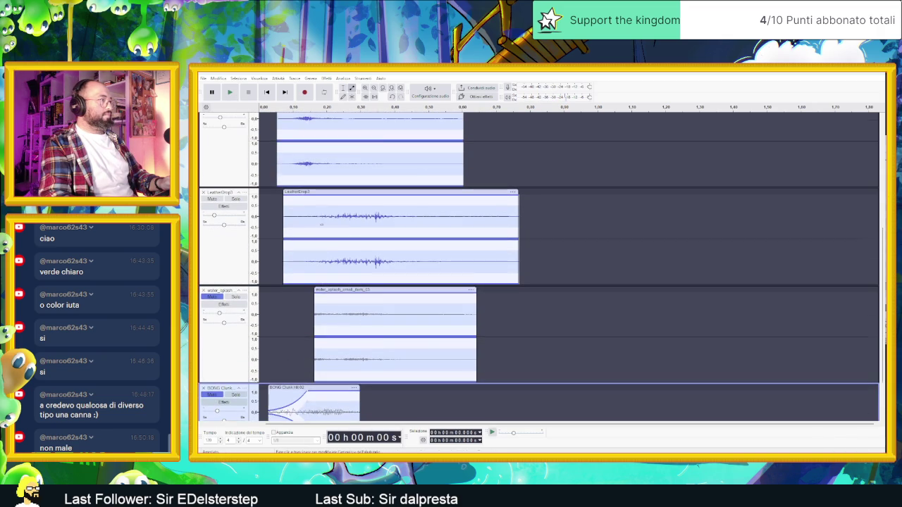
scroll(381, 245, up, 1)
scroll(380, 244, up, 1)
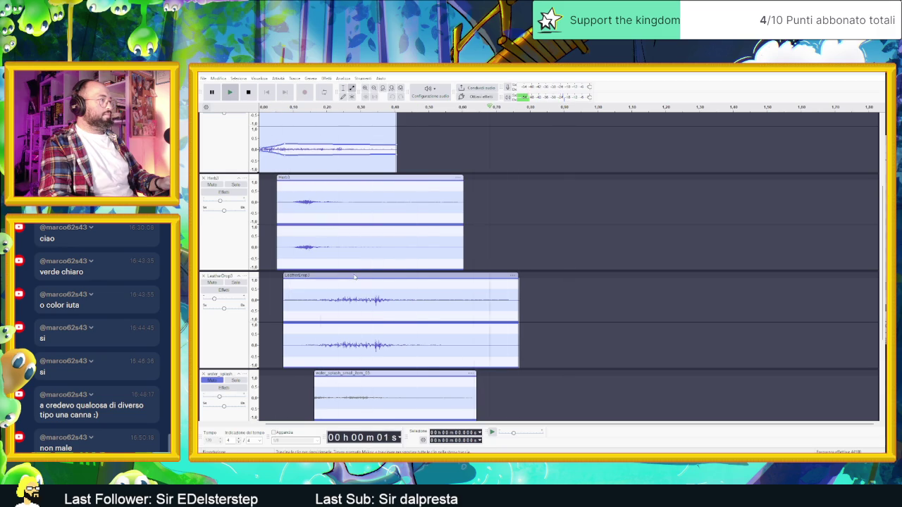
drag(359, 274, 369, 275)
mouse_move(216, 300)
drag(215, 300, 214, 299)
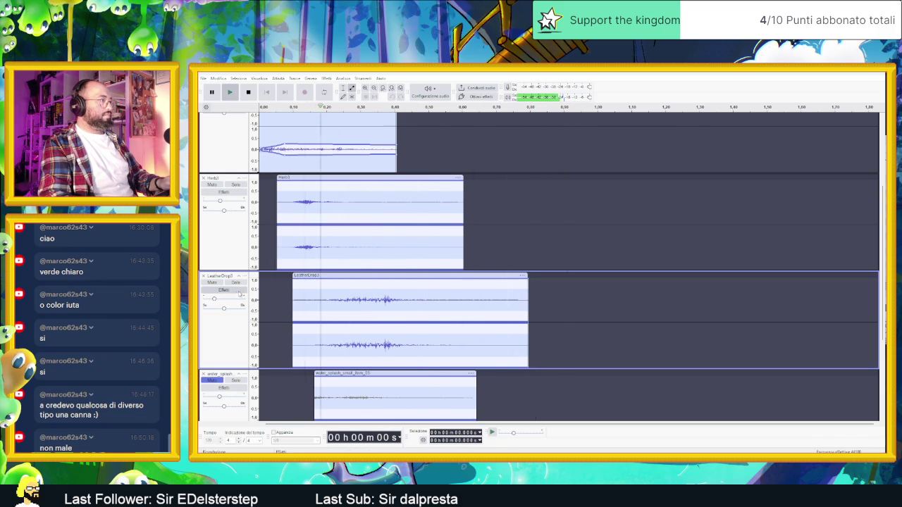
Solo the water_splash track and move its clip later in time.
scroll(360, 318, down, 2)
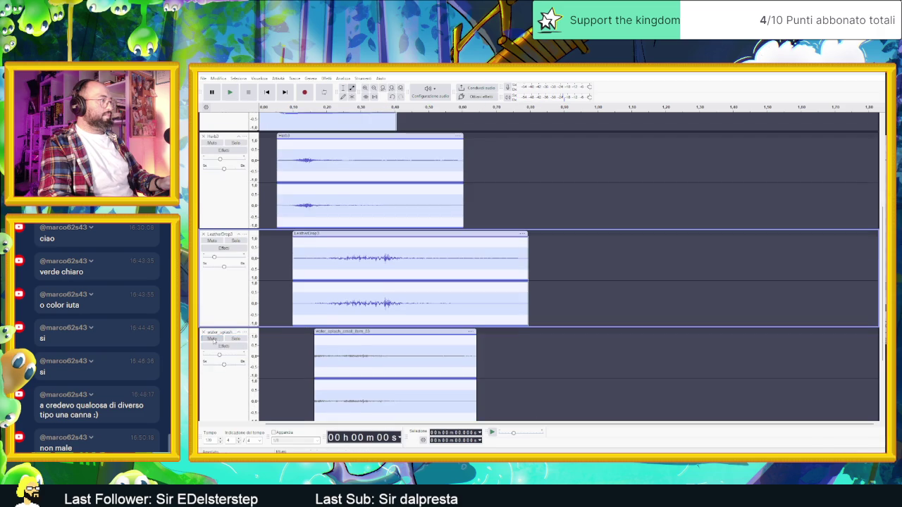
click(336, 336)
click(232, 334)
key(space)
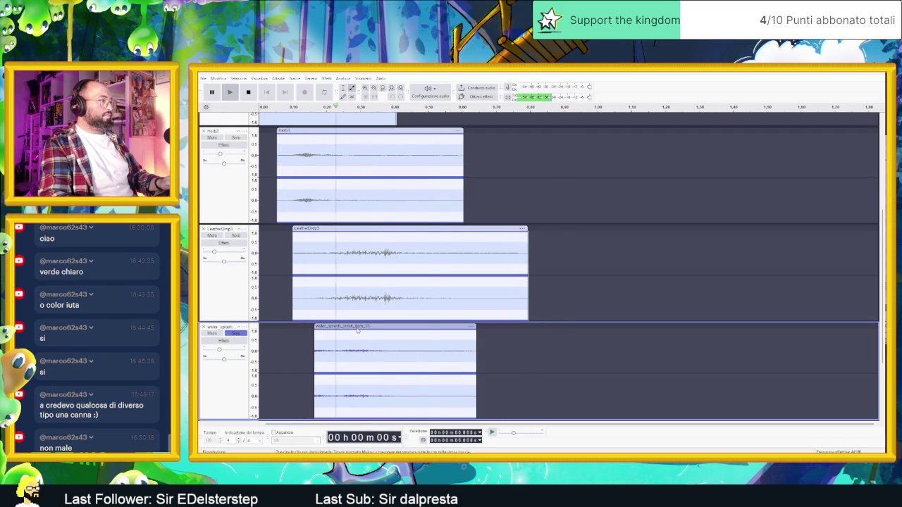
key(space)
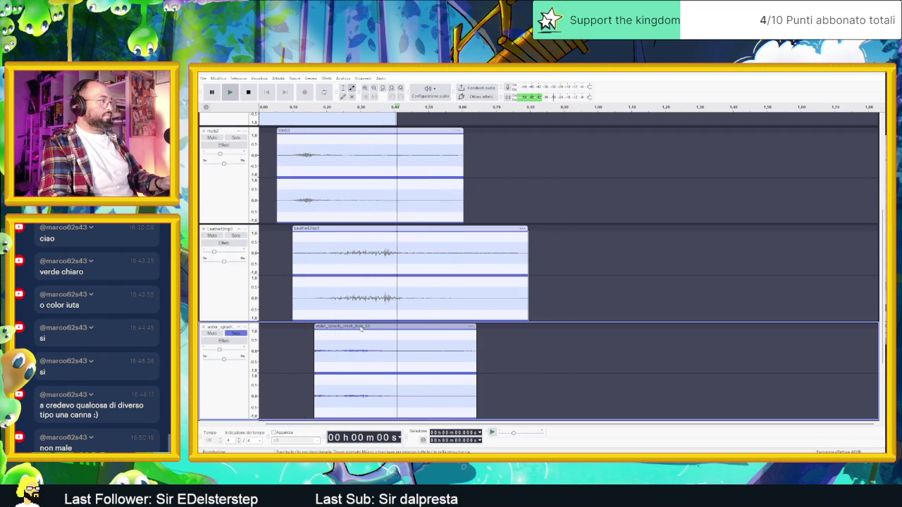
drag(386, 326, 430, 326)
key(space)
key(space)
key(space)
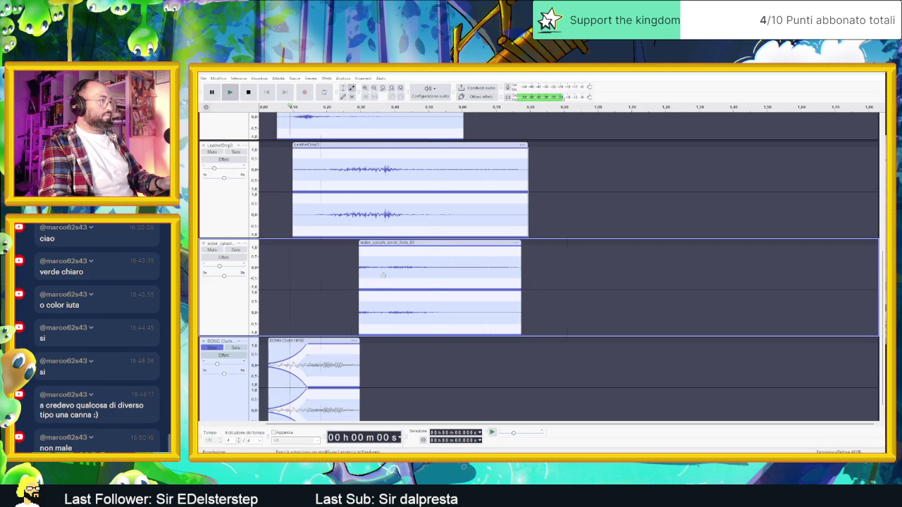
Fine-tune the water_splash clip's position with repeated nudges, settling near 0.24 s.
key(space)
drag(362, 243, 289, 243)
key(space)
key(space)
key(space)
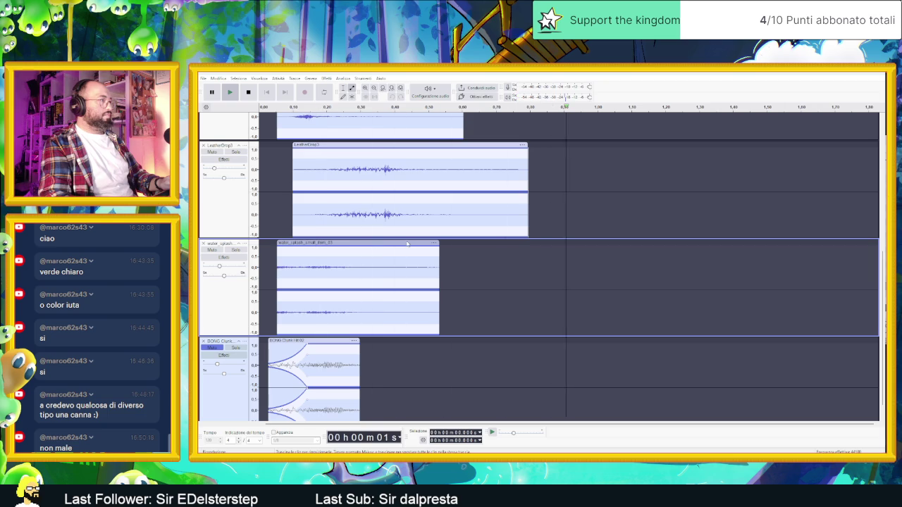
mouse_move(366, 242)
mouse_down()
mouse_move(477, 243)
mouse_move(457, 248)
mouse_up()
key(space)
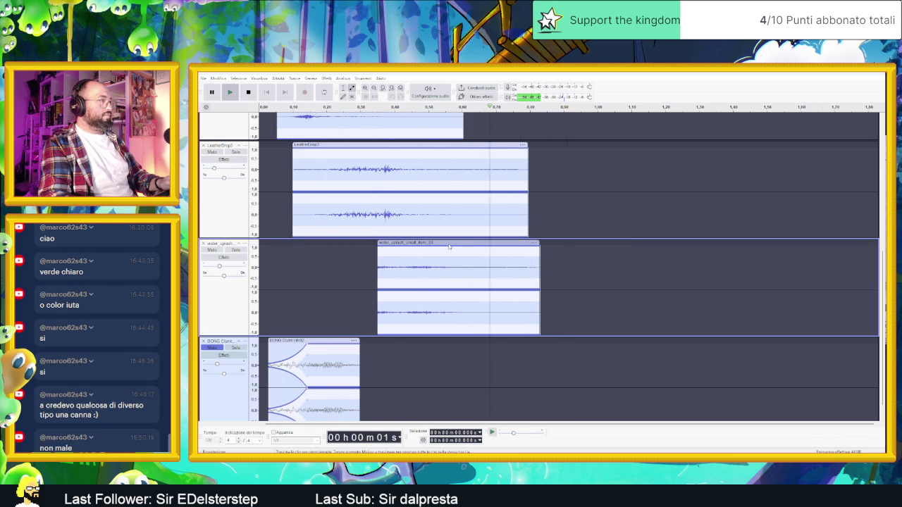
drag(436, 243, 432, 242)
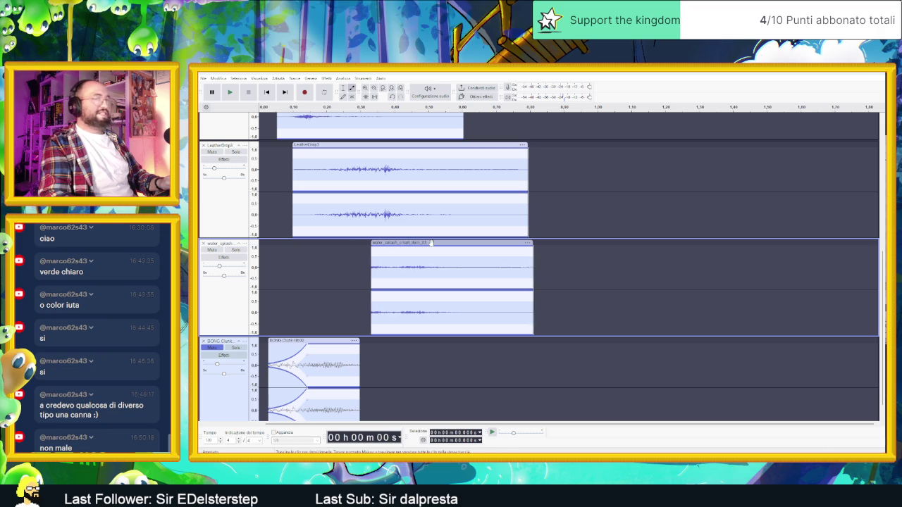
key(space)
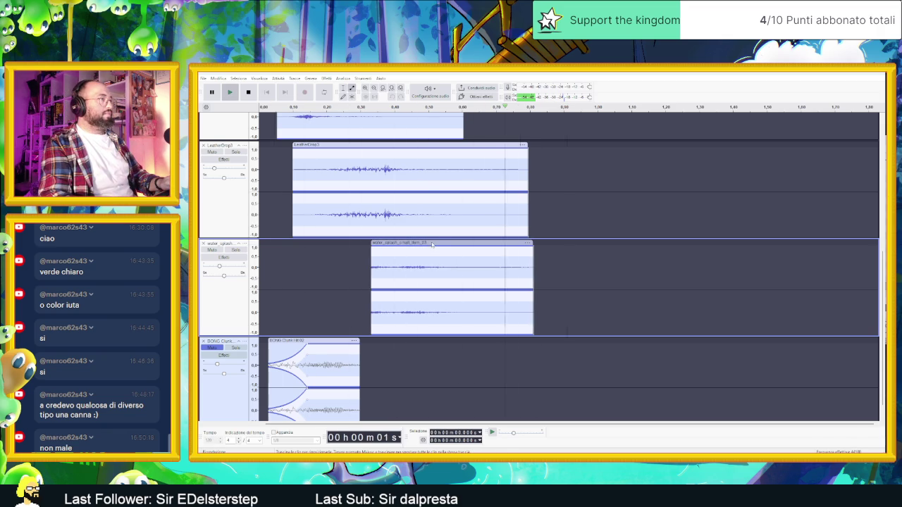
drag(416, 242, 415, 244)
key(space)
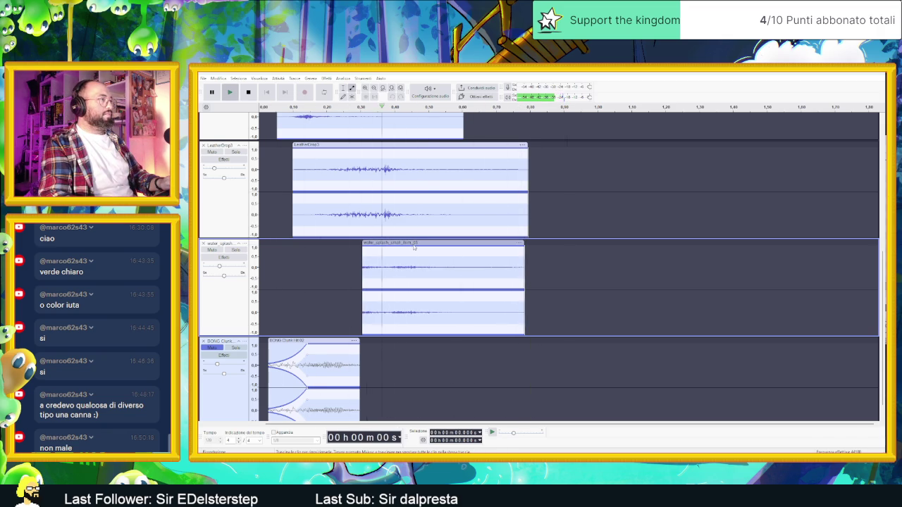
scroll(414, 244, down, 1)
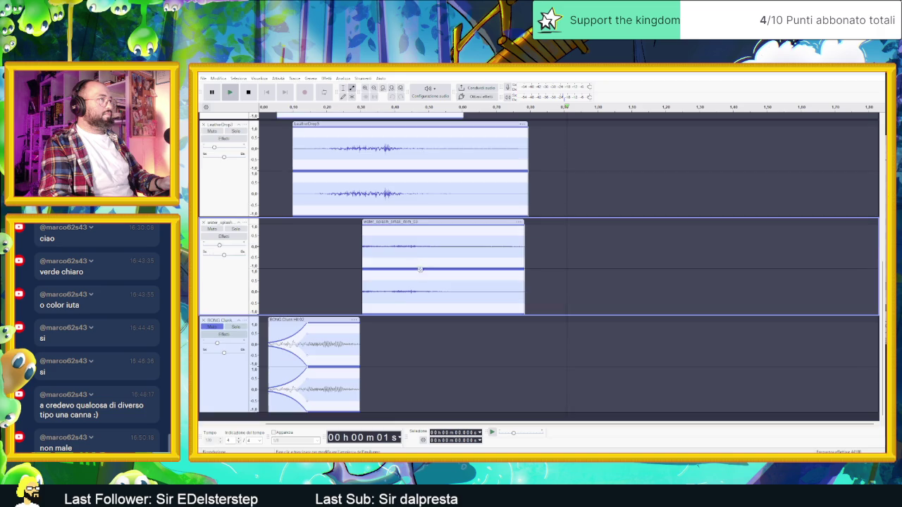
mouse_move(410, 222)
mouse_down()
mouse_move(388, 224)
mouse_move(544, 226)
mouse_move(390, 224)
mouse_up()
key(space)
key(space)
key(space)
key(space)
key(space)
key(space)
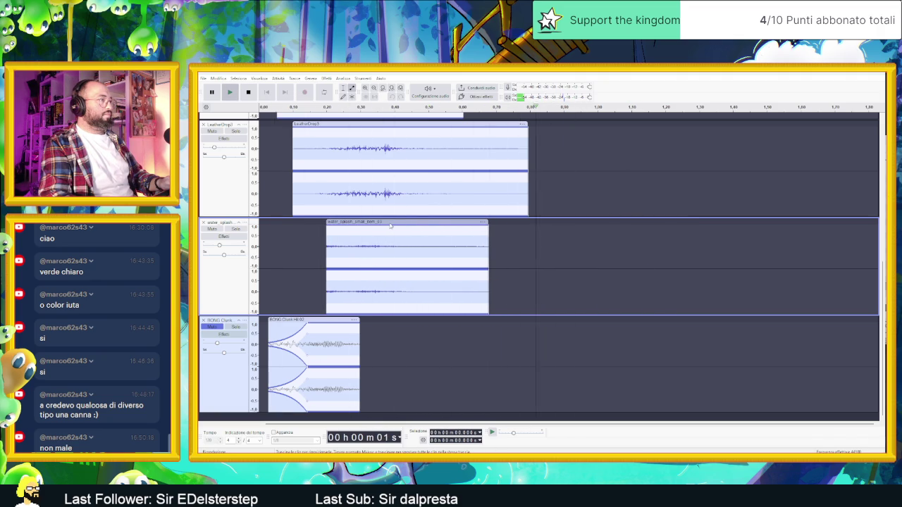
key(space)
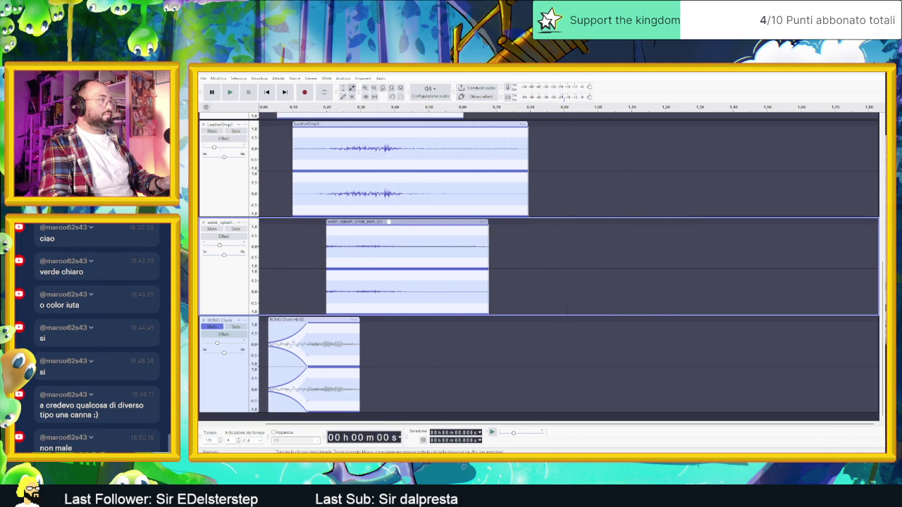
drag(388, 222, 404, 222)
Apply a fade-in to the opening of the water_splash clip.
click(372, 227)
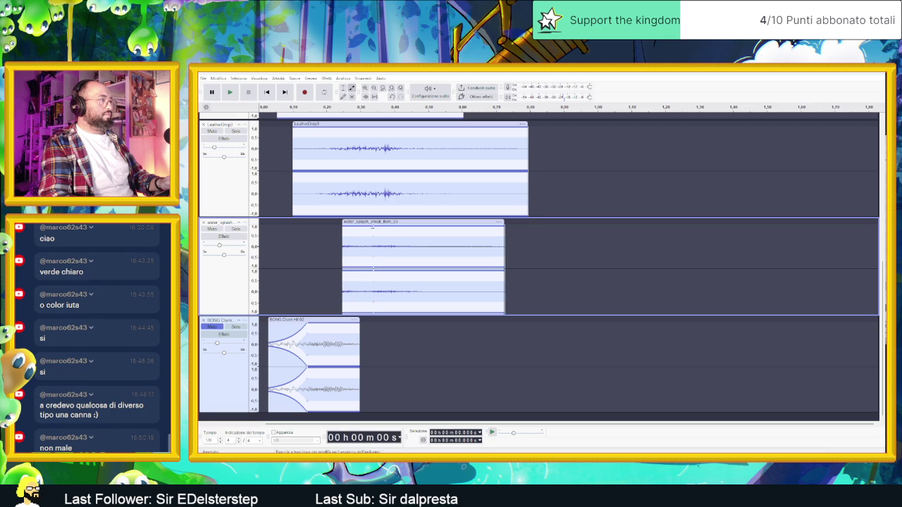
key(ctrl+r)
key(space)
key(space)
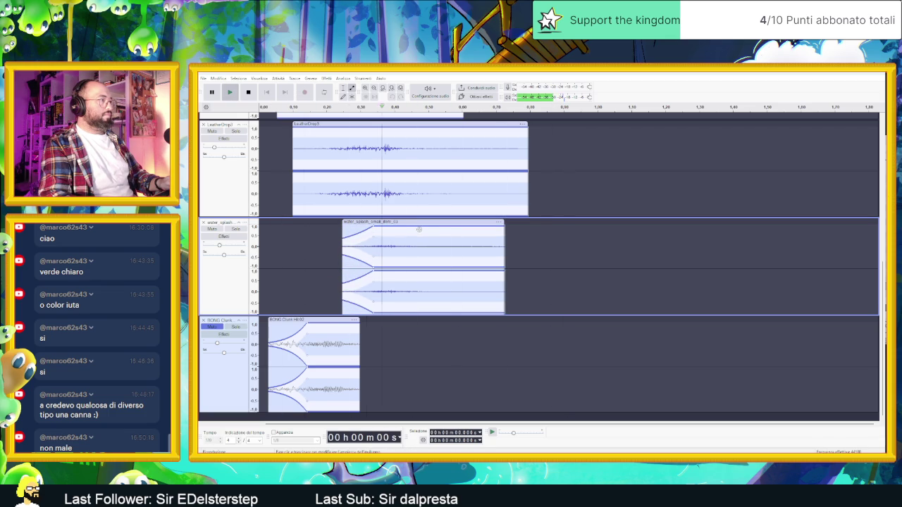
Unmute the BONG track and play all three layers together.
key(space)
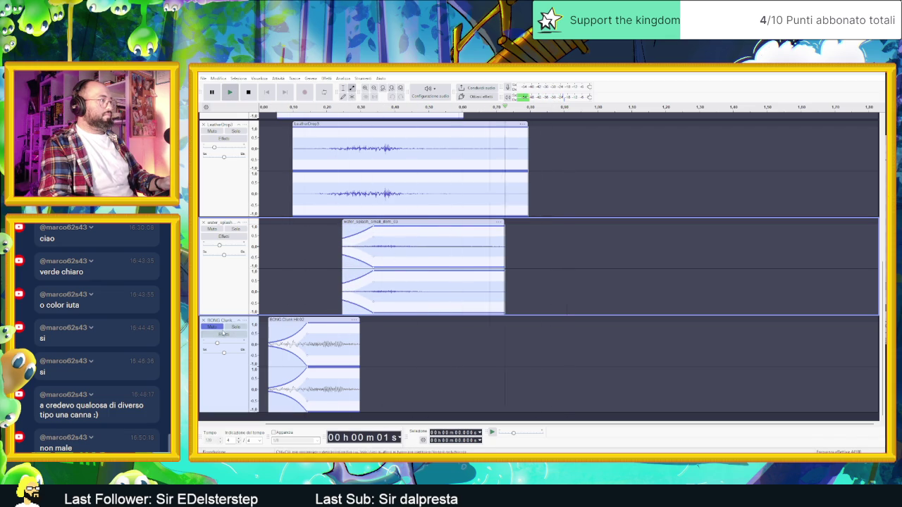
click(213, 327)
click(215, 336)
key(space)
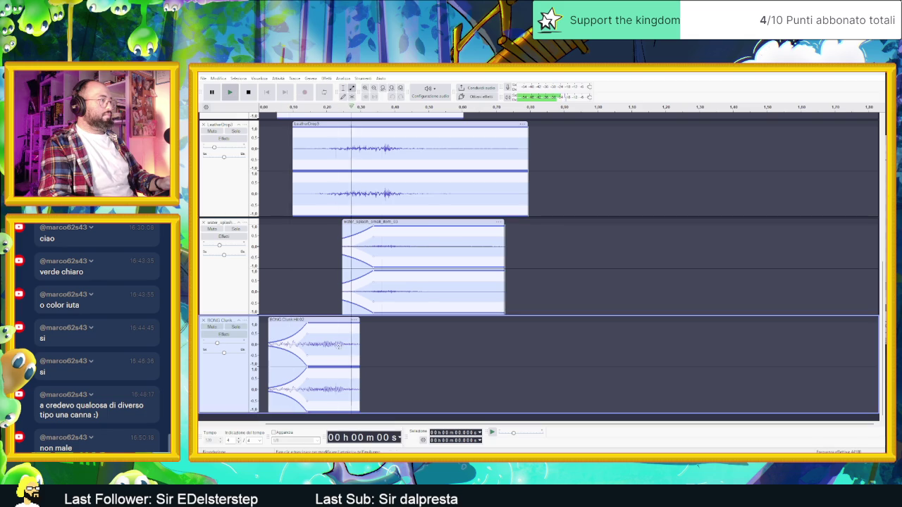
key(space)
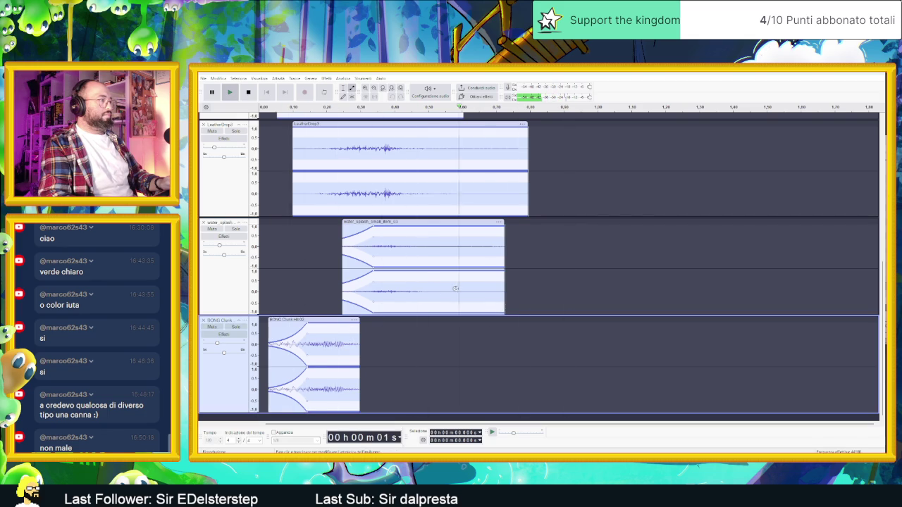
ctrl+scroll(448, 288, down, 2)
key(space)
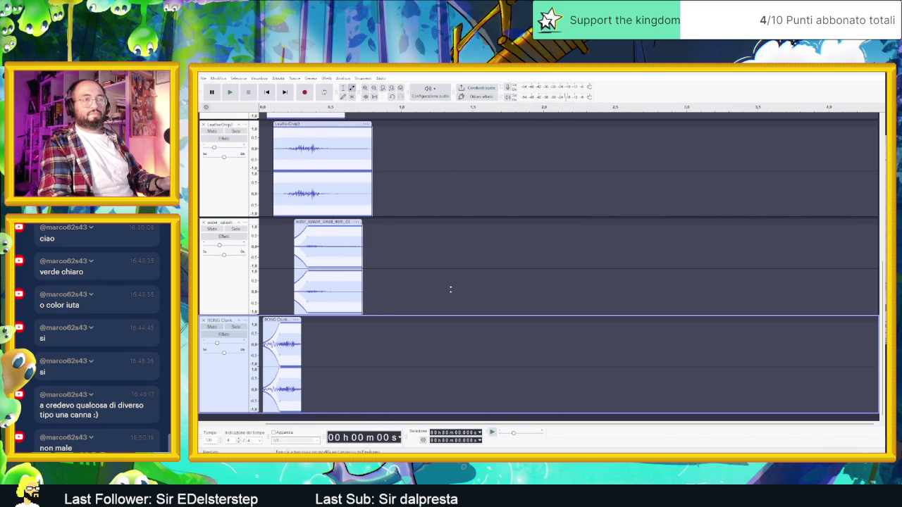
key(space)
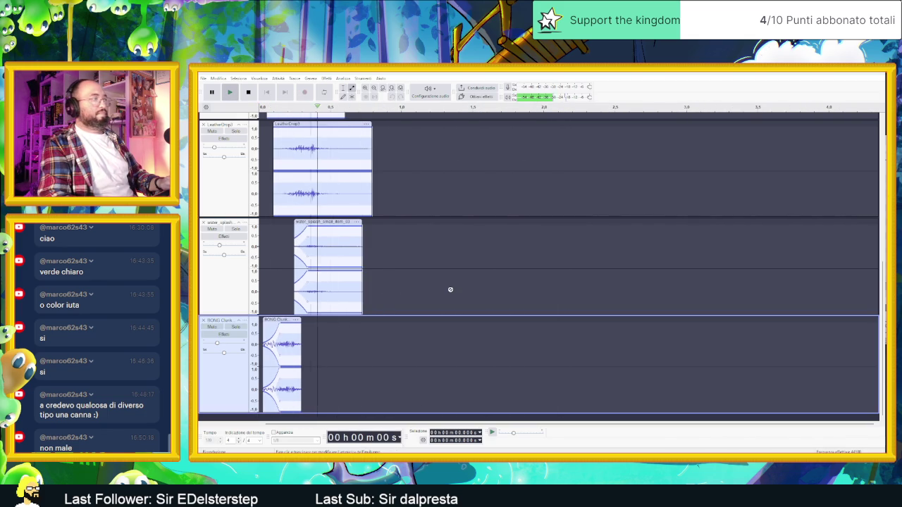
key(space)
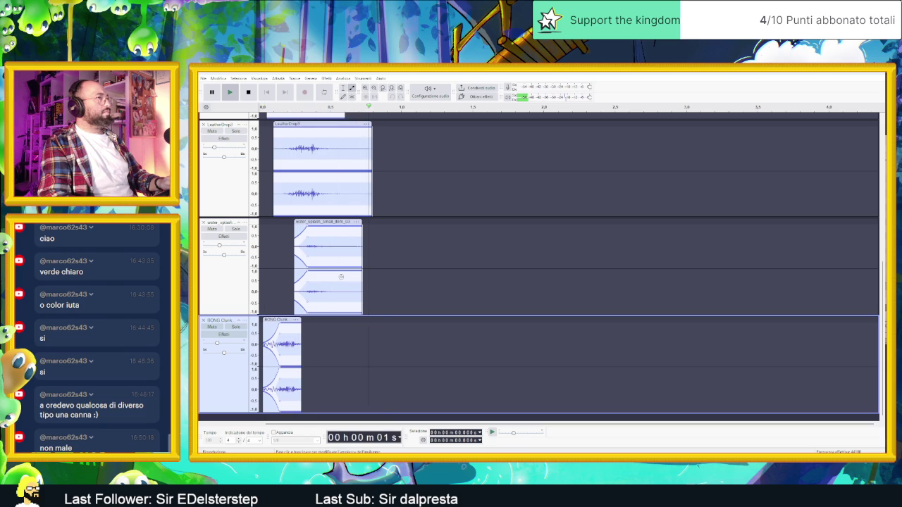
key(space)
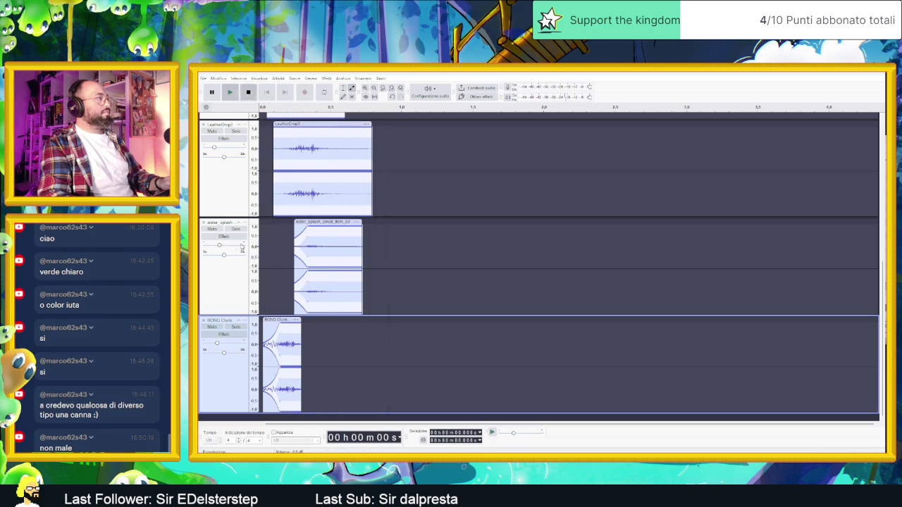
click(211, 248)
key(space)
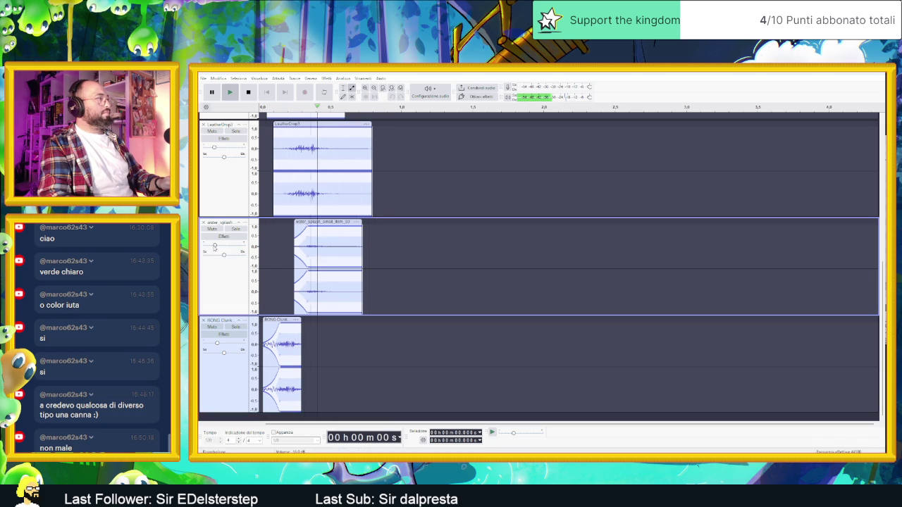
key(space)
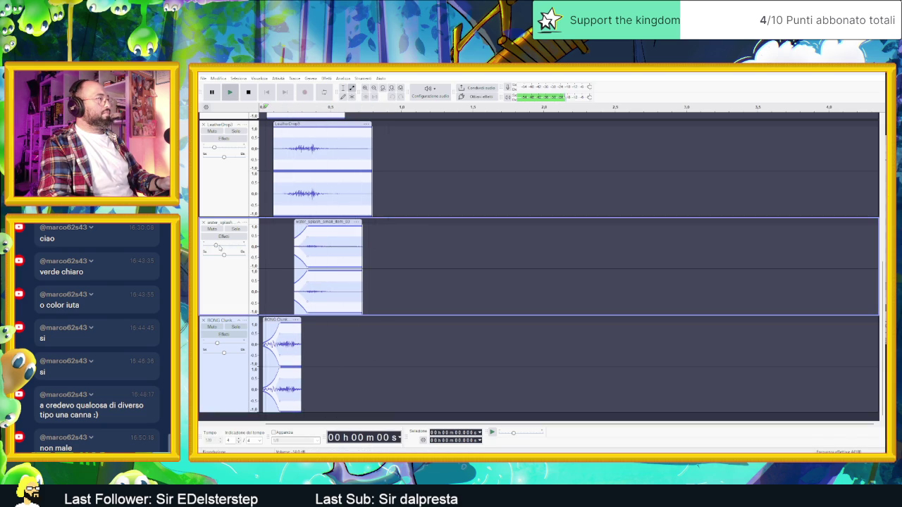
click(214, 148)
key(space)
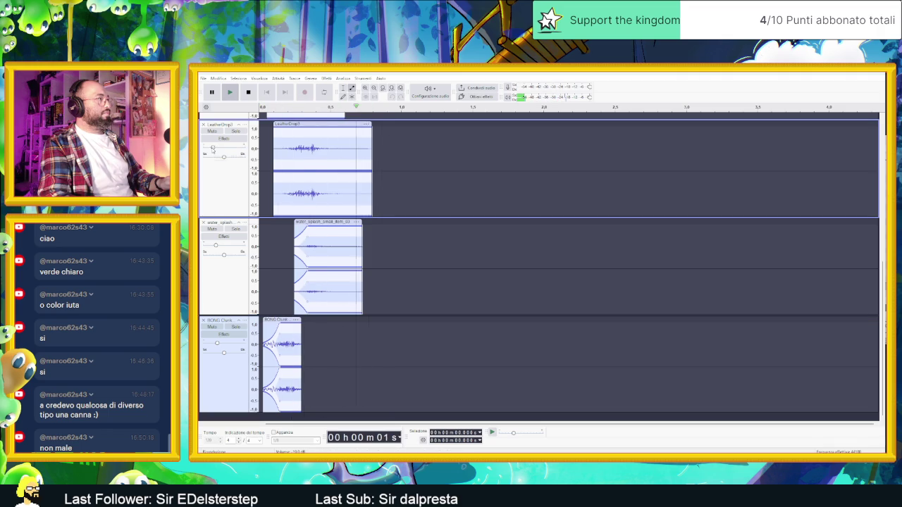
key(space)
key(space)
key(space)
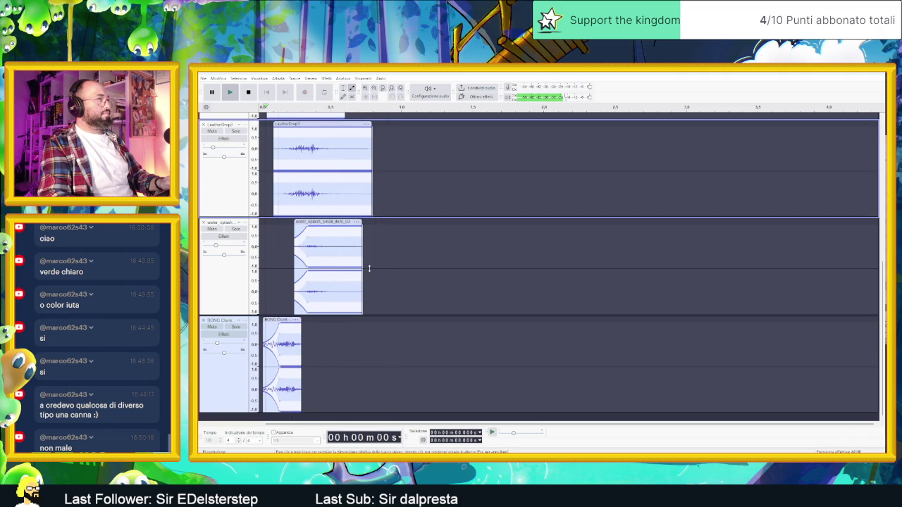
scroll(368, 269, right, 3)
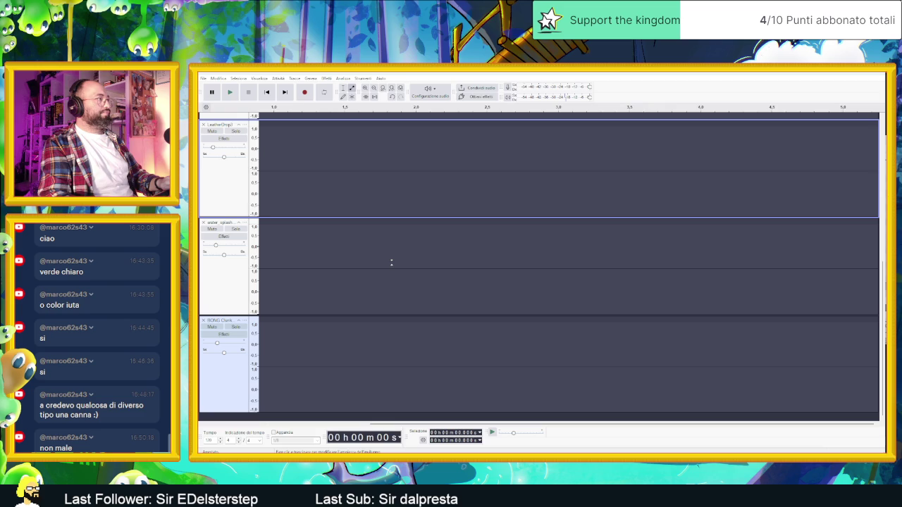
scroll(387, 261, left, 3)
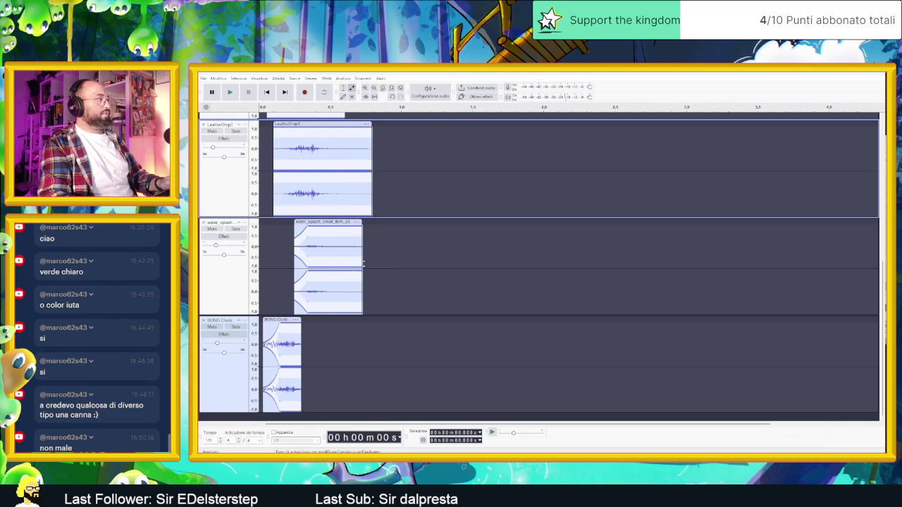
mouse_move(270, 319)
mouse_down()
mouse_move(334, 318)
mouse_move(311, 321)
mouse_up()
key(space)
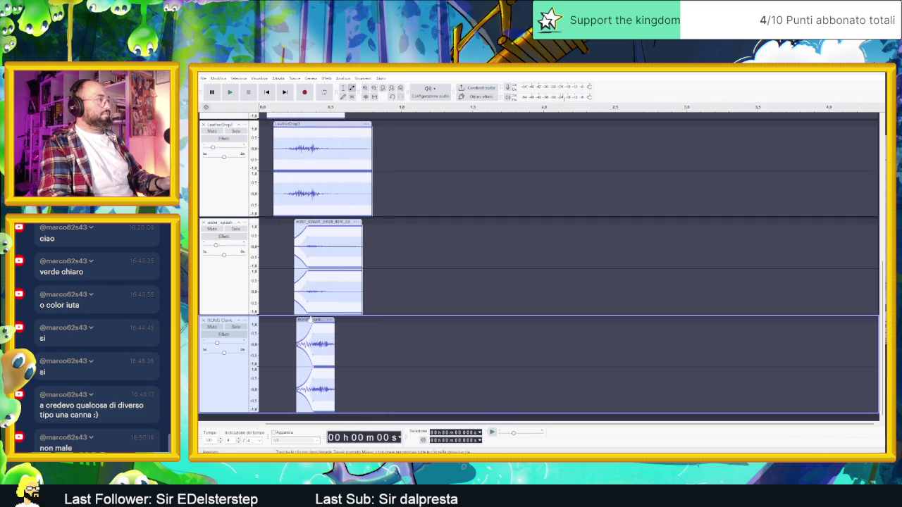
key(space)
key(space)
key(space)
key(space)
key(ctrl+z)
key(ctrl+z)
key(ctrl+z)
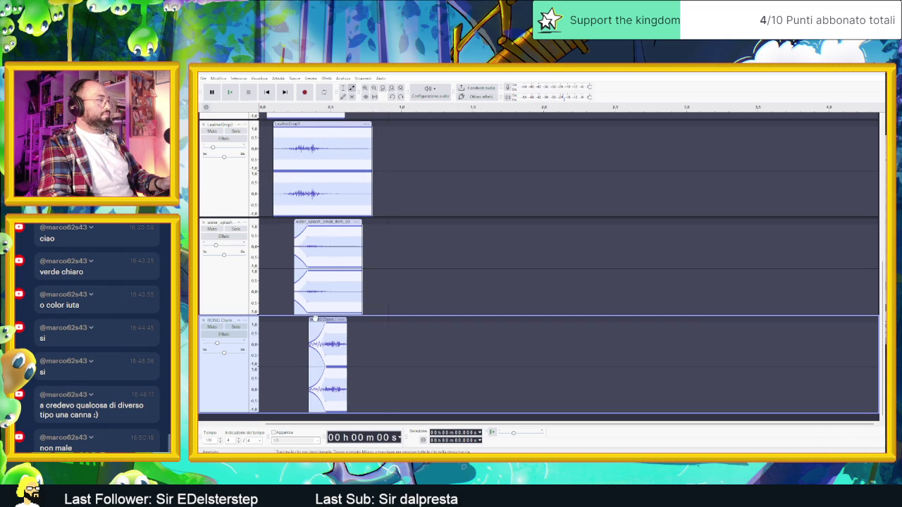
key(space)
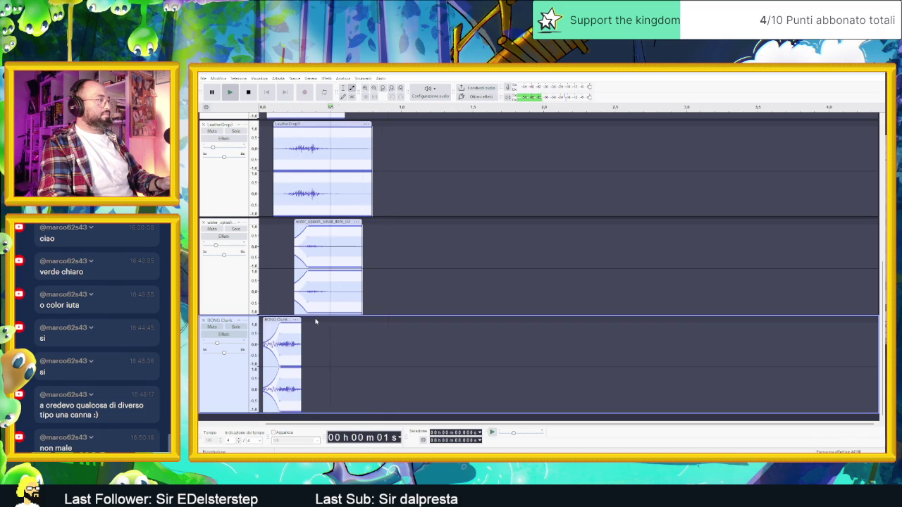
key(space)
click(204, 78)
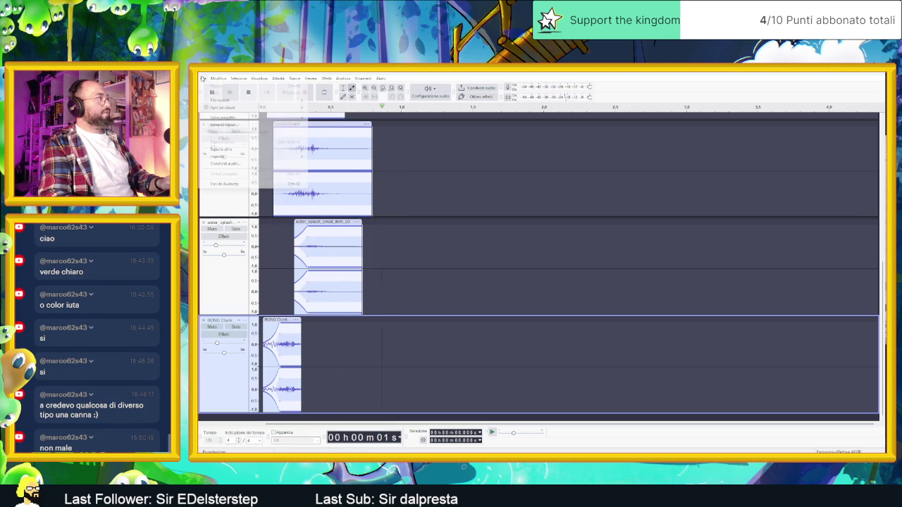
Export the mix as stereo 48000 Hz Ogg Vorbis to the Desktop, editing its title and encoder tags.
click(313, 146)
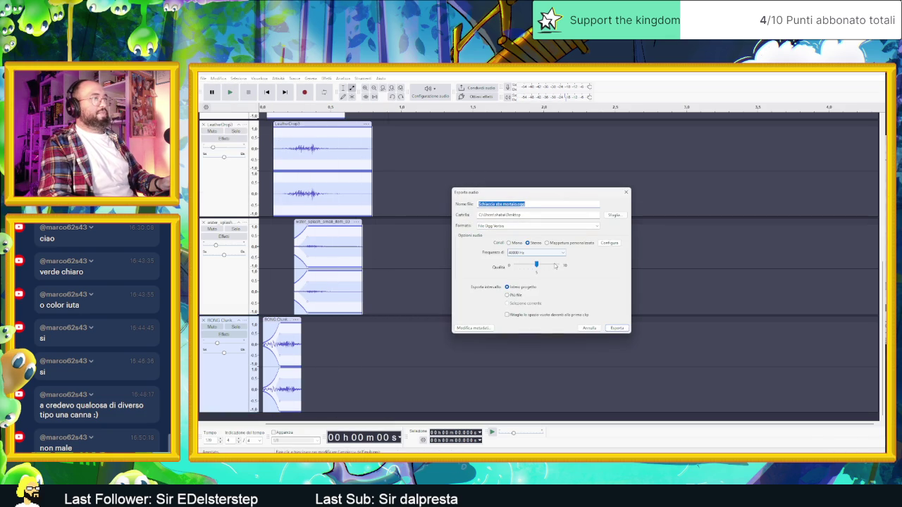
click(486, 328)
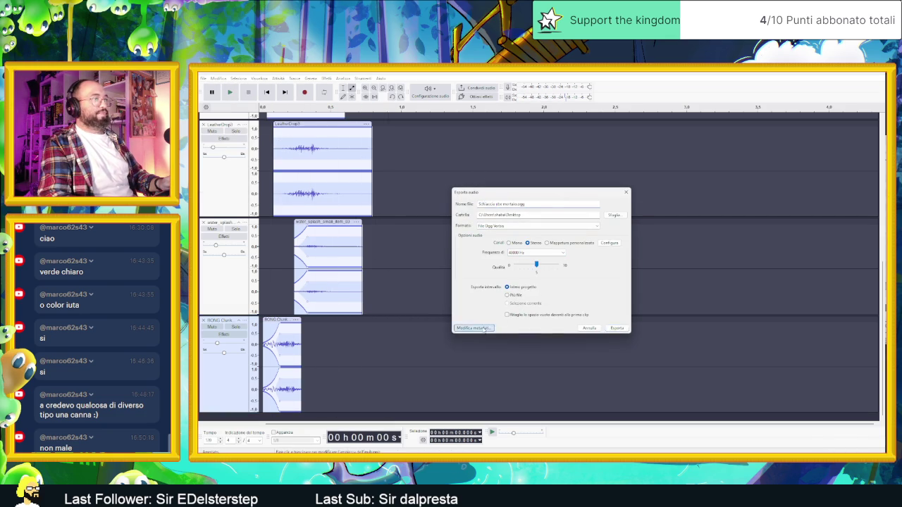
click(512, 252)
click(512, 215)
click(571, 302)
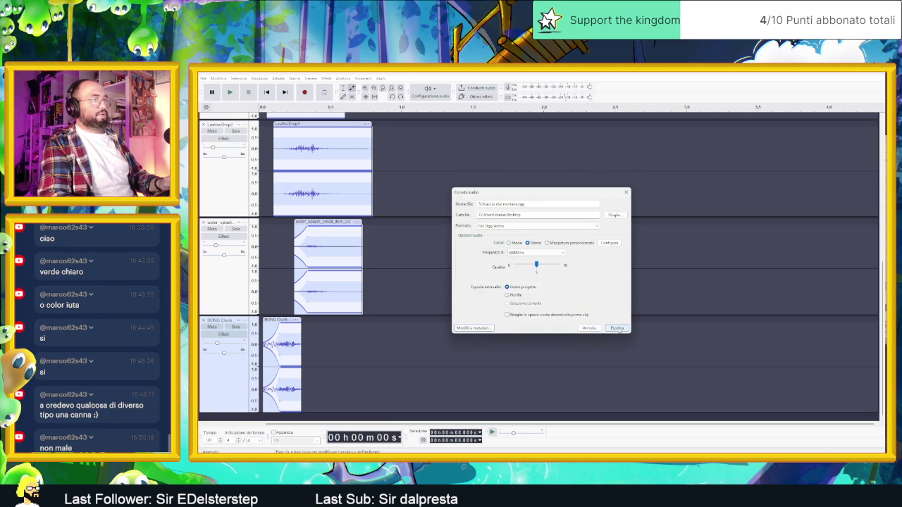
click(617, 329)
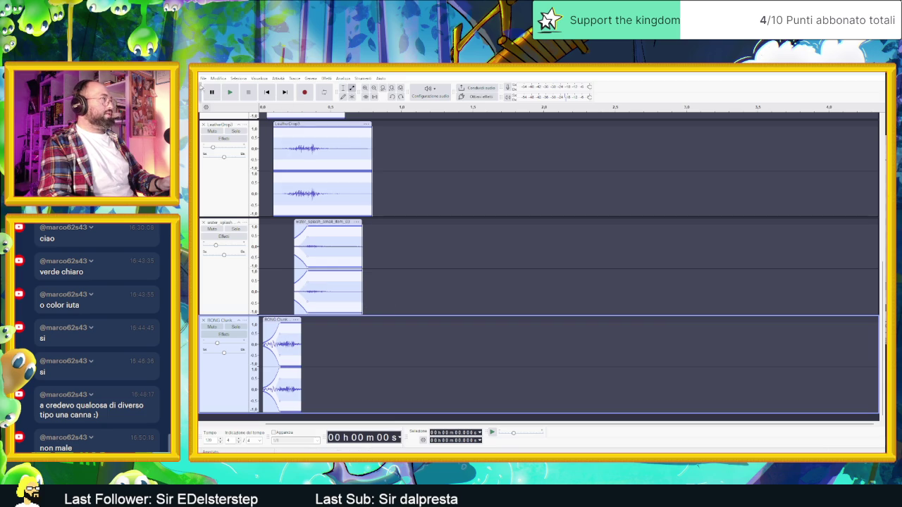
Start a new project and open the exported OGG mix from the Desktop.
click(202, 78)
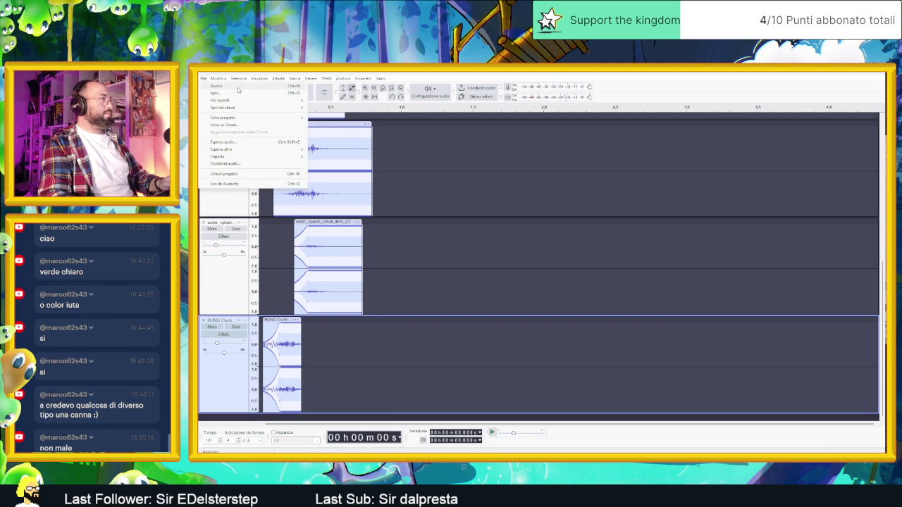
click(226, 85)
click(210, 86)
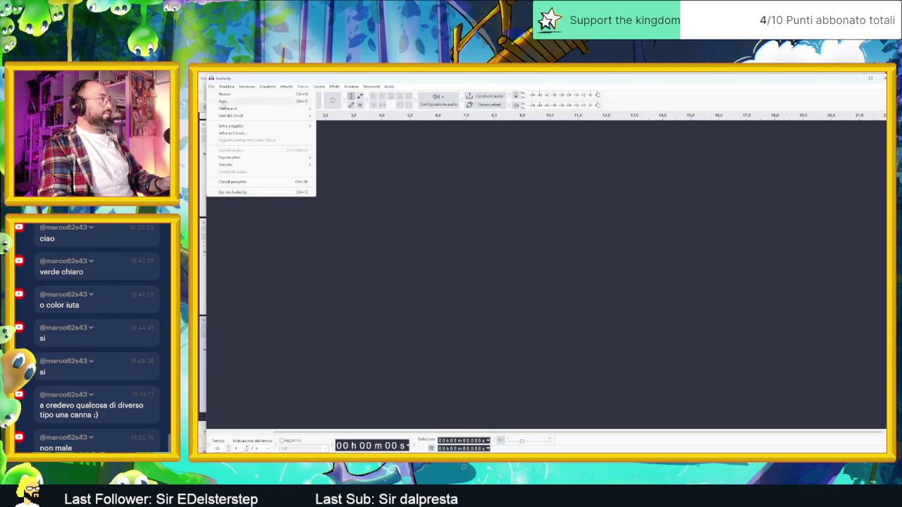
click(223, 102)
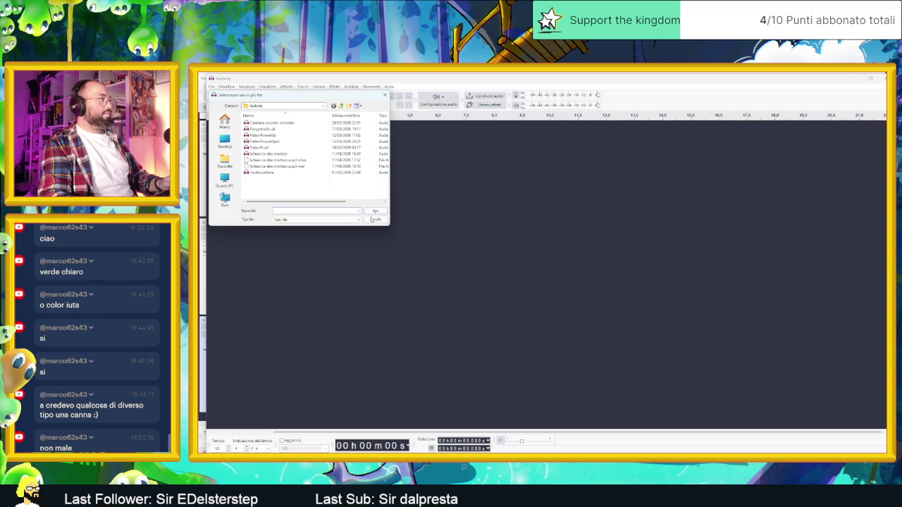
click(373, 219)
click(211, 86)
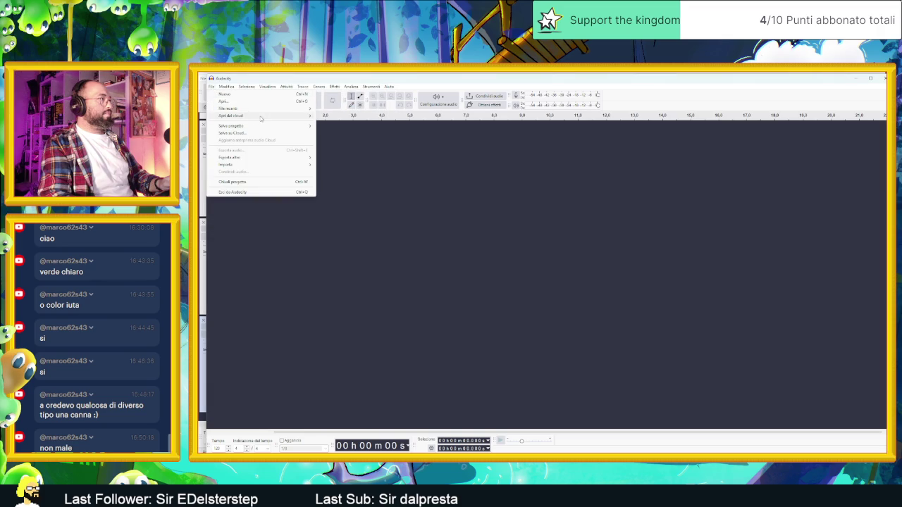
mouse_move(268, 110)
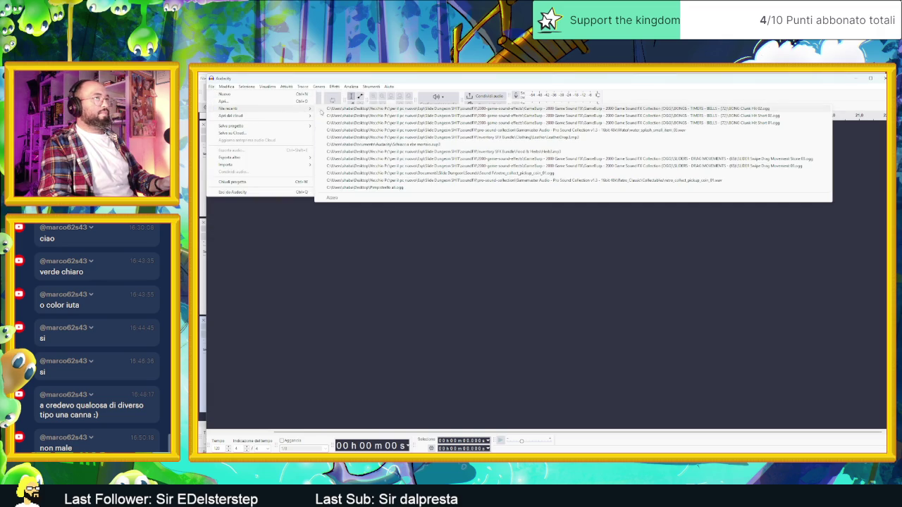
click(236, 101)
click(224, 141)
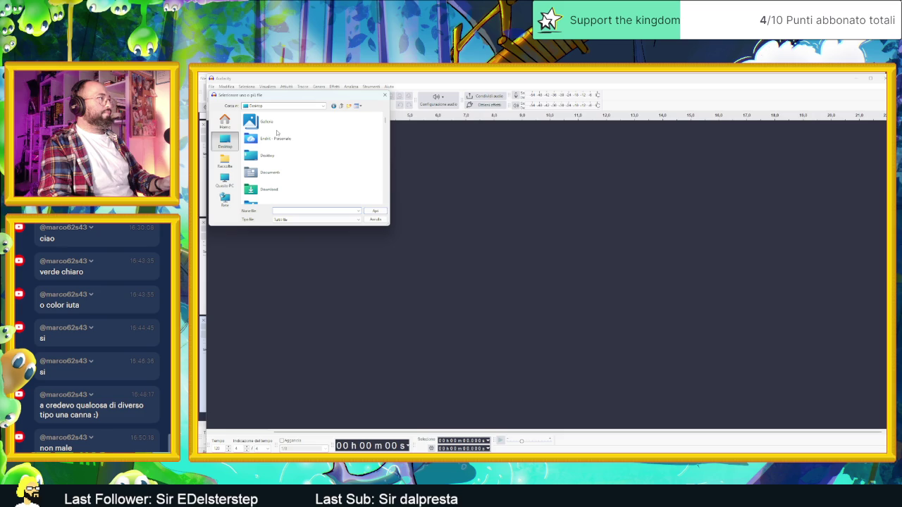
double_click(318, 169)
key(Return)
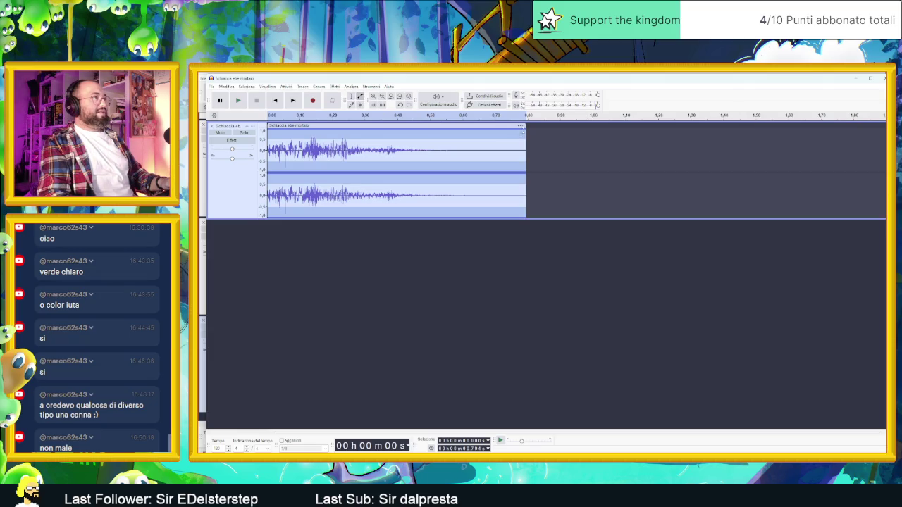
Shape the volume envelope so the second half fades down to silence.
click(346, 137)
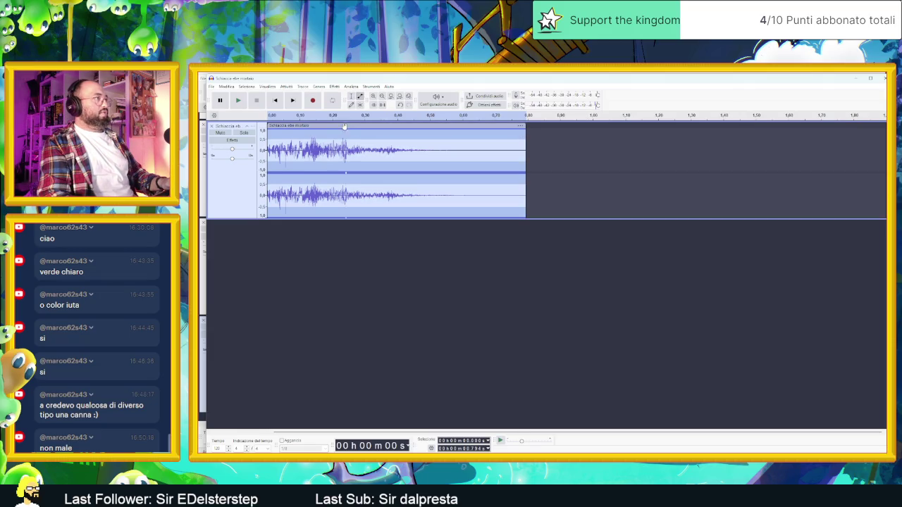
drag(527, 131, 524, 144)
key(space)
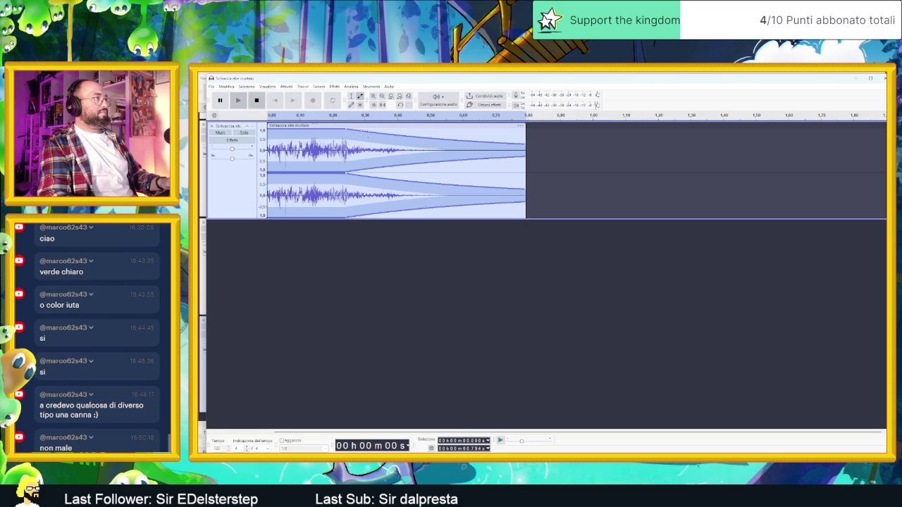
drag(346, 129, 268, 129)
key(space)
key(space)
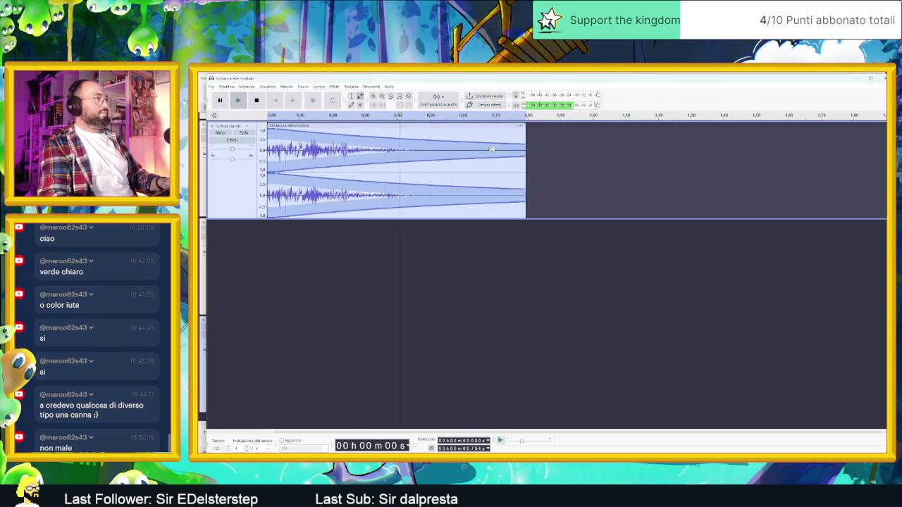
drag(523, 146, 525, 149)
key(space)
key(space)
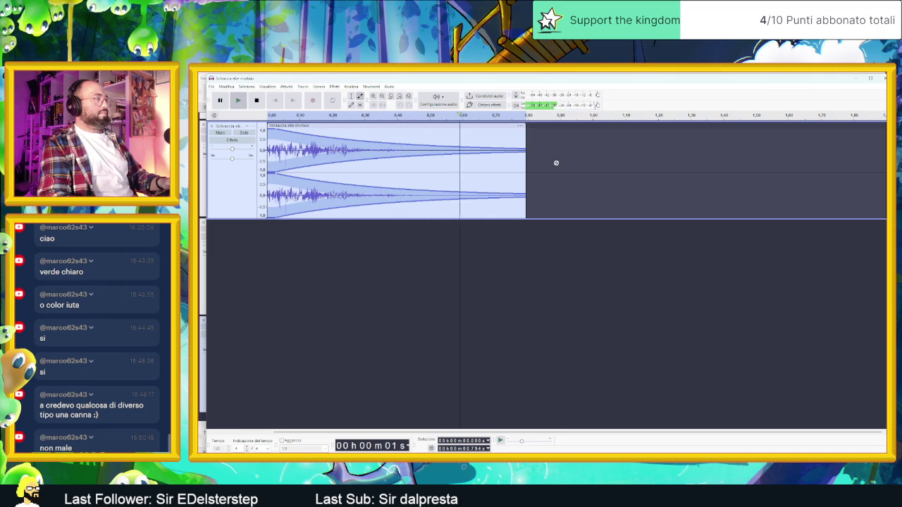
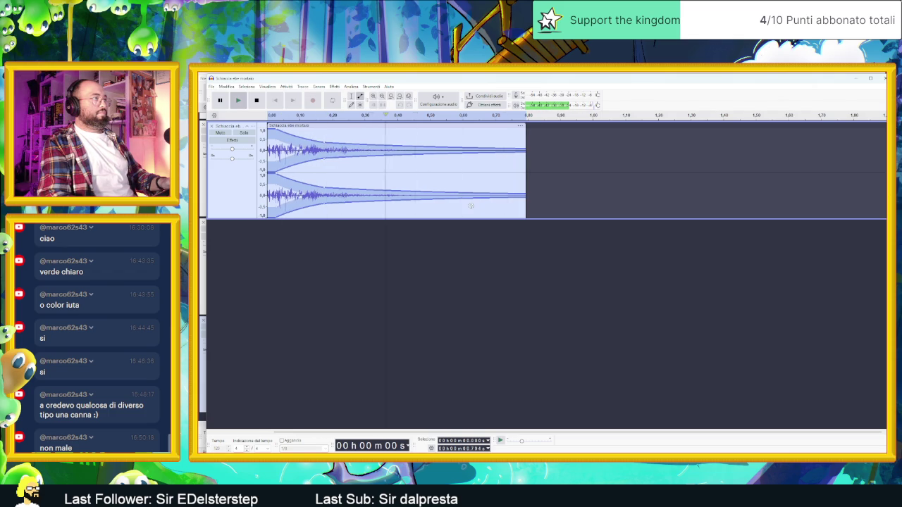
Replay the mortar loop, export it via Esporta audio as Ogg Vorbis to the Desktop, and minimise Audacity.
key(space)
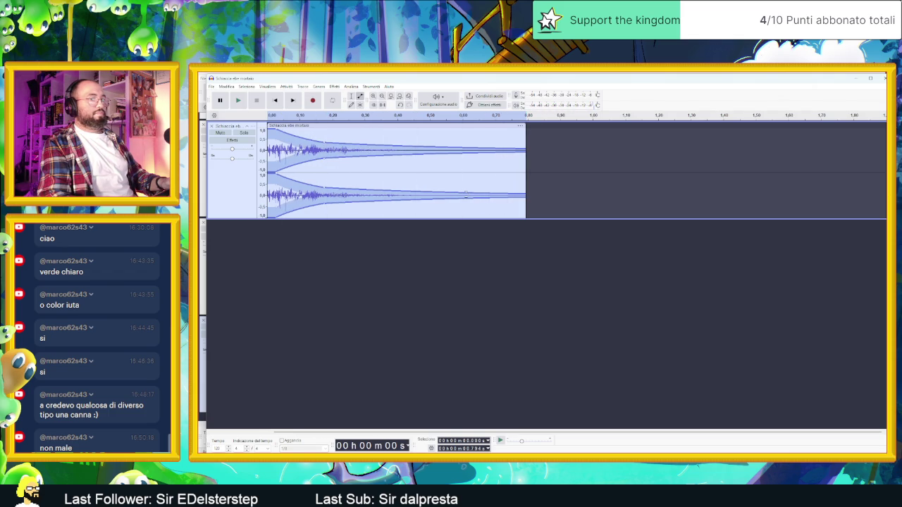
key(space)
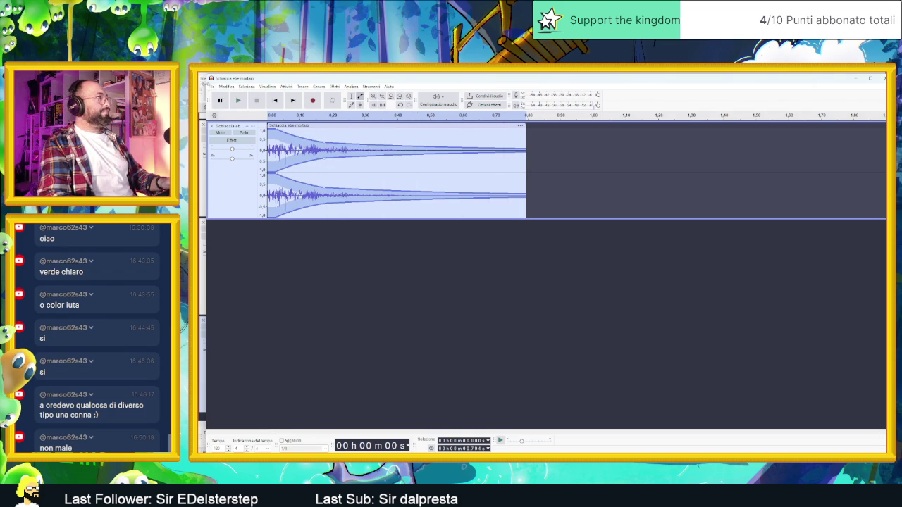
click(210, 87)
click(248, 150)
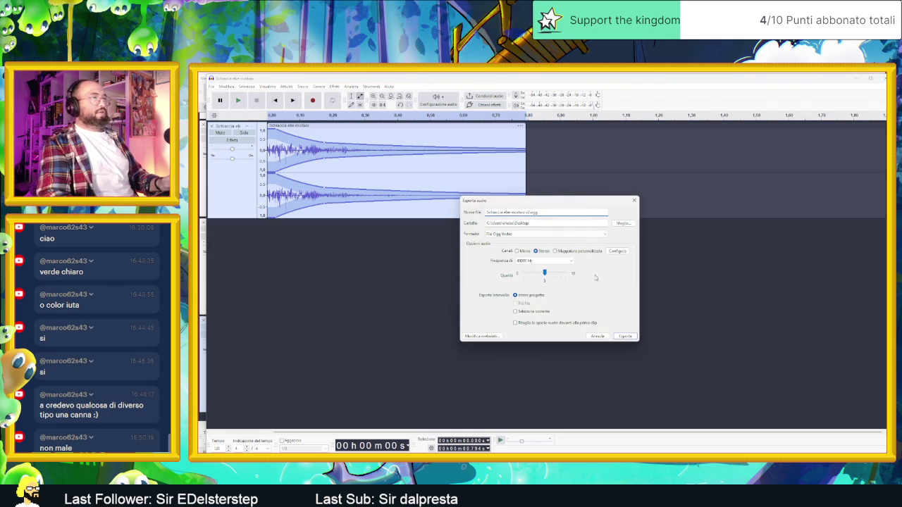
click(627, 337)
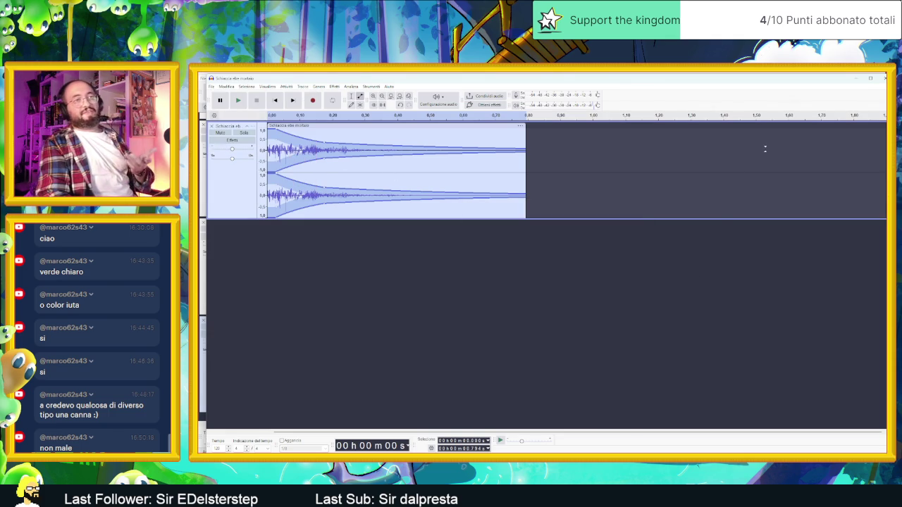
click(853, 74)
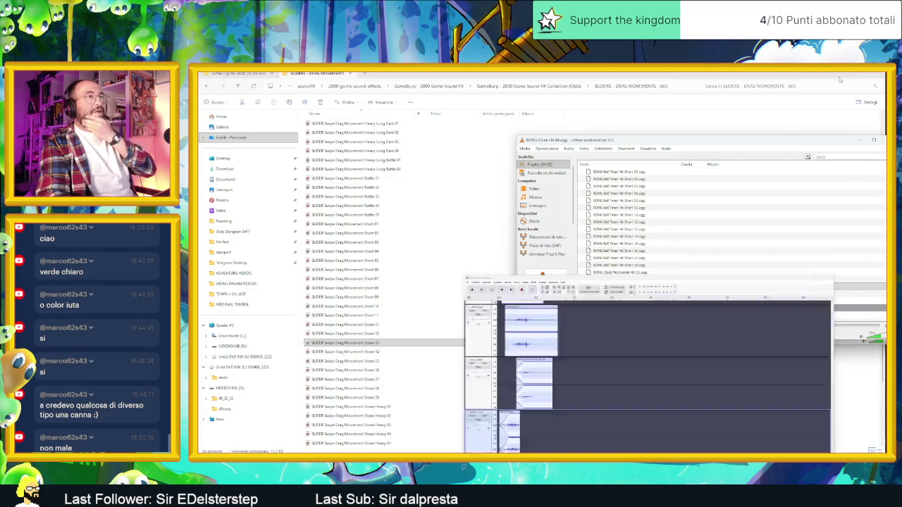
Close the VLC players and the Media Information dialog, then drag the exported Ogg file toward Godot.
click(855, 140)
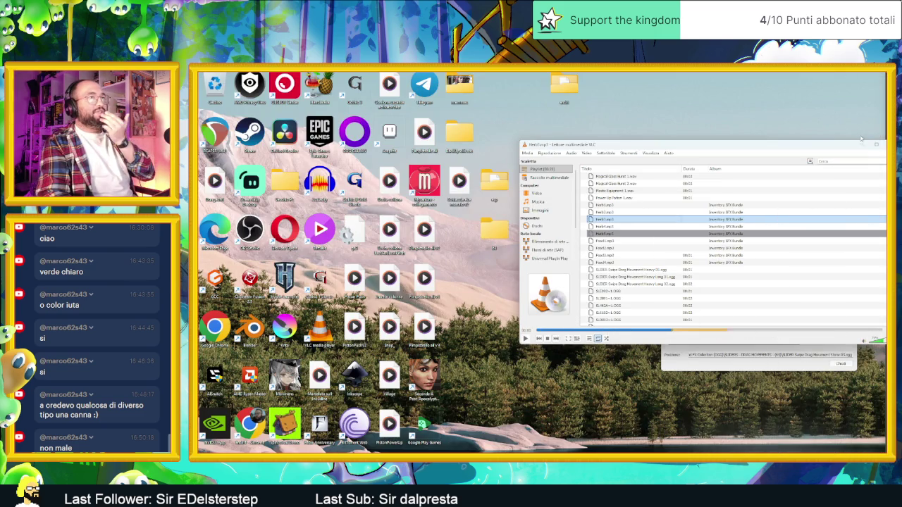
click(861, 143)
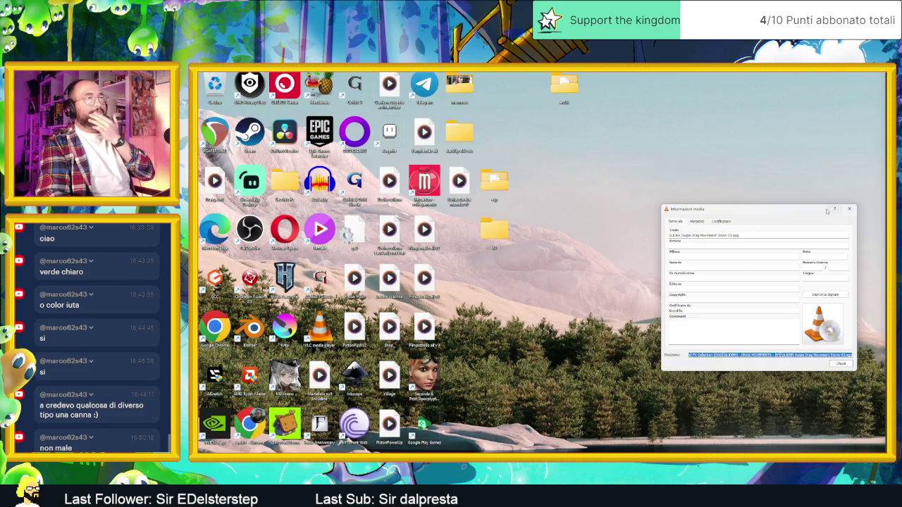
click(849, 210)
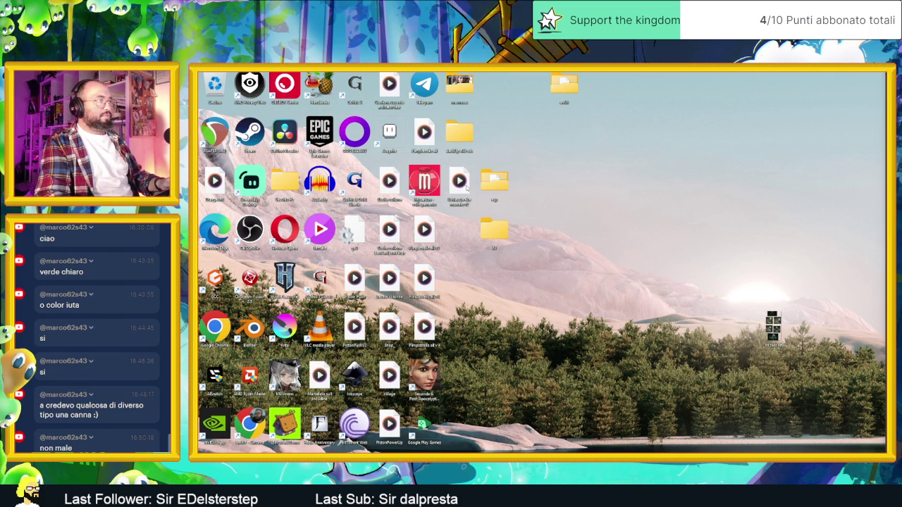
mouse_move(458, 180)
mouse_down()
mouse_move(810, 448)
mouse_move(718, 388)
mouse_move(705, 282)
mouse_up()
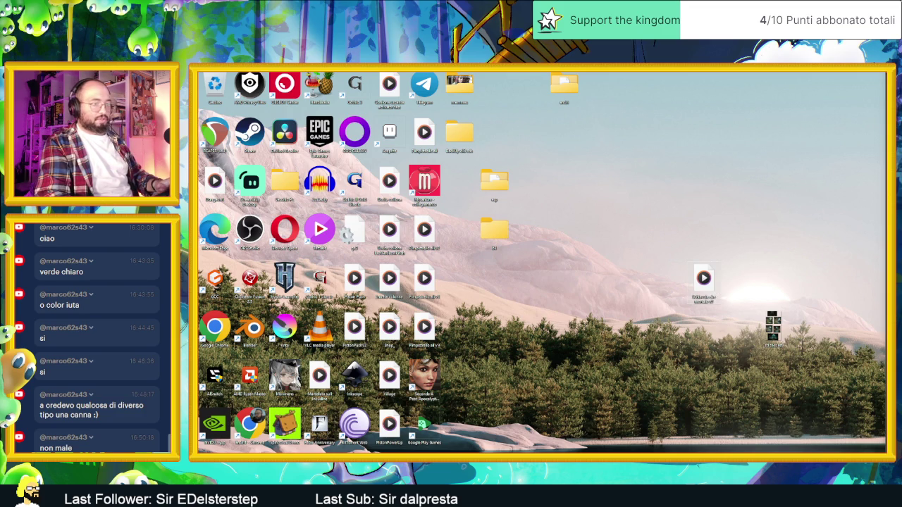
key(alt+Tab)
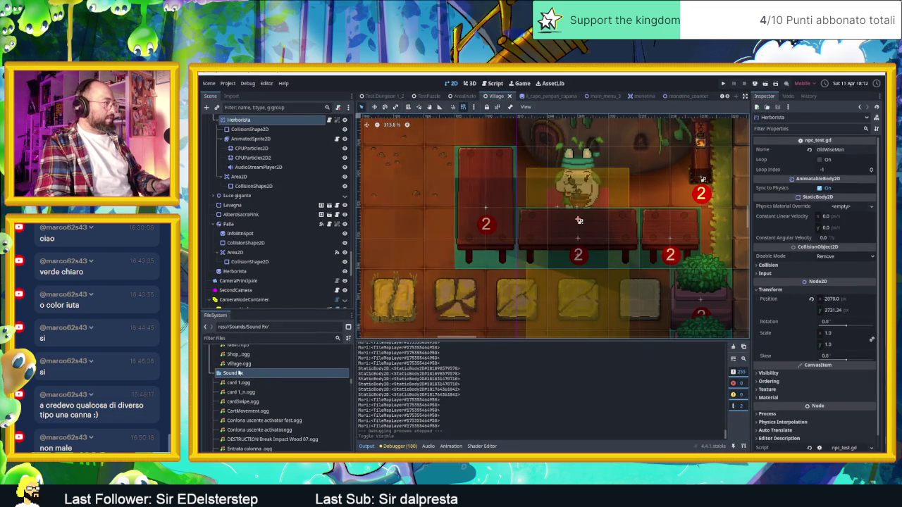
Open the Sound Fx folder in the file manager and add the exported Ogg file to it.
right_click(237, 373)
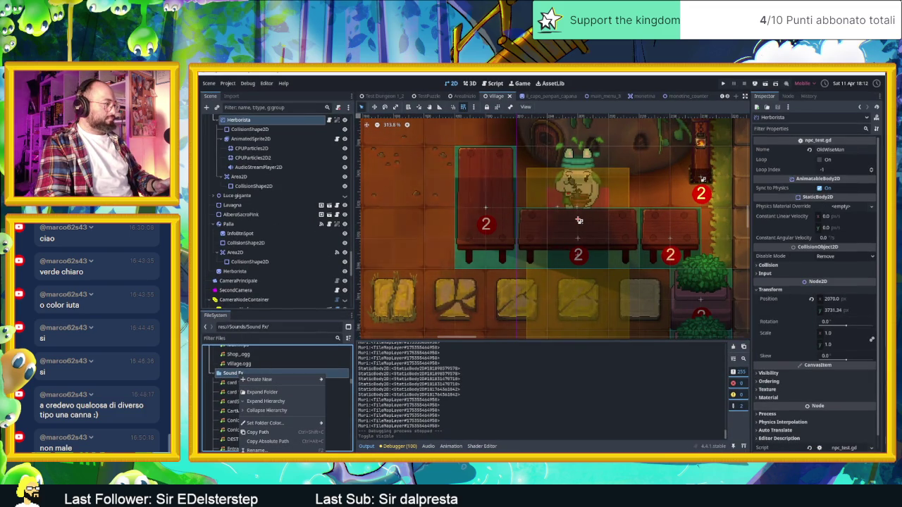
click(272, 493)
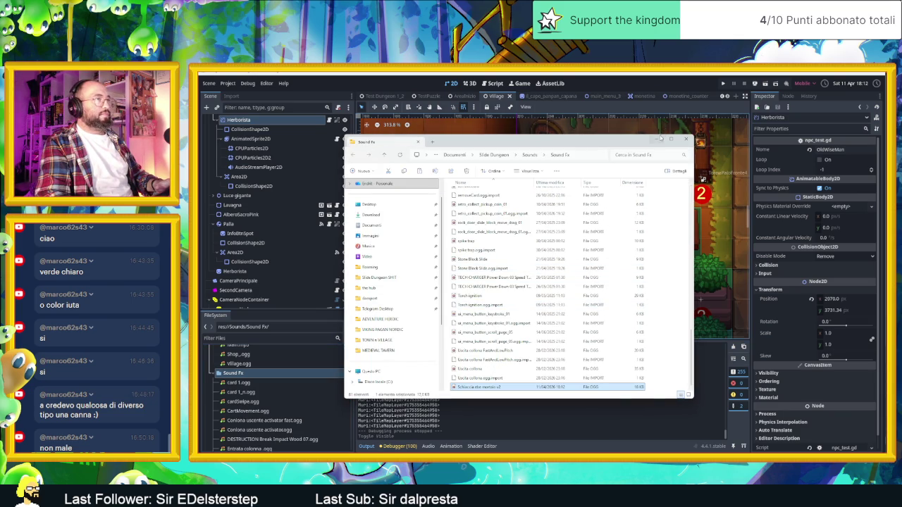
click(660, 139)
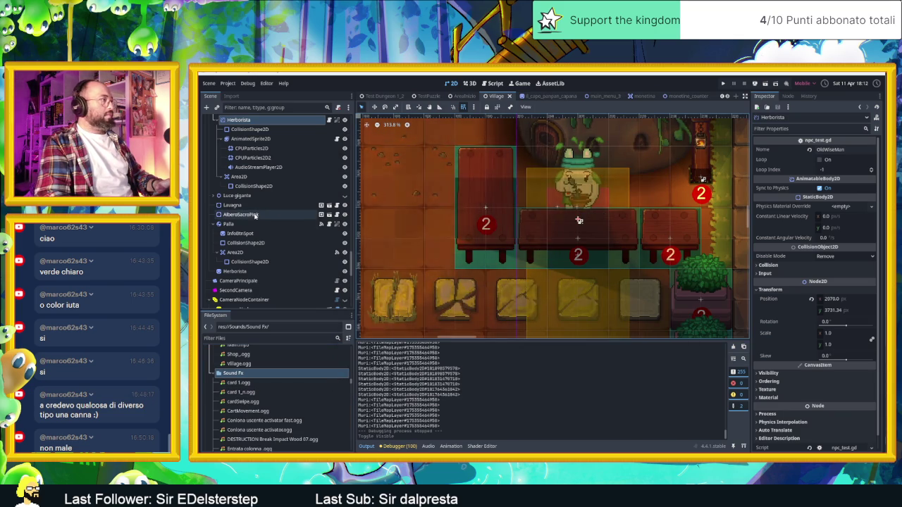
Assign Schiaccia ebe mortaio v2.ogg as the Stream of Herborista's AudioStreamPlayer2D.
click(264, 167)
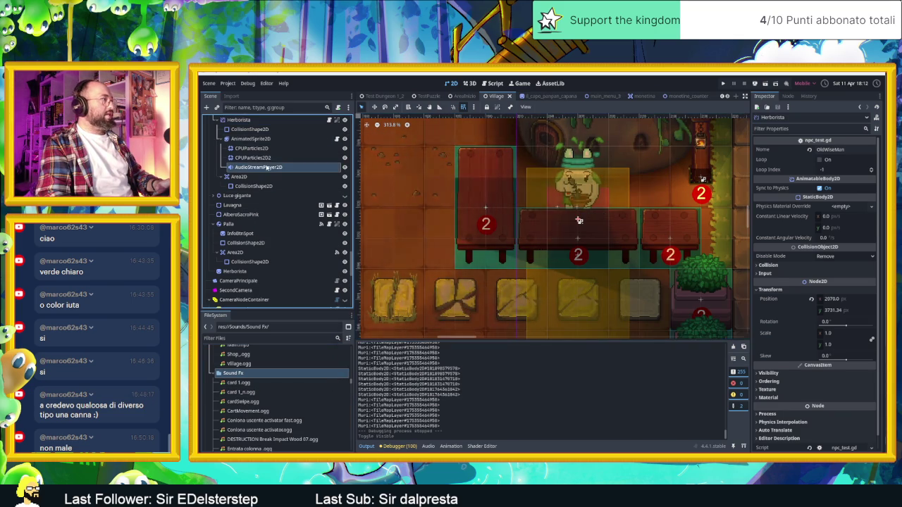
click(262, 404)
click(264, 421)
scroll(268, 426, down, 2)
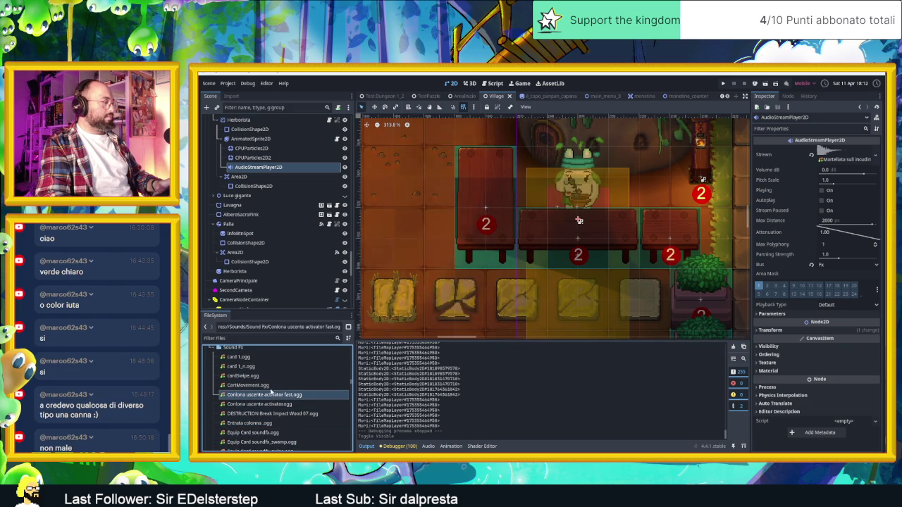
scroll(273, 404, down, 2)
scroll(273, 405, down, 10)
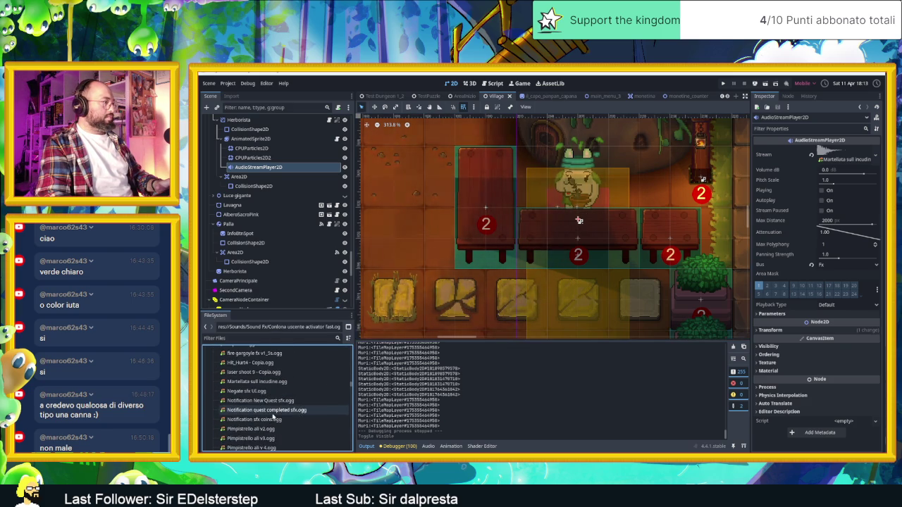
mouse_move(259, 445)
mouse_down()
mouse_move(423, 211)
mouse_move(857, 153)
mouse_up()
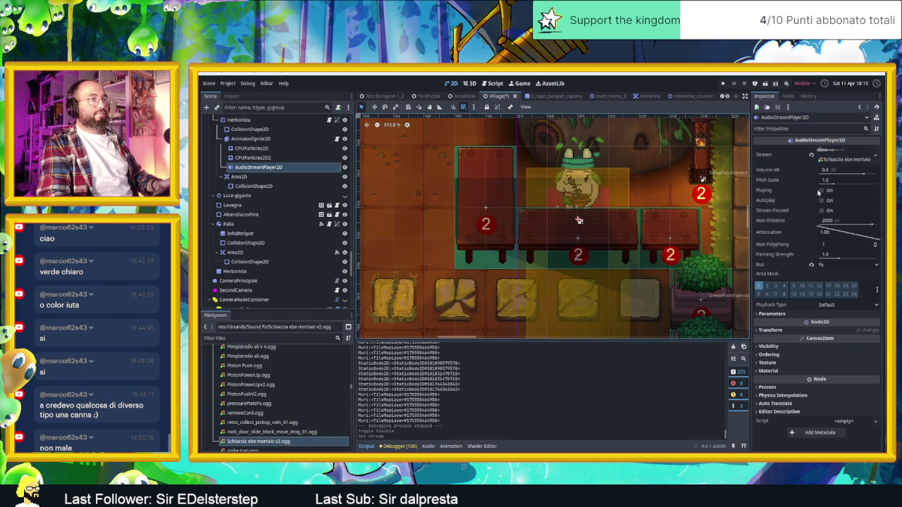
Preview the new mortar sound several times in the editor.
click(822, 190)
click(822, 191)
click(821, 191)
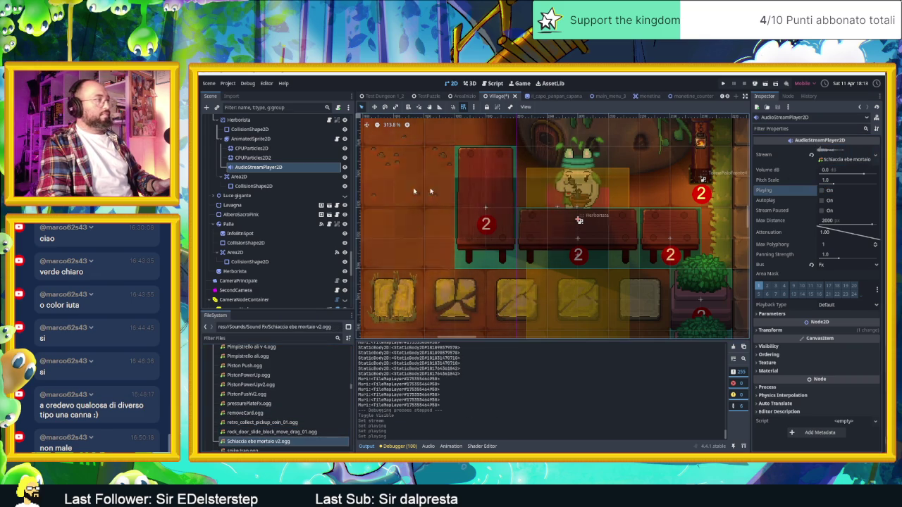
scroll(282, 170, up, 3)
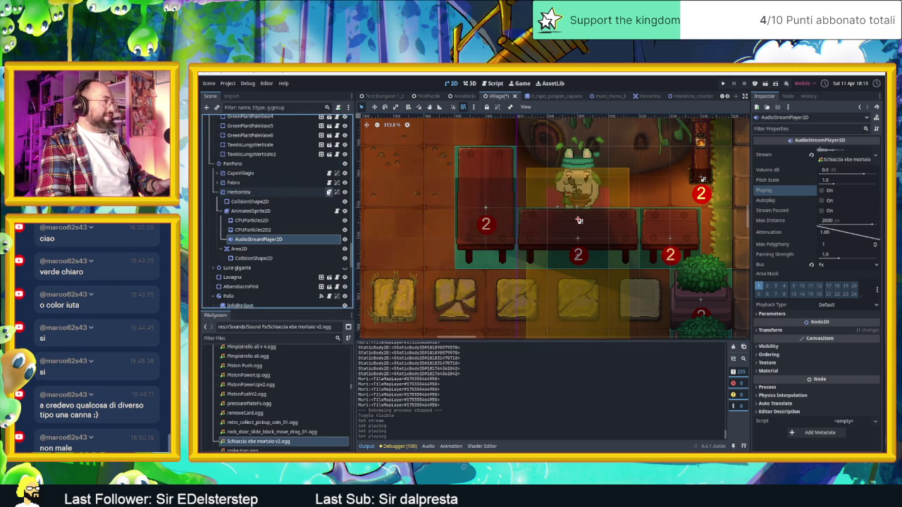
key(ctrl+F3)
Read through npc_test.gd, then open HerboristaAnimation.gd from the AnimatedSprite2D node's script icon.
scroll(620, 268, up, 10)
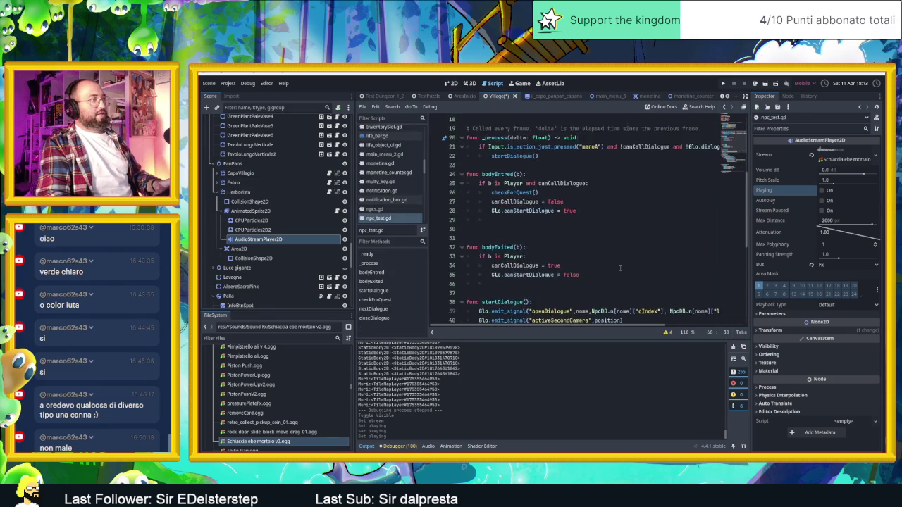
scroll(620, 268, up, 2)
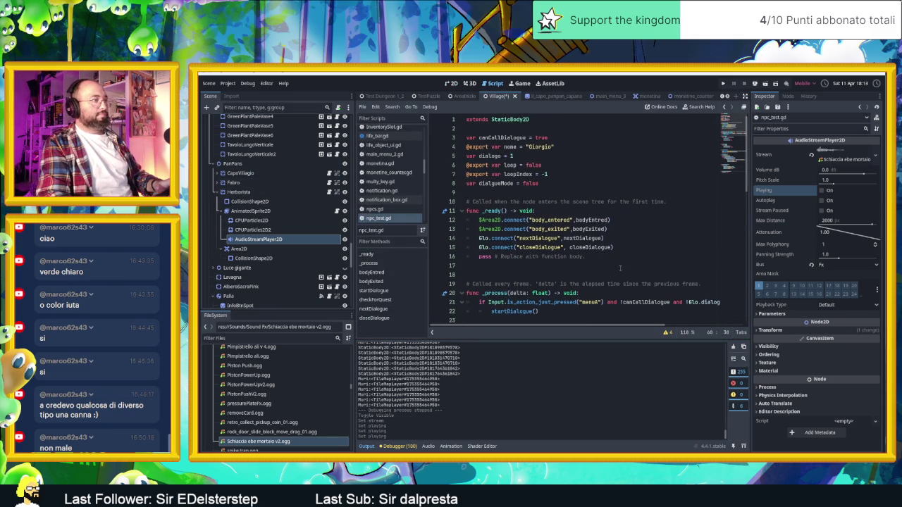
scroll(620, 269, down, 3)
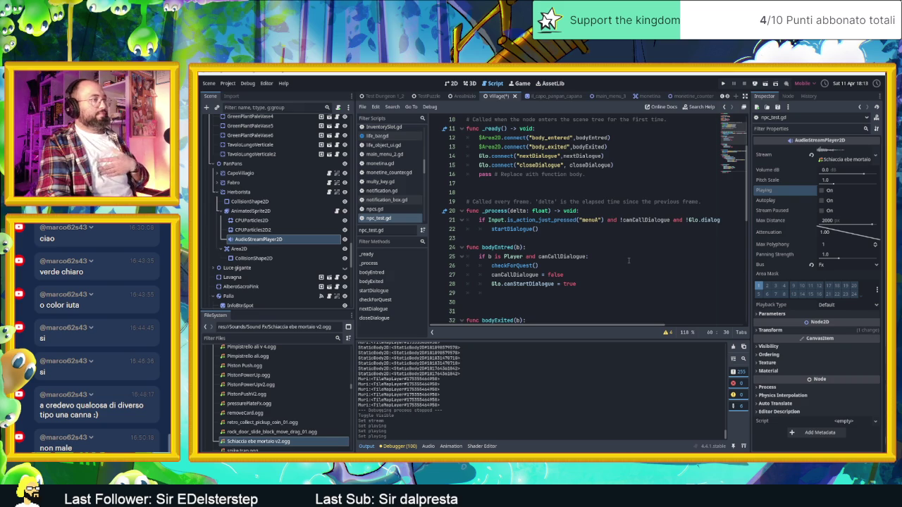
scroll(629, 261, down, 7)
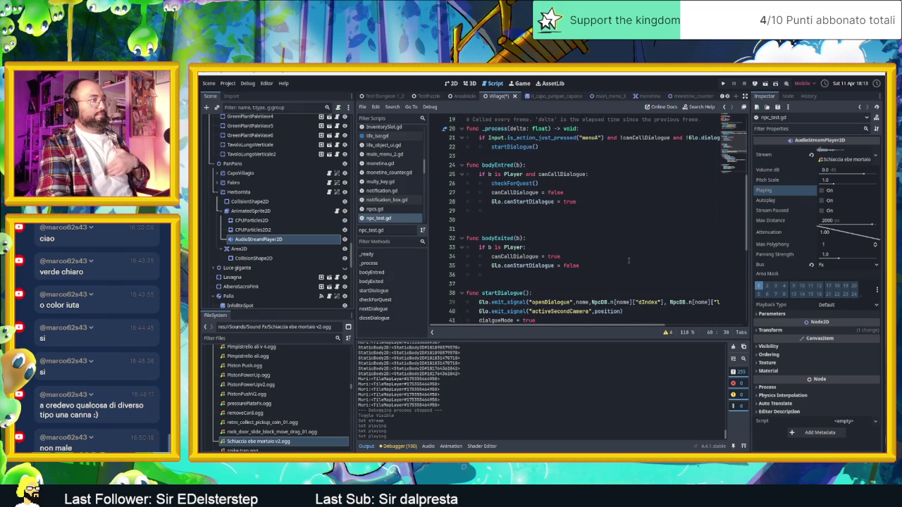
scroll(627, 262, down, 2)
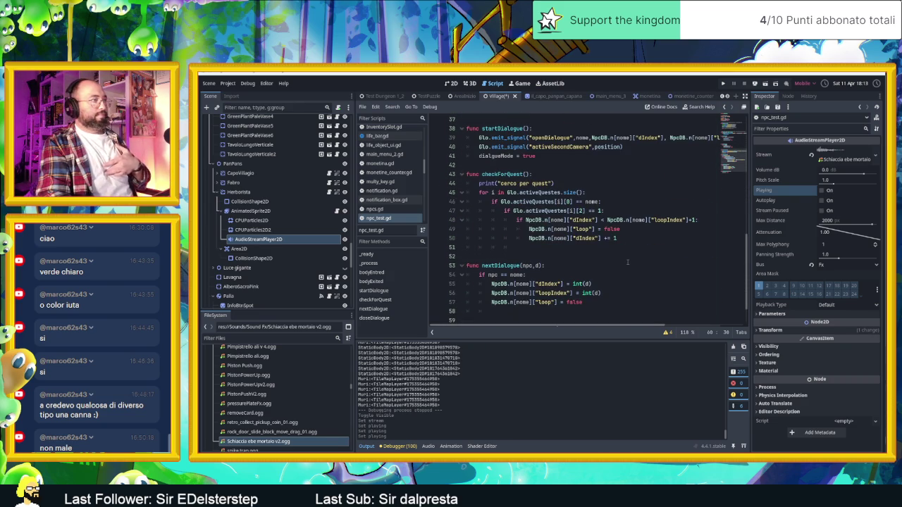
scroll(627, 262, down, 2)
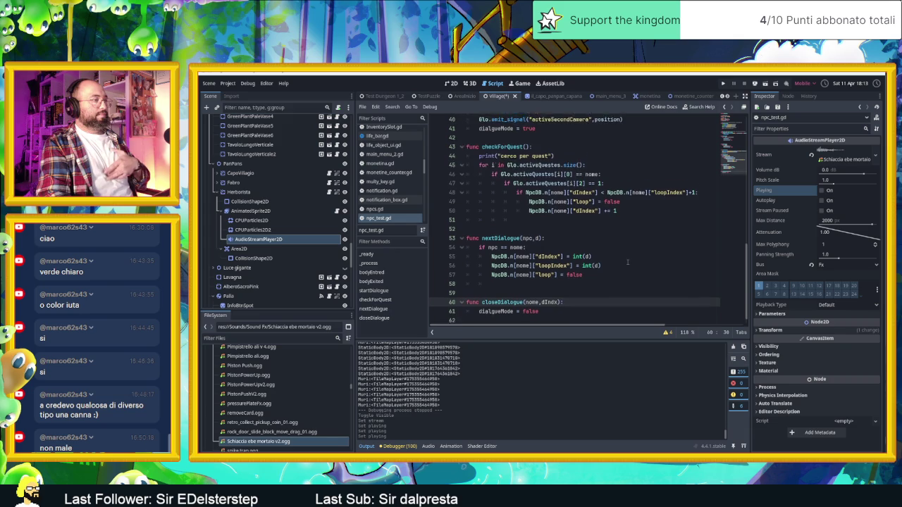
scroll(627, 262, up, 13)
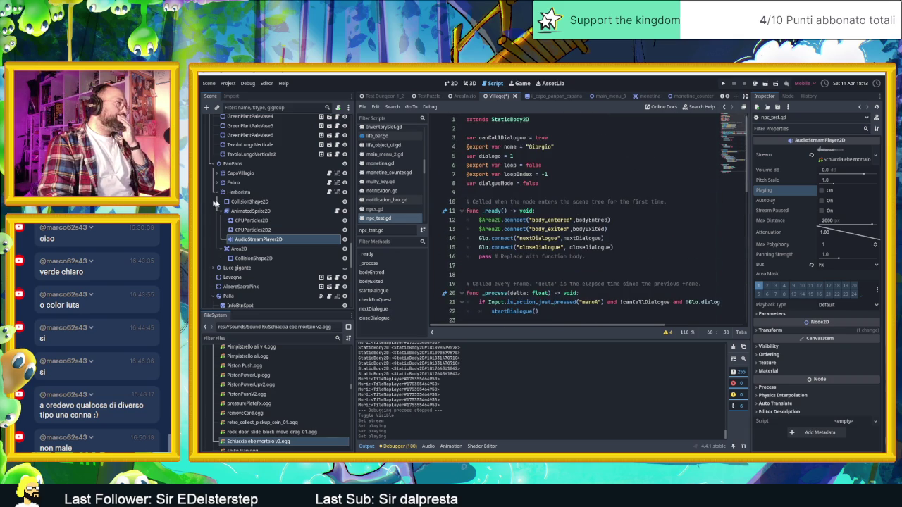
click(337, 212)
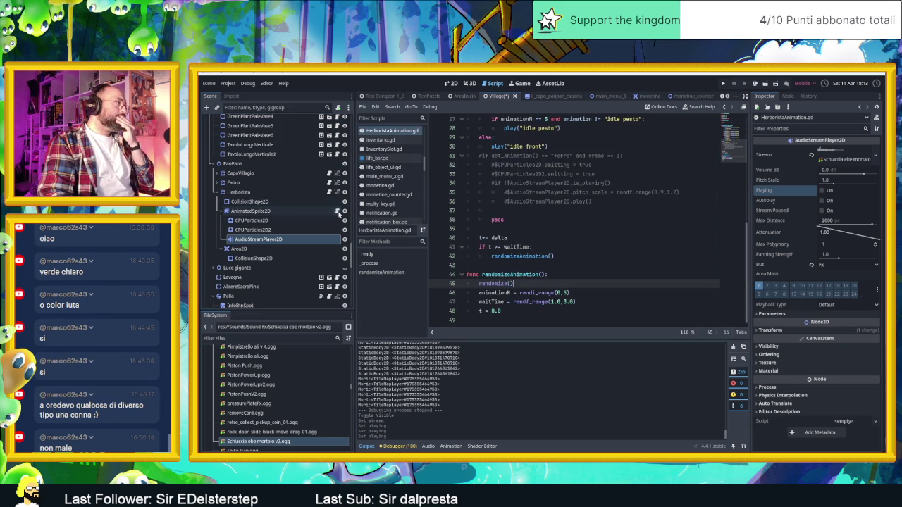
Uncomment the animation sound block on lines 31–36 with Ctrl+K.
scroll(586, 267, up, 4)
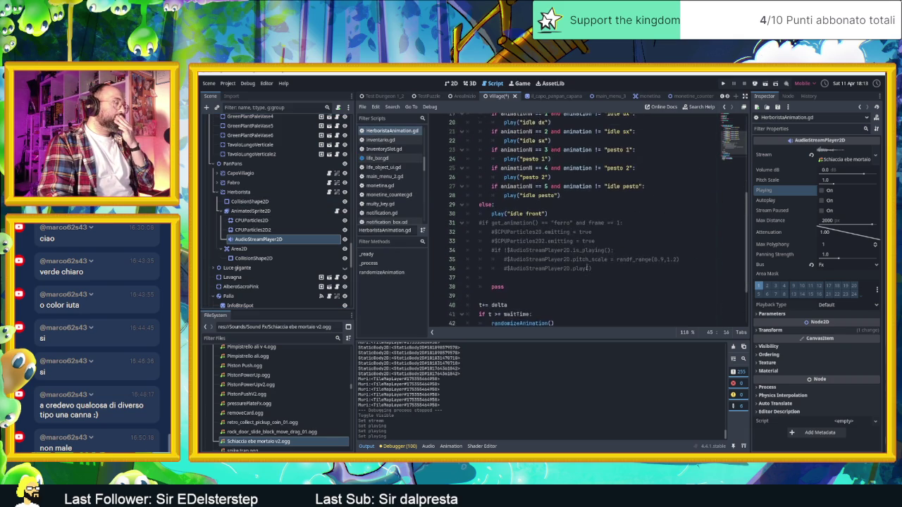
scroll(586, 267, down, 2)
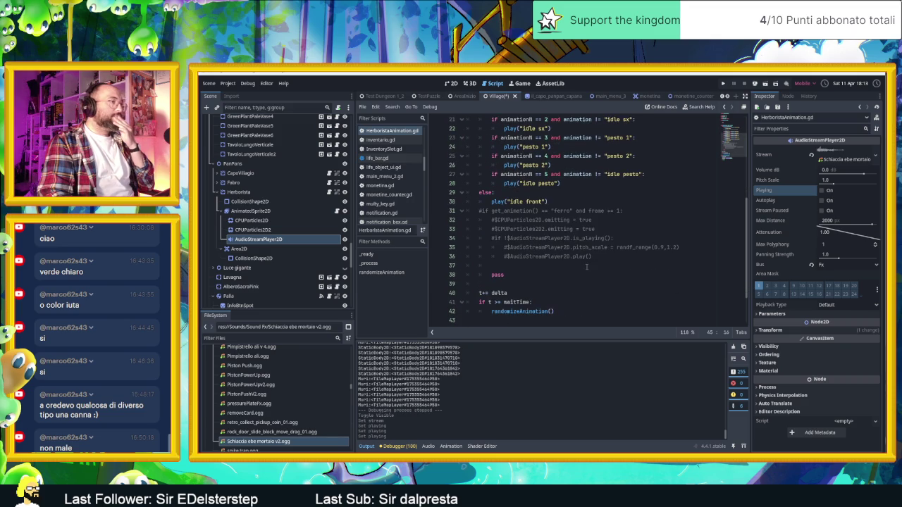
mouse_move(608, 284)
mouse_down()
mouse_move(536, 282)
mouse_move(486, 250)
mouse_move(444, 241)
mouse_up()
key(ctrl+k)
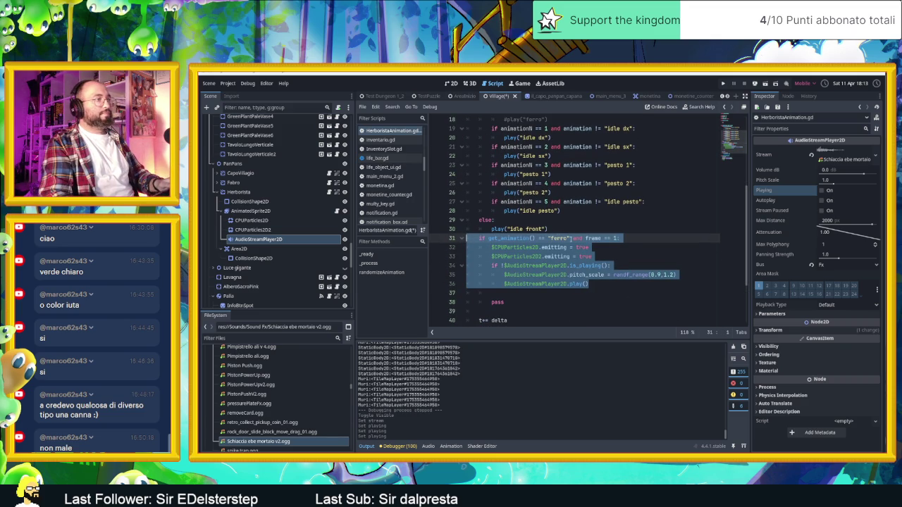
Change the condition's animation from 'ferro' to 'pesto 2' on frame 2.
click(553, 238)
double_click(558, 238)
scroll(604, 248, up, 1)
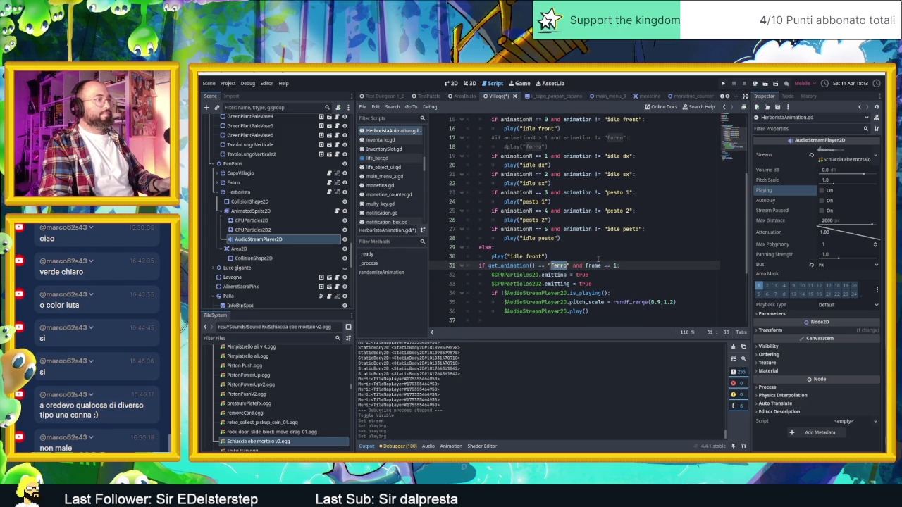
text(pesto 2)
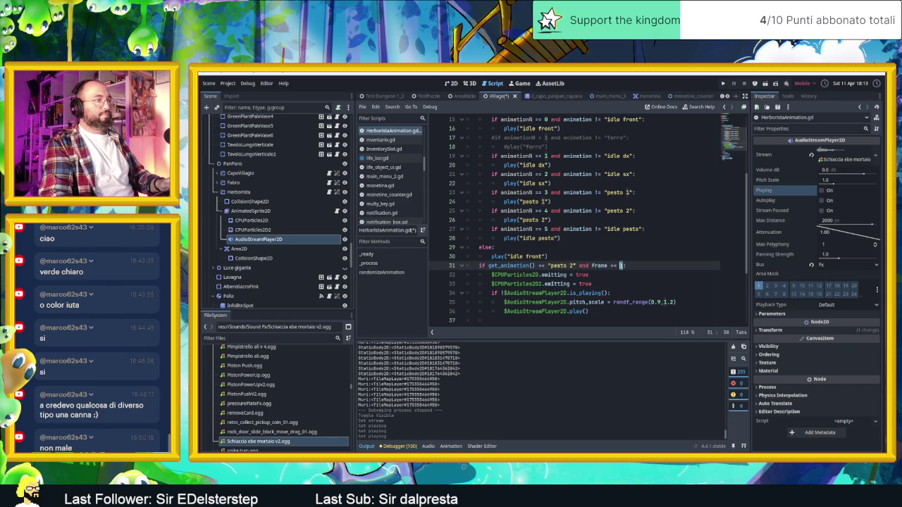
text(:)
click(632, 282)
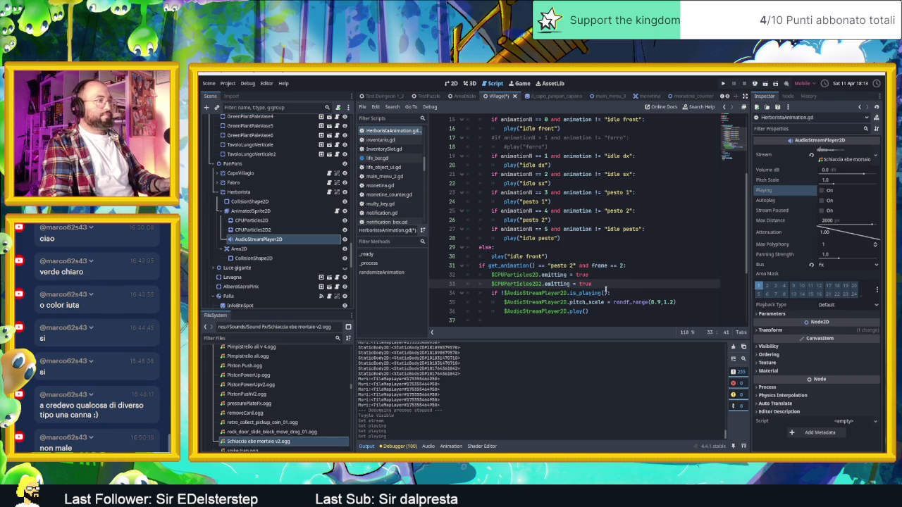
Remove the particle-emitting lines and the pass statement, then save and run the scene.
drag(608, 283, 435, 281)
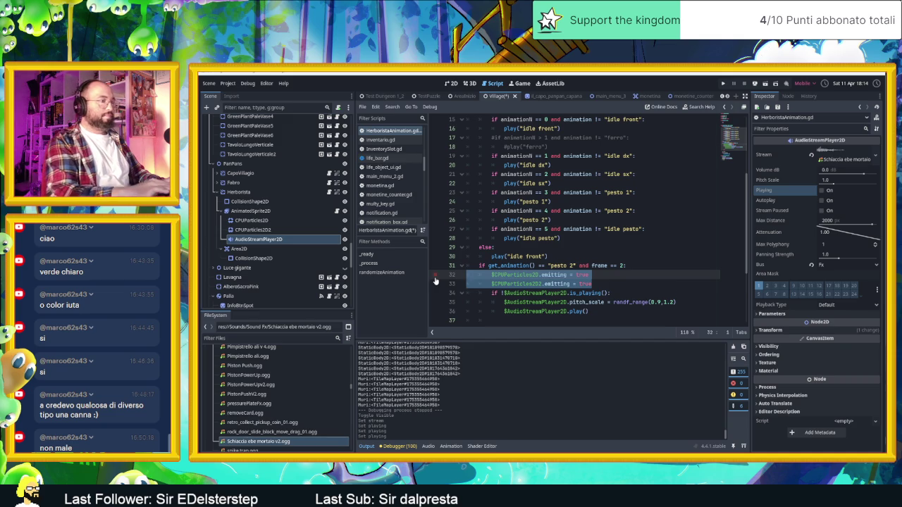
key(BackSpace)
key(BackSpace)
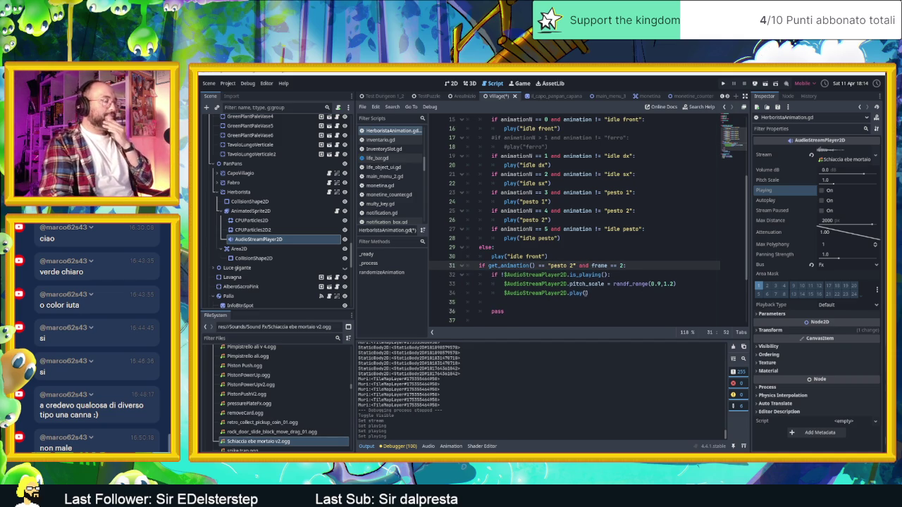
click(585, 293)
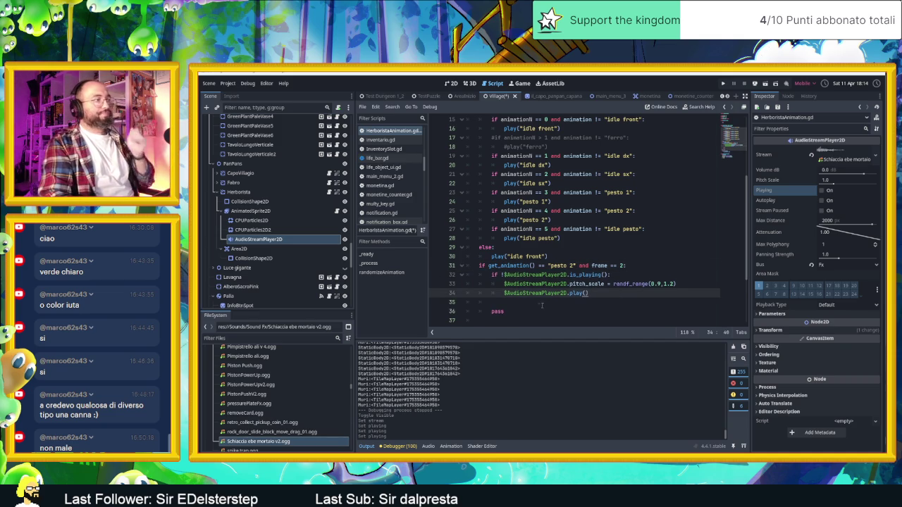
click(519, 311)
key(ctrl+z)
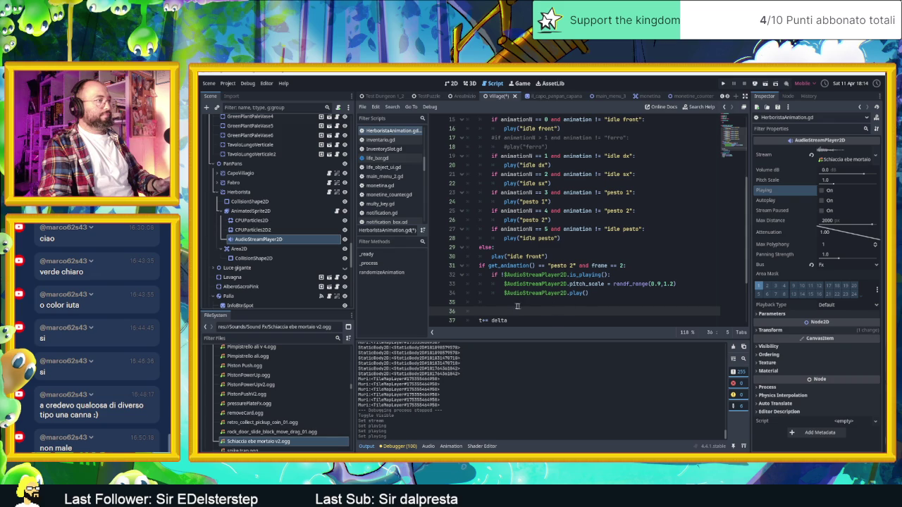
click(486, 302)
key(ctrl+z)
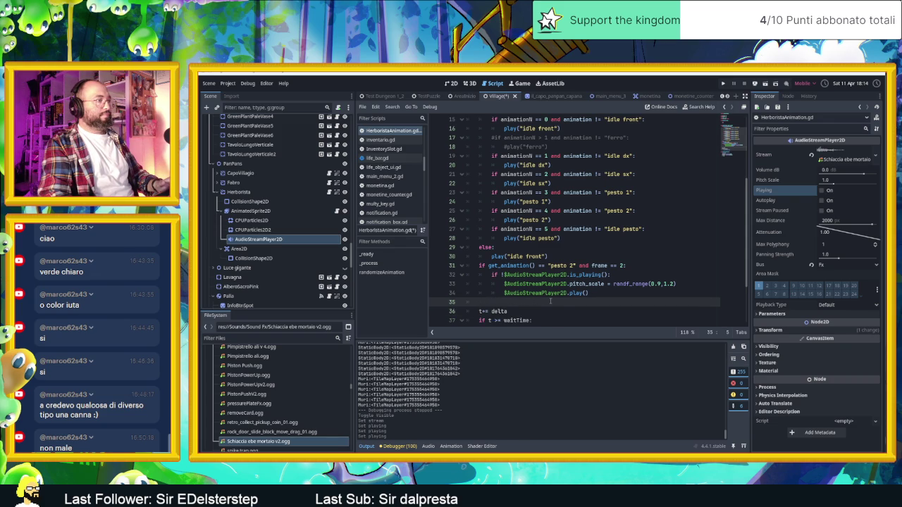
key(Return)
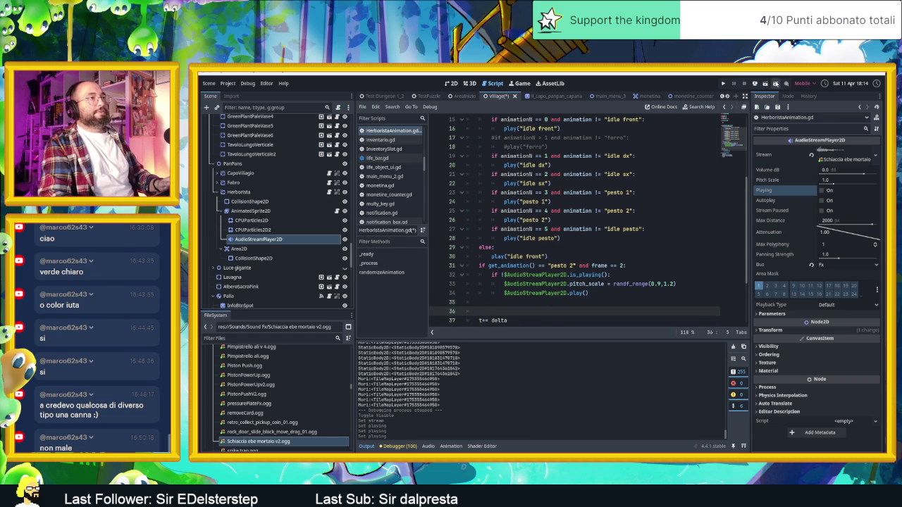
click(765, 83)
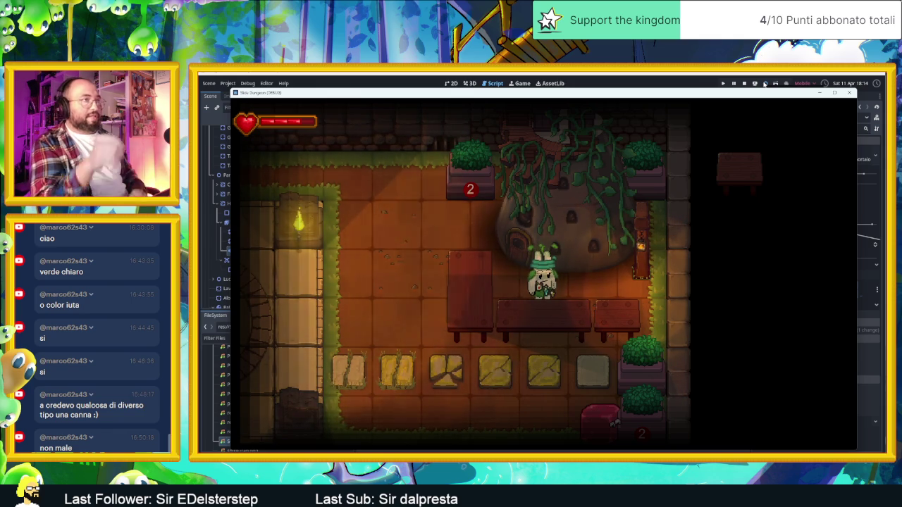
Stop the running game from the editor toolbar.
click(744, 84)
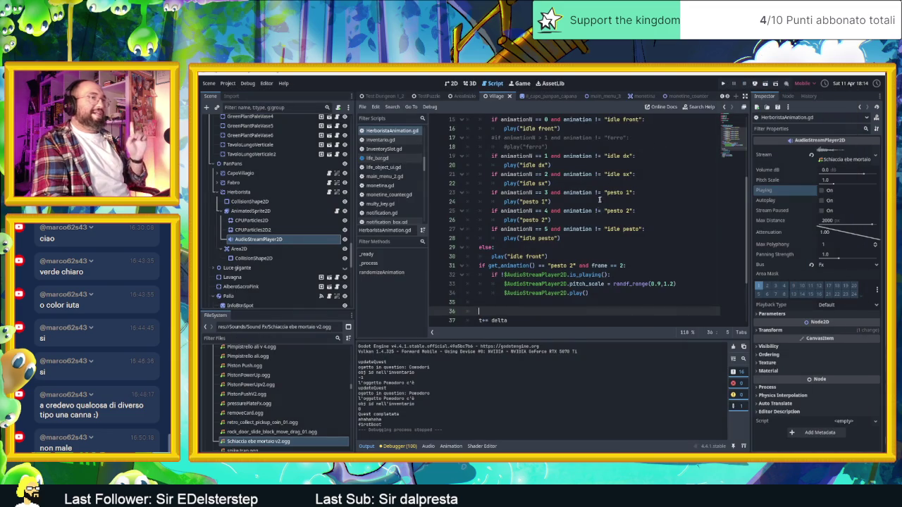
In the 2D view, set Fabro's AudioStreamPlayer2D Max Distance to 1000 px.
click(451, 83)
scroll(527, 227, down, 1)
scroll(525, 228, down, 5)
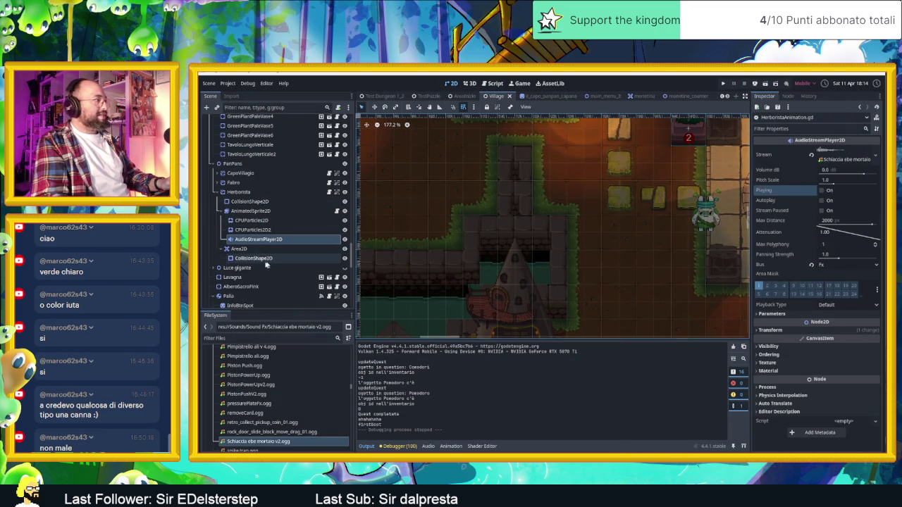
scroll(247, 250, up, 5)
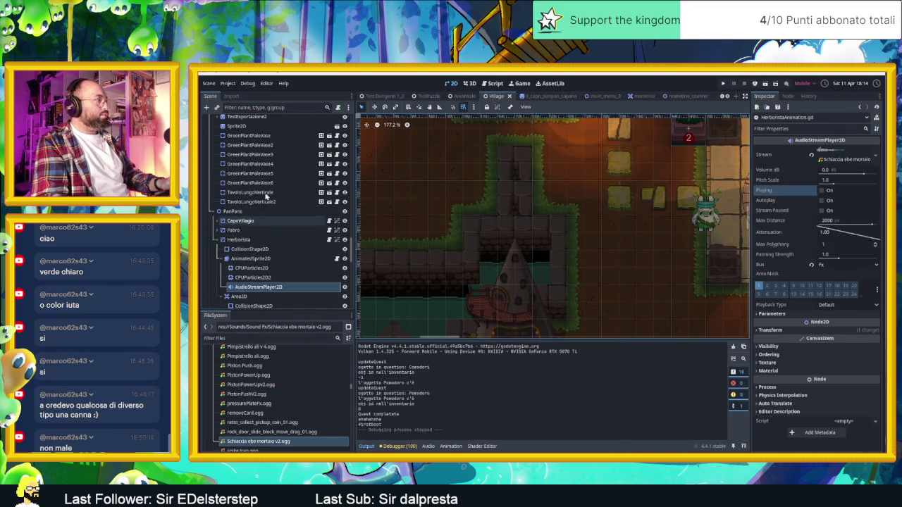
click(219, 240)
click(219, 229)
click(258, 277)
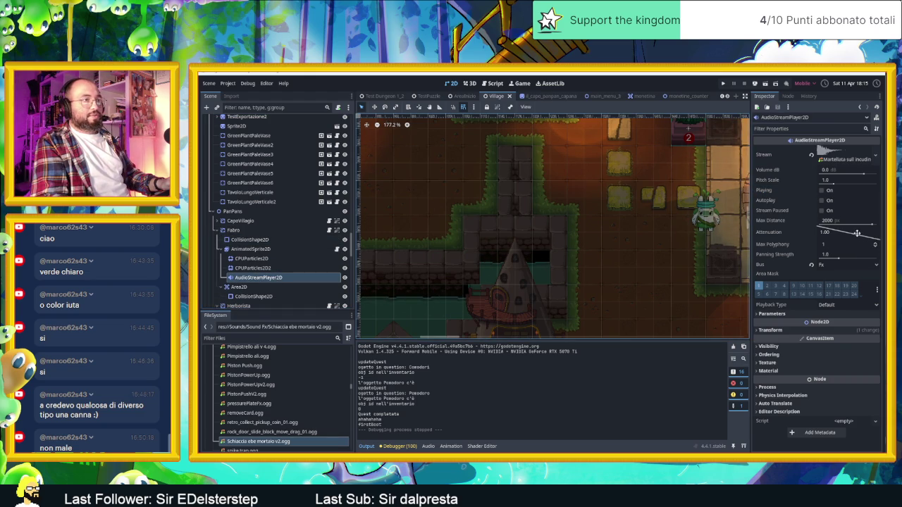
drag(870, 226, 866, 225)
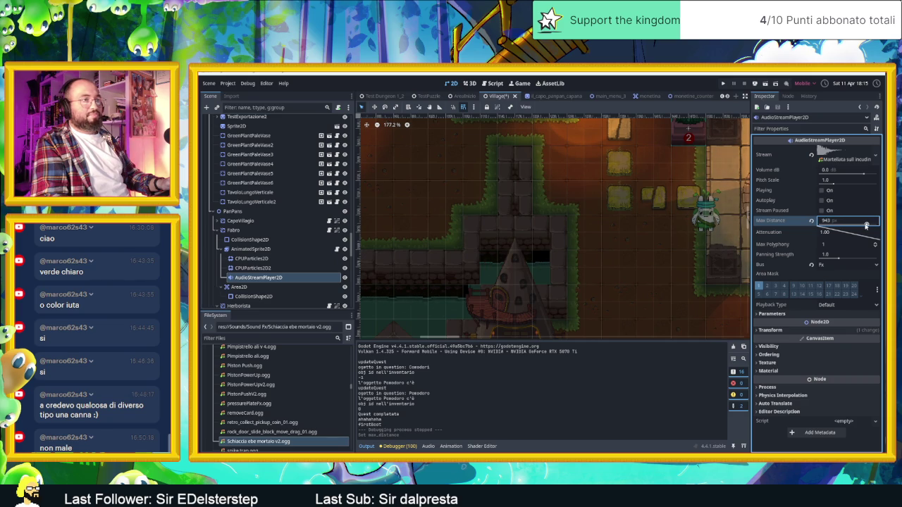
click(839, 221)
text(100)
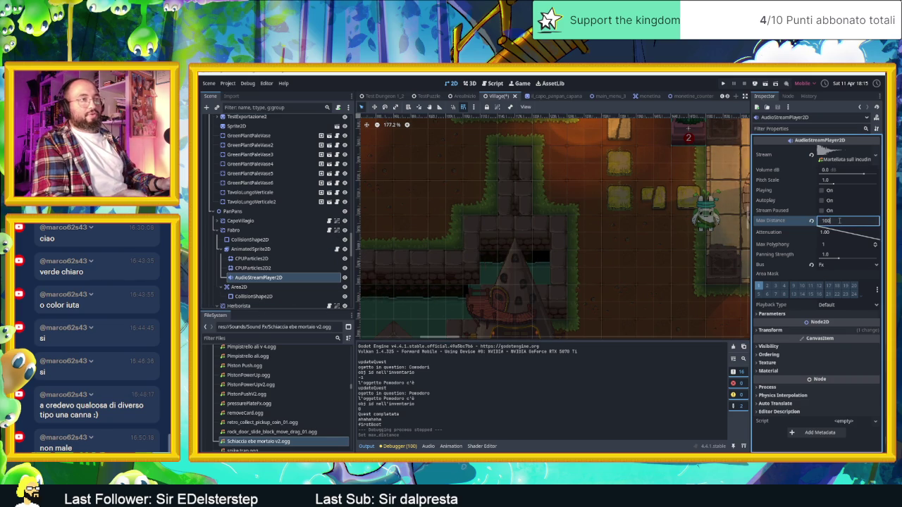
text(0)
key(Return)
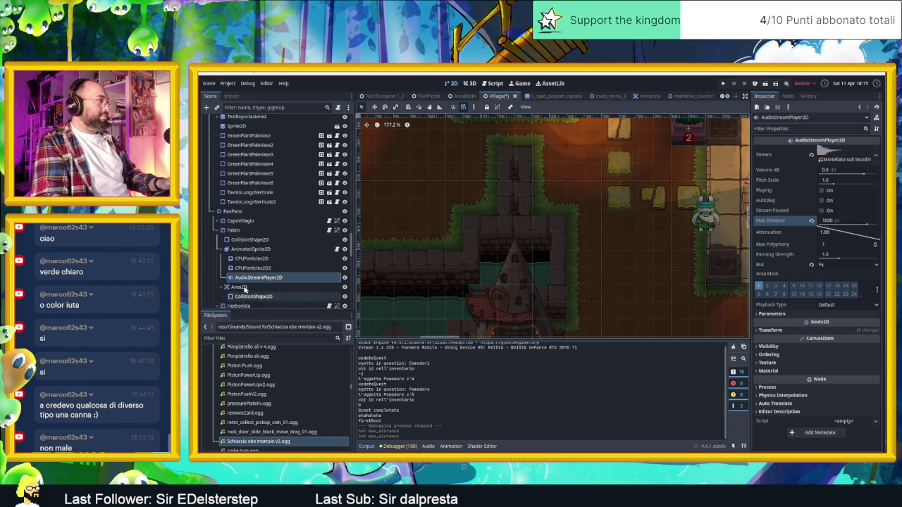
Set Herborista's AudioStreamPlayer2D Max Distance to 1000 px and save the scene.
scroll(254, 281, down, 3)
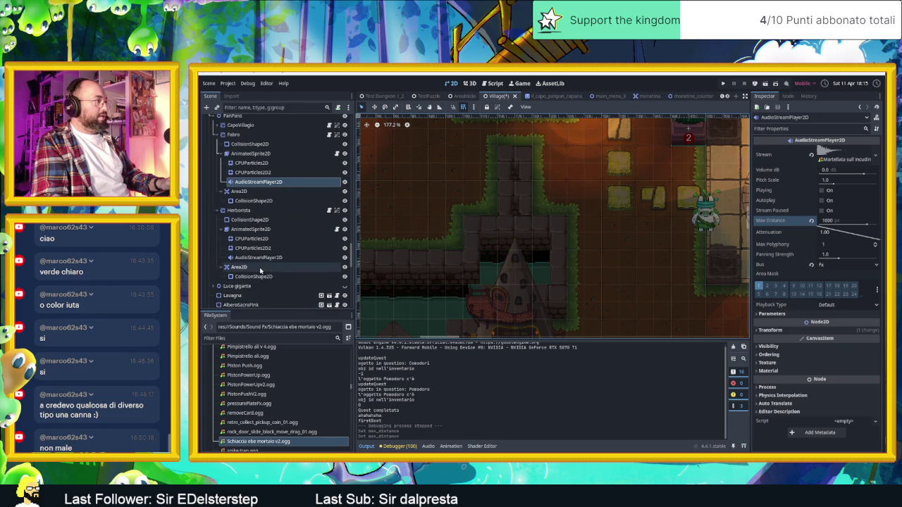
click(258, 257)
click(838, 221)
text(1000)
key(Return)
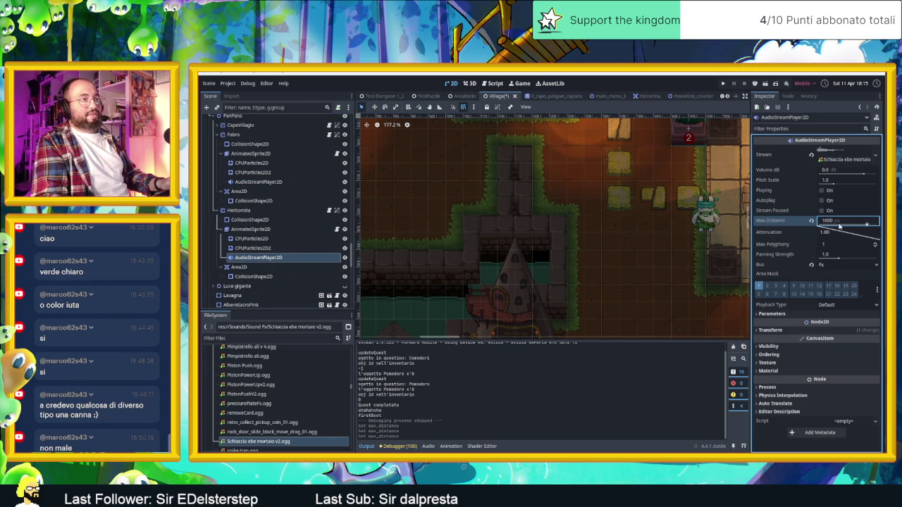
key(ctrl+s)
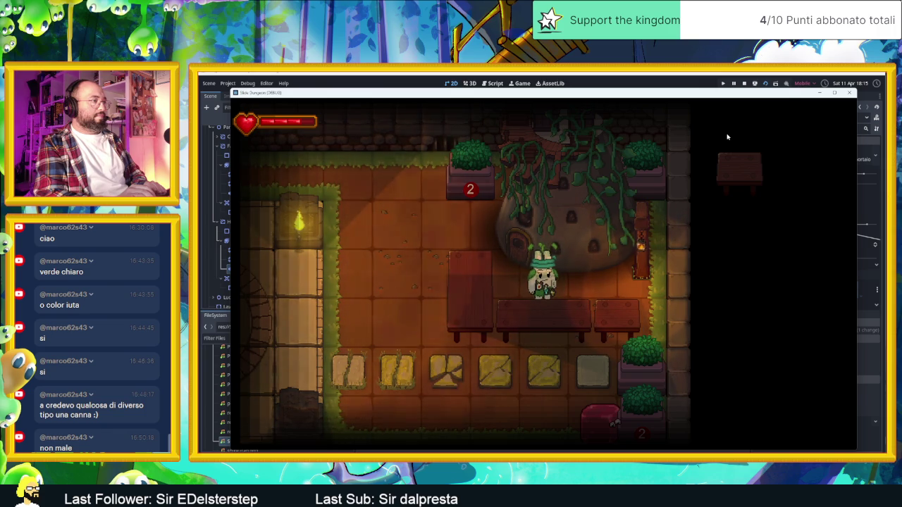
Walk the character out of the herbalist room and back to hear the falloff, then stop the game.
key(Left)
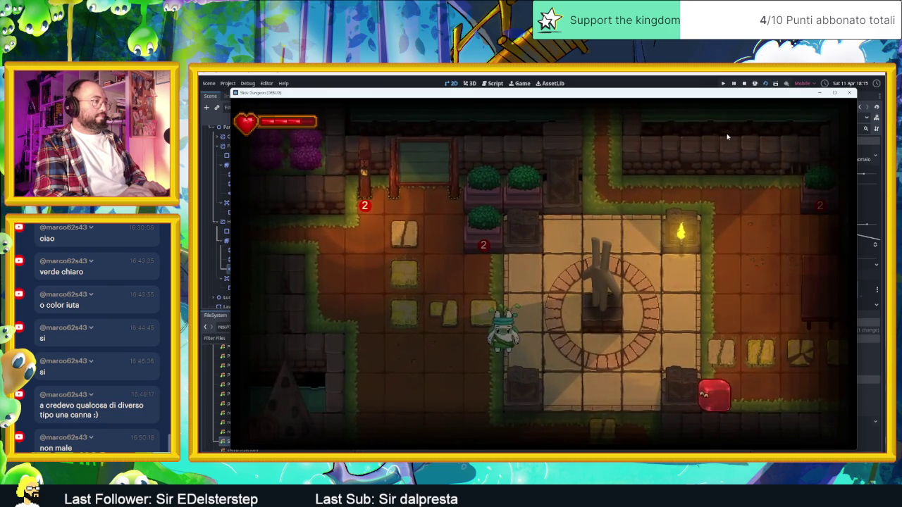
key(Right)
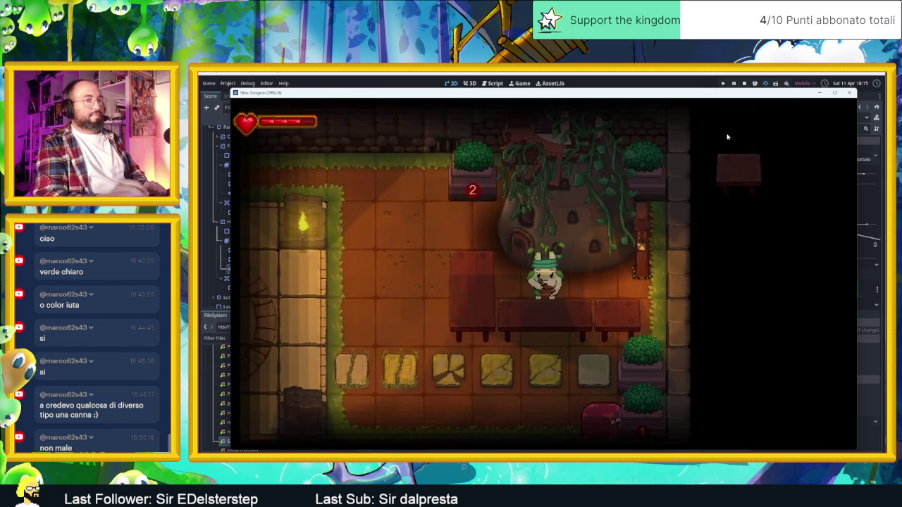
click(745, 84)
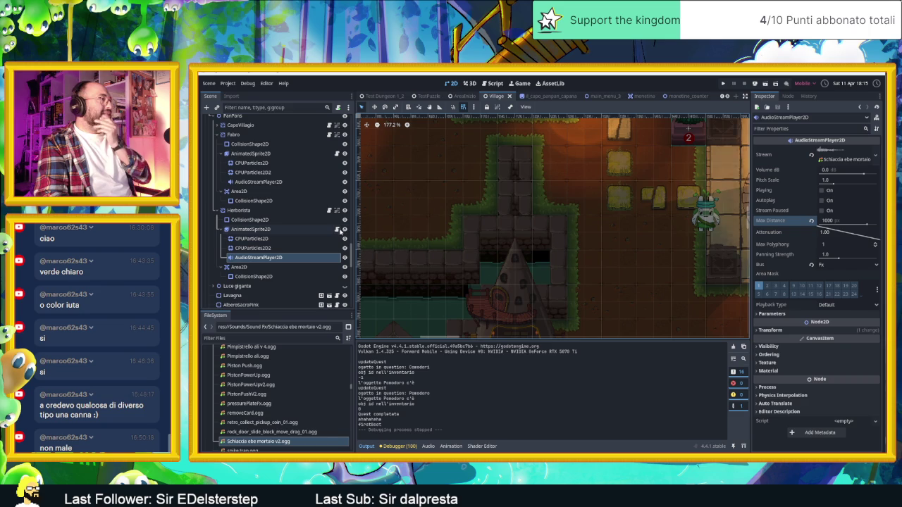
Duplicate the mortar-sound block in HerboristaAnimation.gd below itself.
click(336, 229)
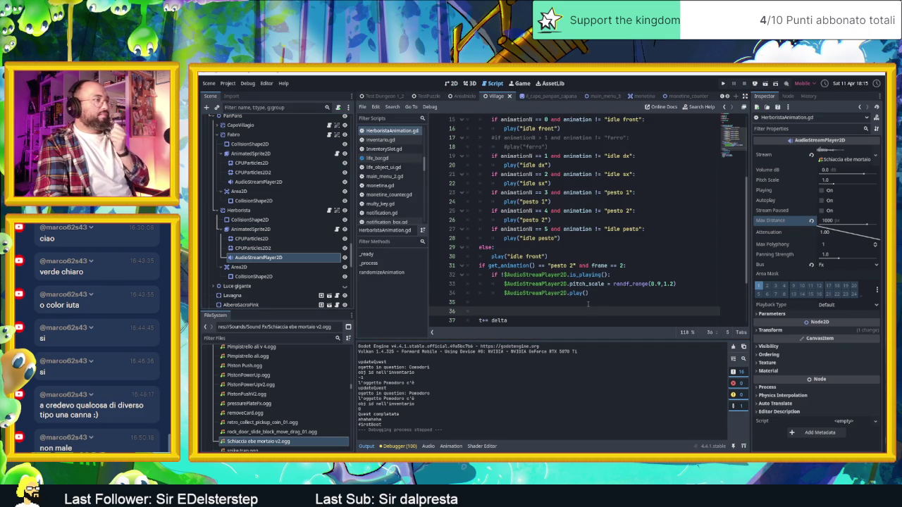
click(588, 304)
scroll(604, 296, down, 3)
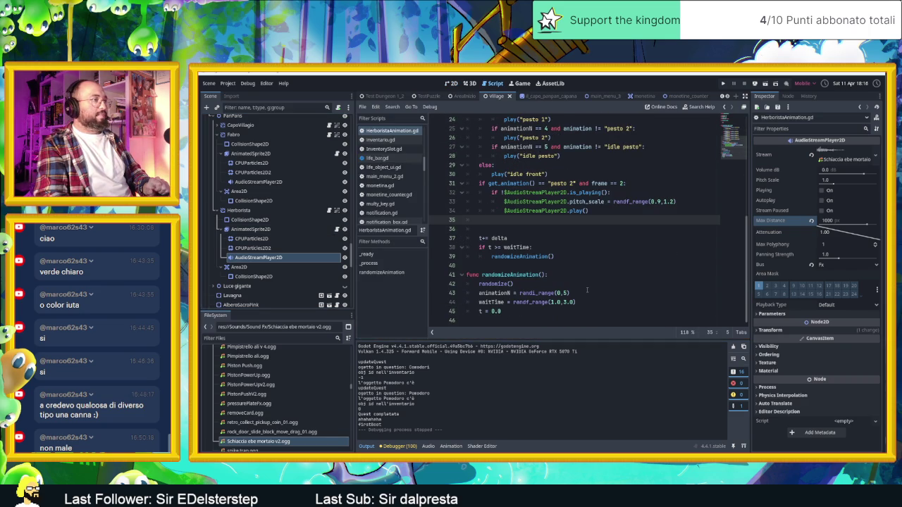
scroll(587, 290, up, 3)
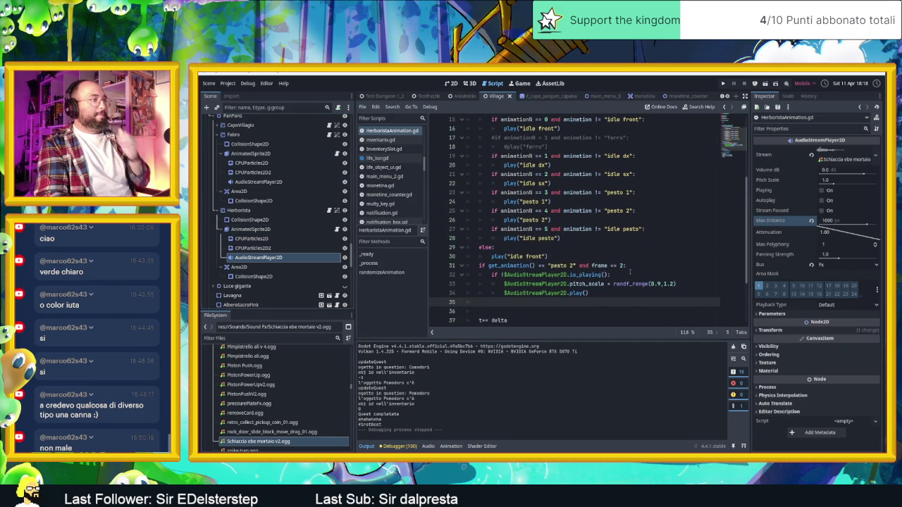
scroll(629, 271, up, 2)
scroll(644, 252, down, 2)
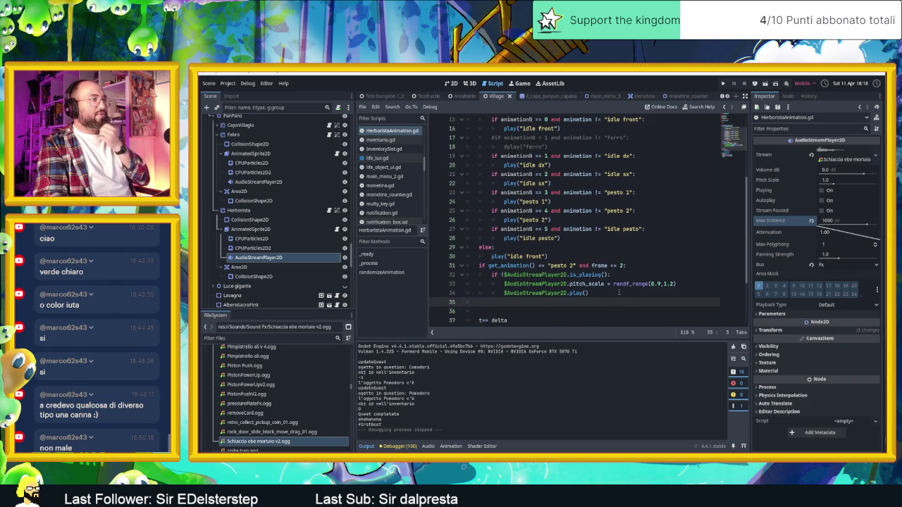
mouse_move(602, 302)
mouse_down()
mouse_move(465, 293)
mouse_move(393, 270)
mouse_up()
key(ctrl+c)
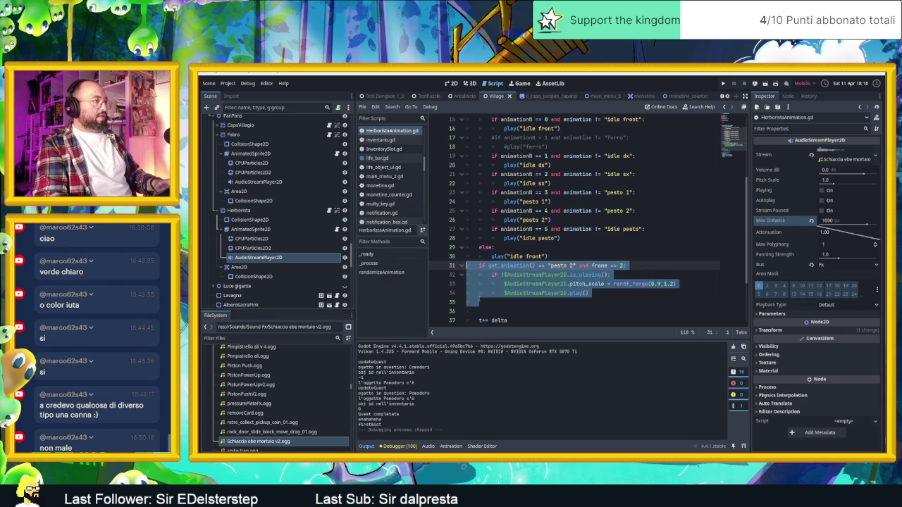
click(481, 301)
key(ctrl+v)
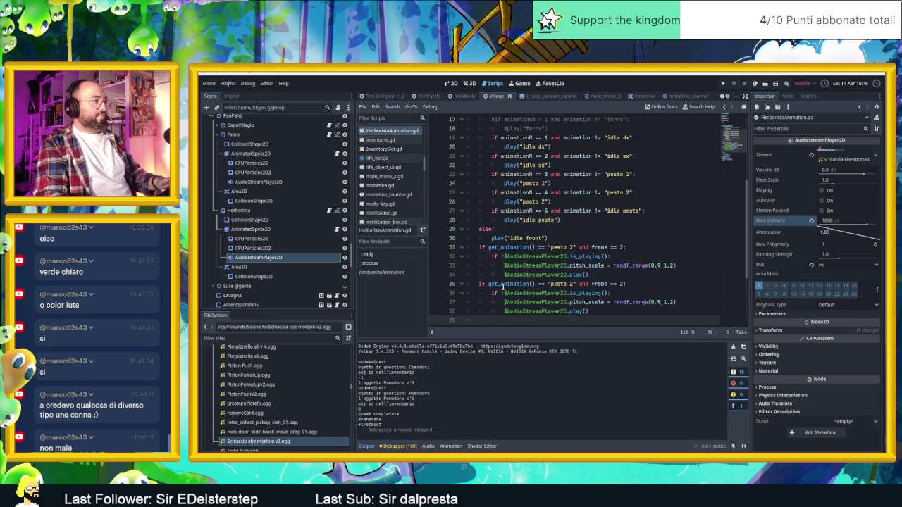
Change the copied block to trigger on frame 3 of 'pesto 1'.
click(571, 284)
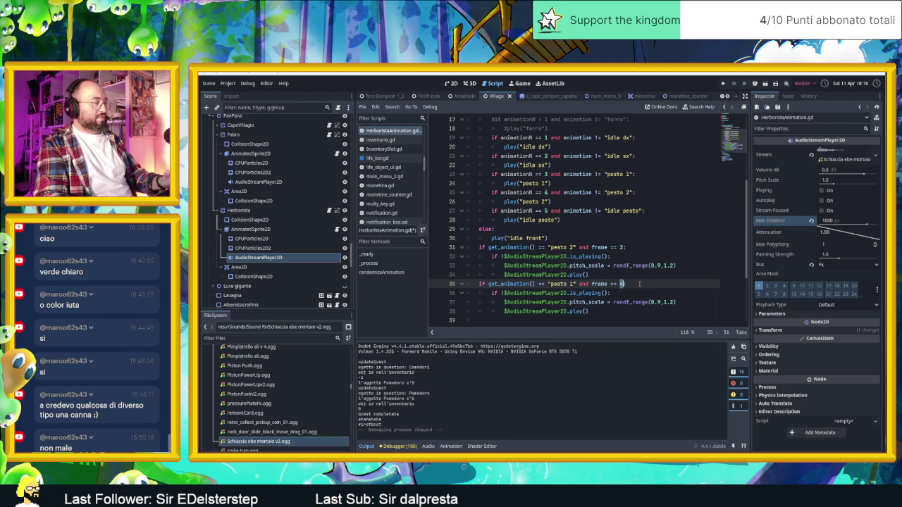
click(652, 276)
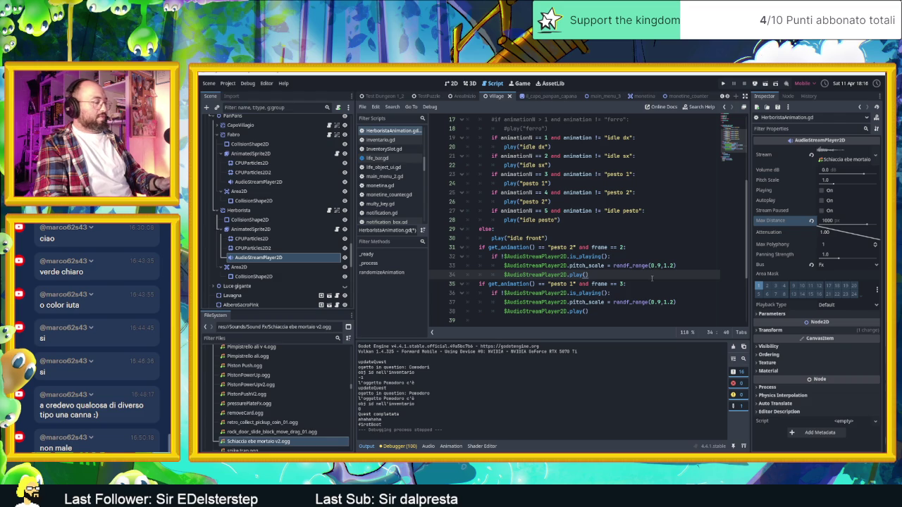
click(254, 229)
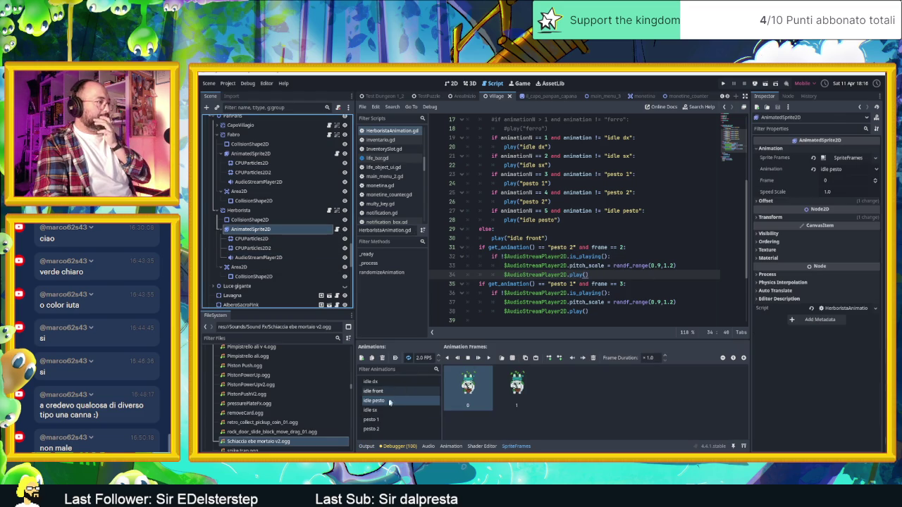
Check the pesto 1 frames, change the trigger frame from 3 to 11, and save the script.
click(389, 420)
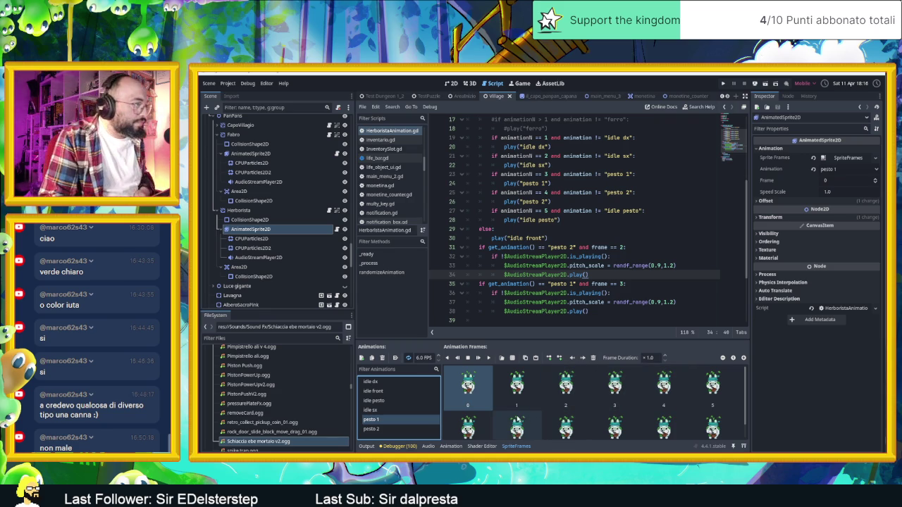
scroll(516, 420, down, 1)
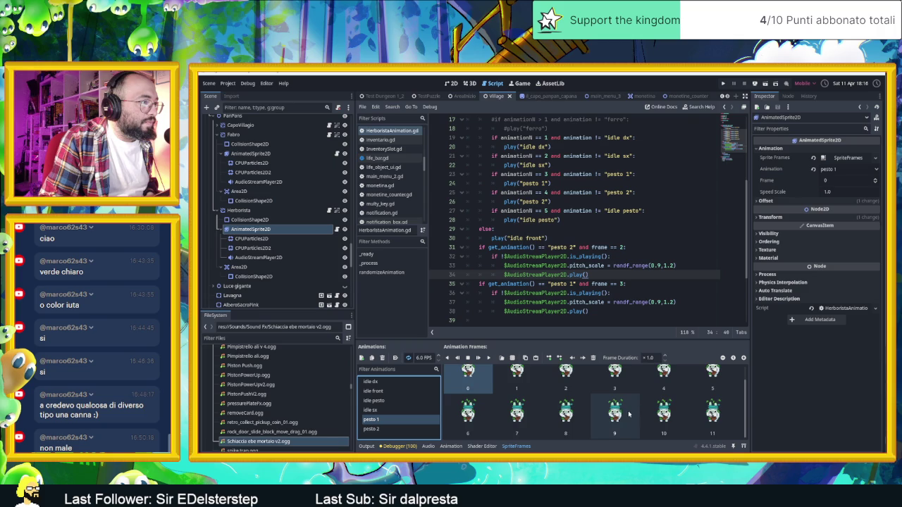
scroll(577, 407, up, 1)
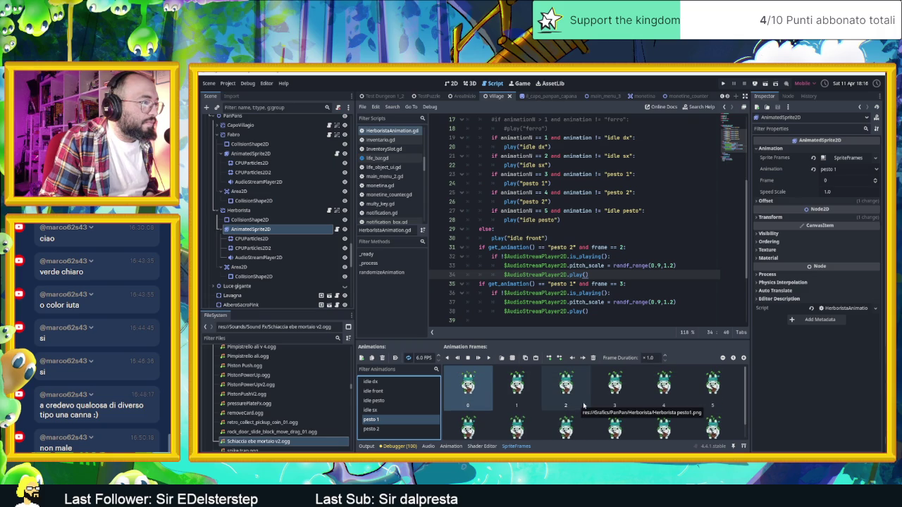
scroll(710, 422, down, 1)
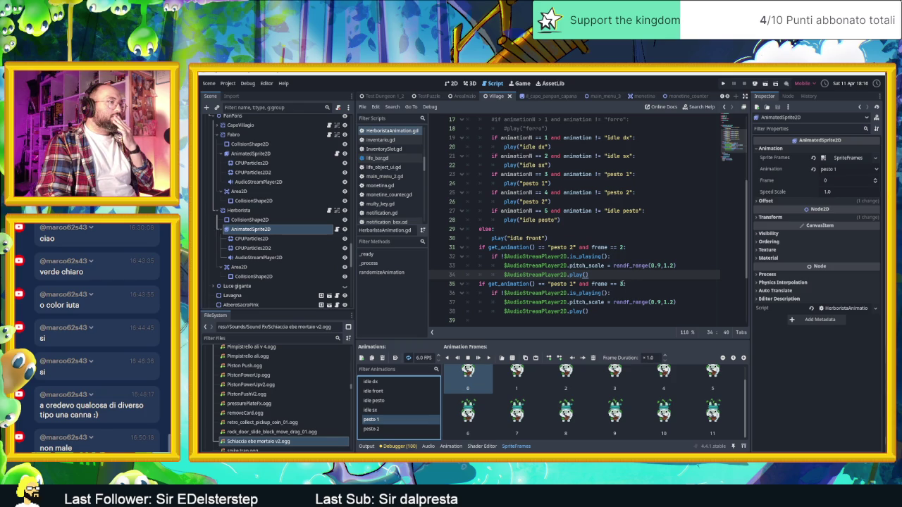
double_click(621, 284)
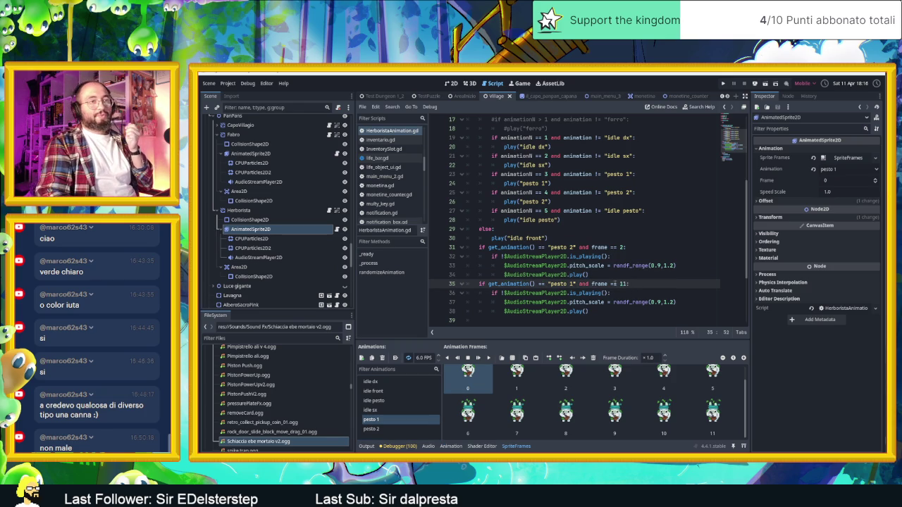
text(11)
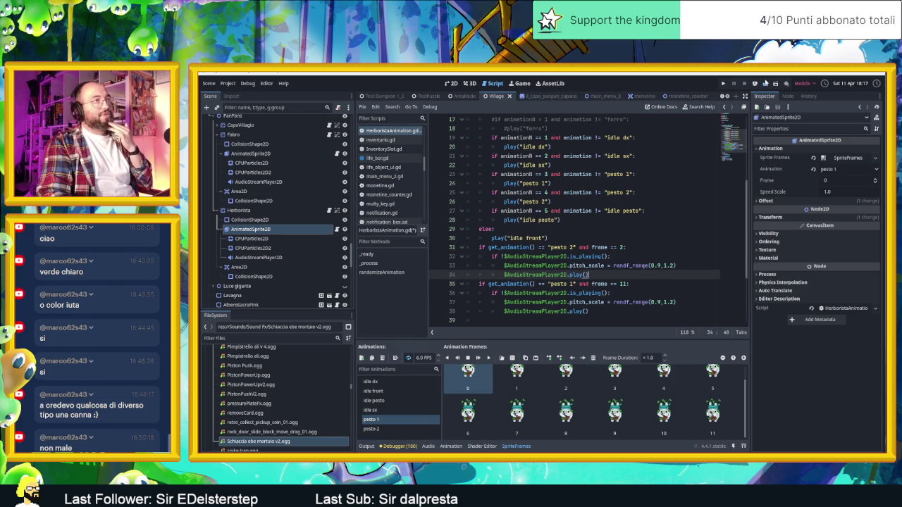
key(ctrl+s)
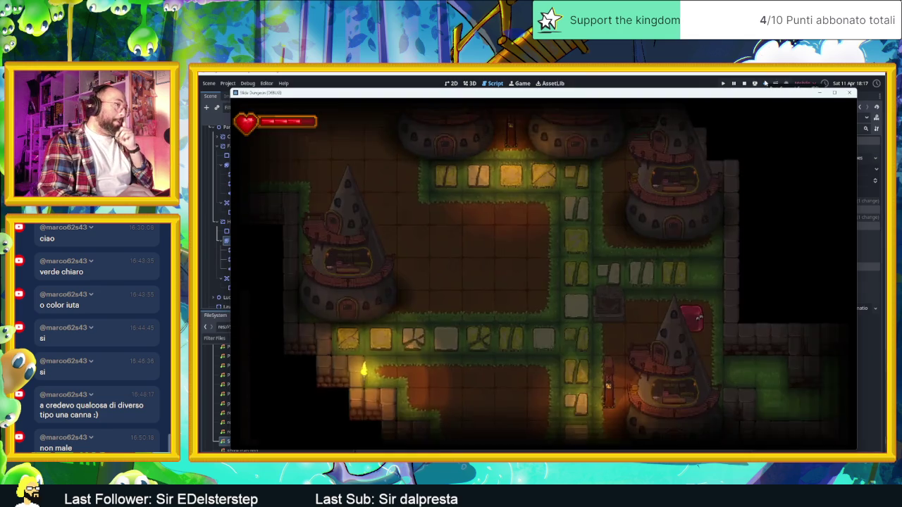
key(Up)
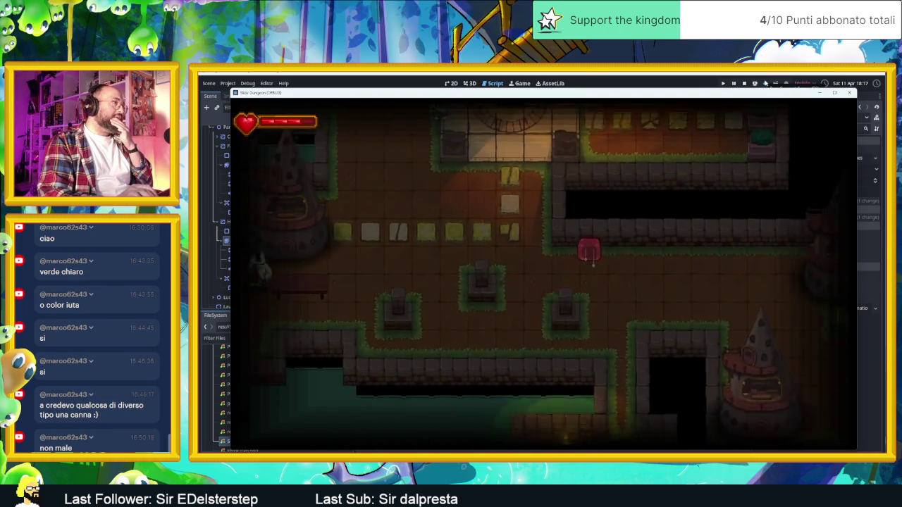
key(Up)
key(Down)
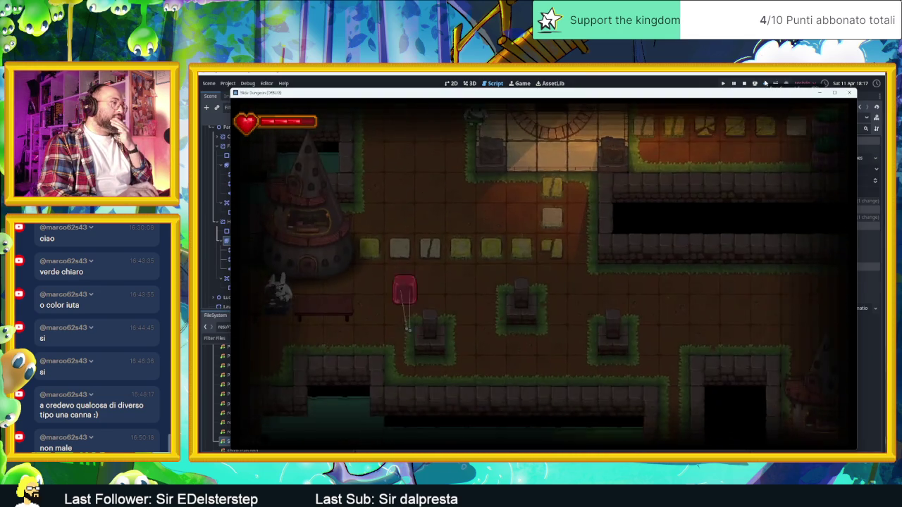
key(Up)
key(Down)
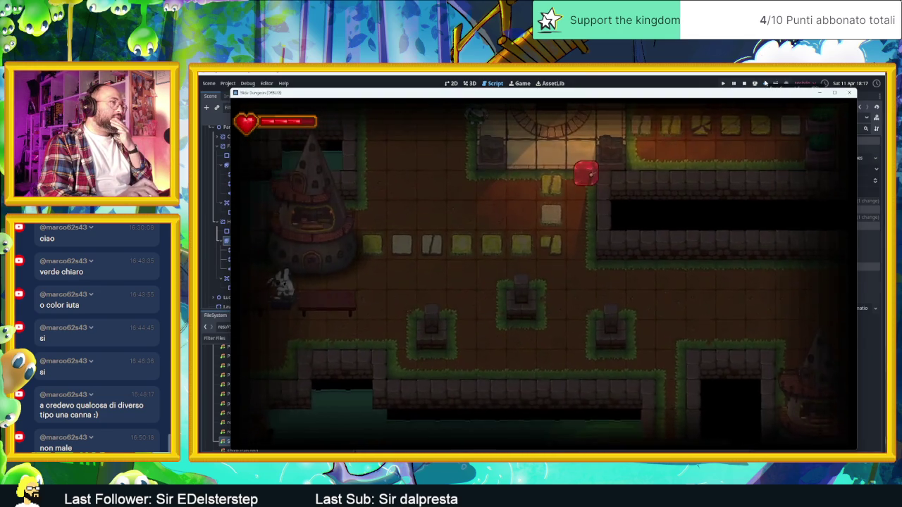
key(Up)
key(Right)
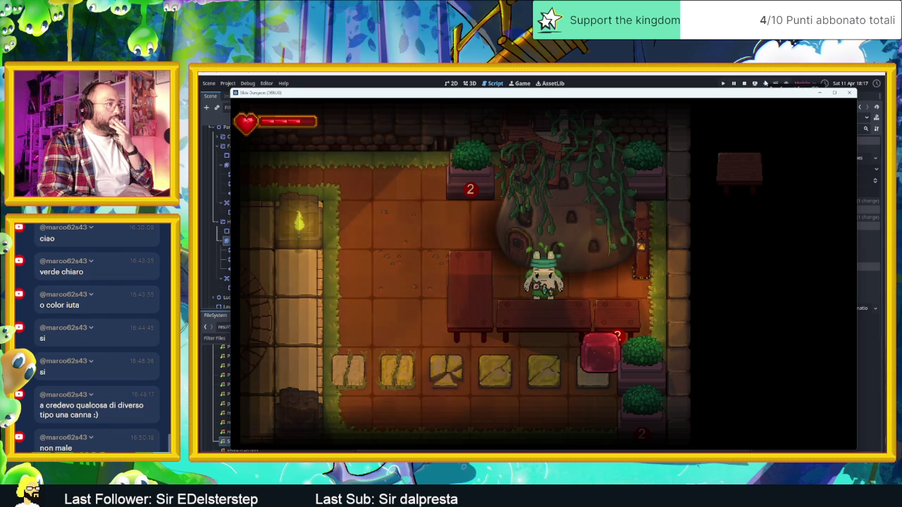
click(743, 83)
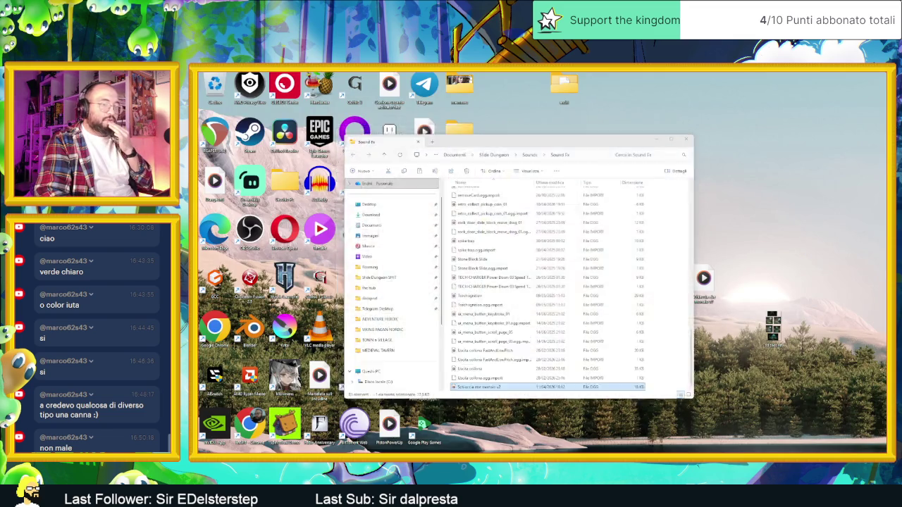
From the Schiaccia ebe mortaio project in Audacity, open a new empty project window via File > New.
key(alt+Tab)
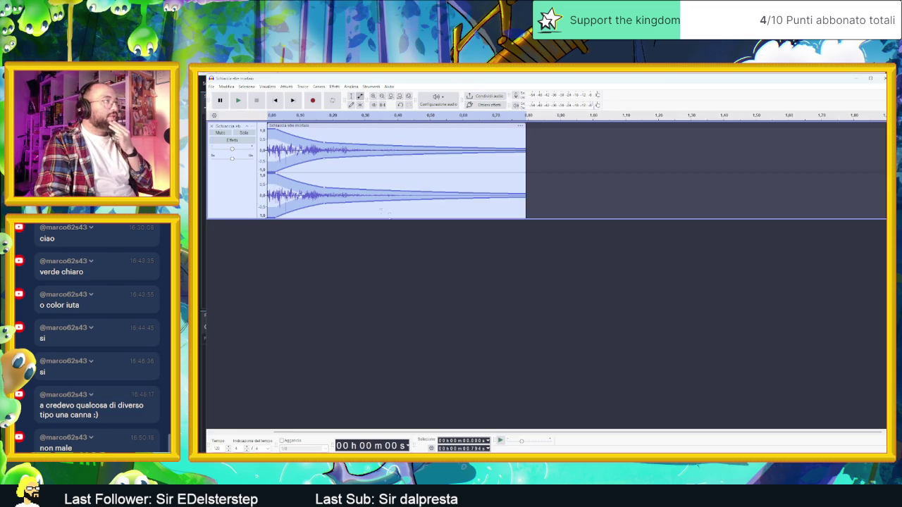
click(213, 85)
click(224, 94)
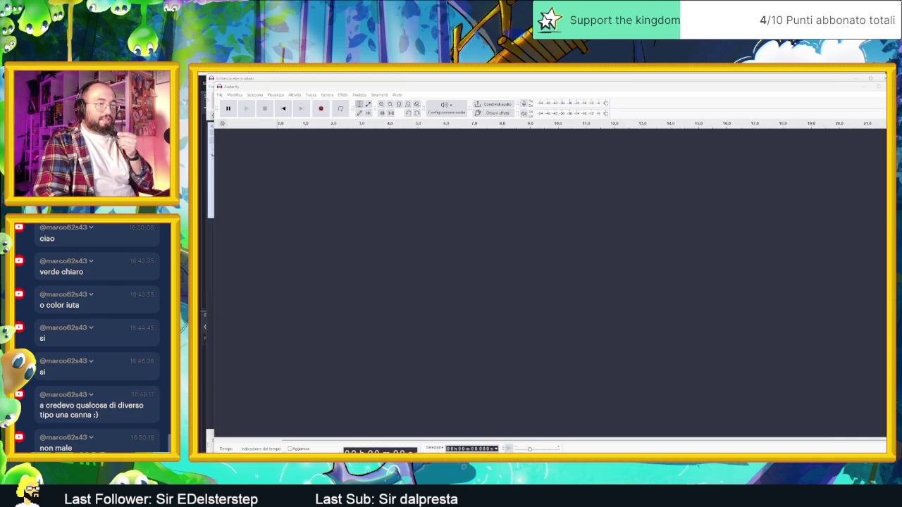
key(alt+Tab)
key(alt+Tab)
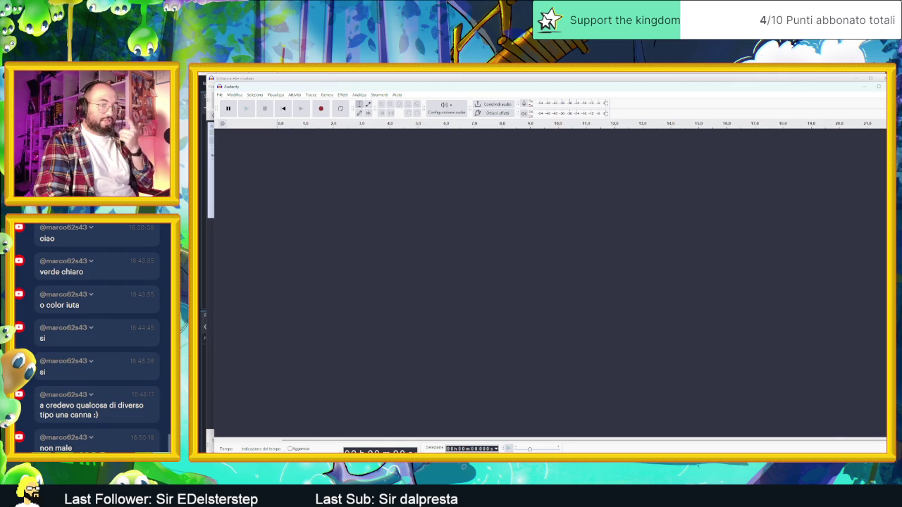
key(alt+Tab)
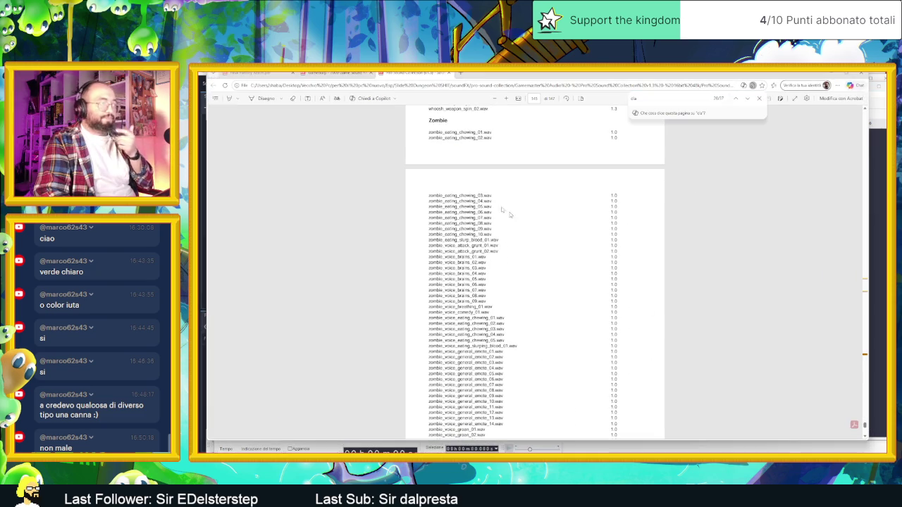
text(clock)
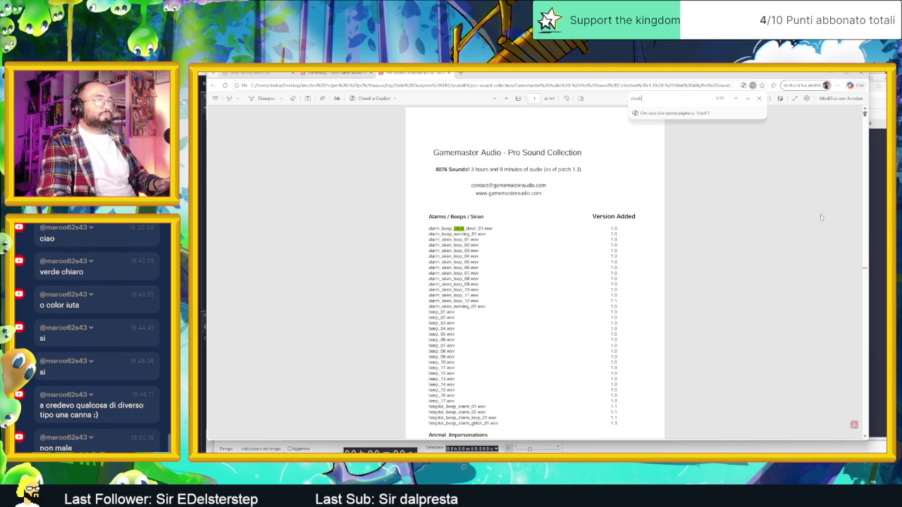
scroll(868, 268, down, 20)
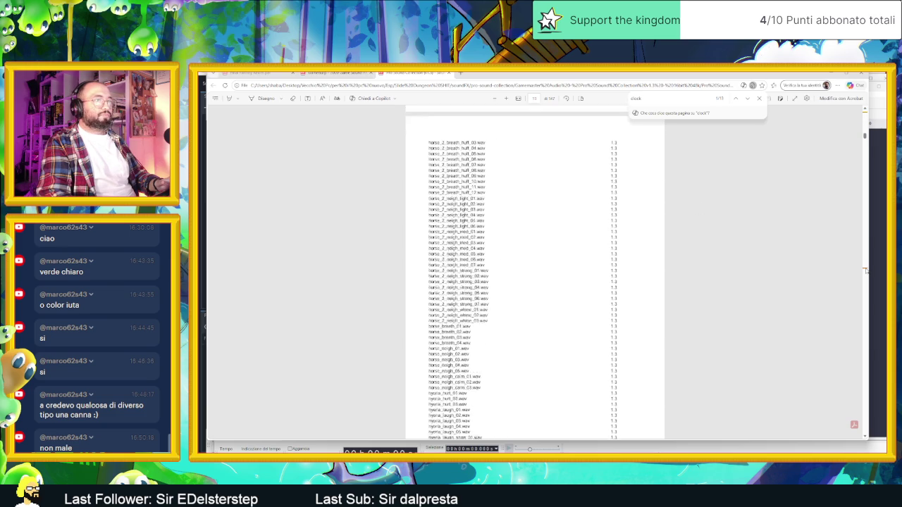
drag(864, 152, 864, 269)
scroll(547, 192, up, 5)
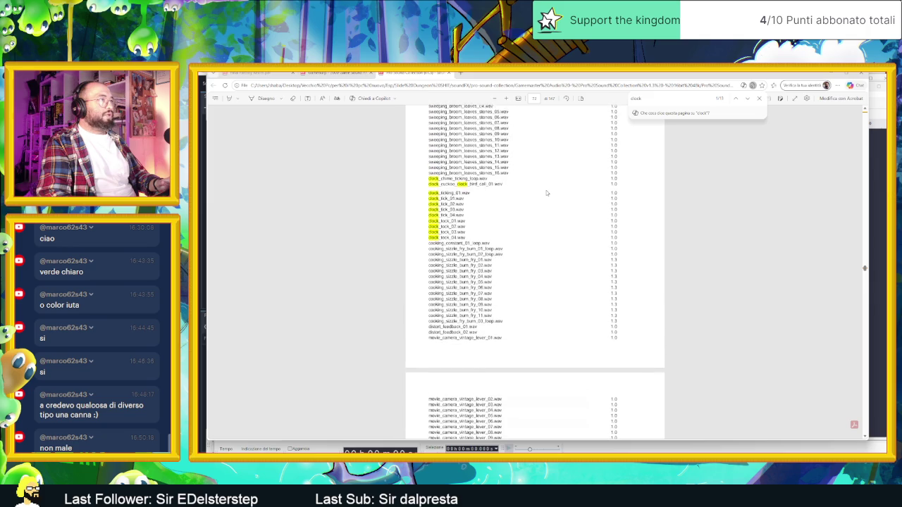
scroll(537, 245, up, 2)
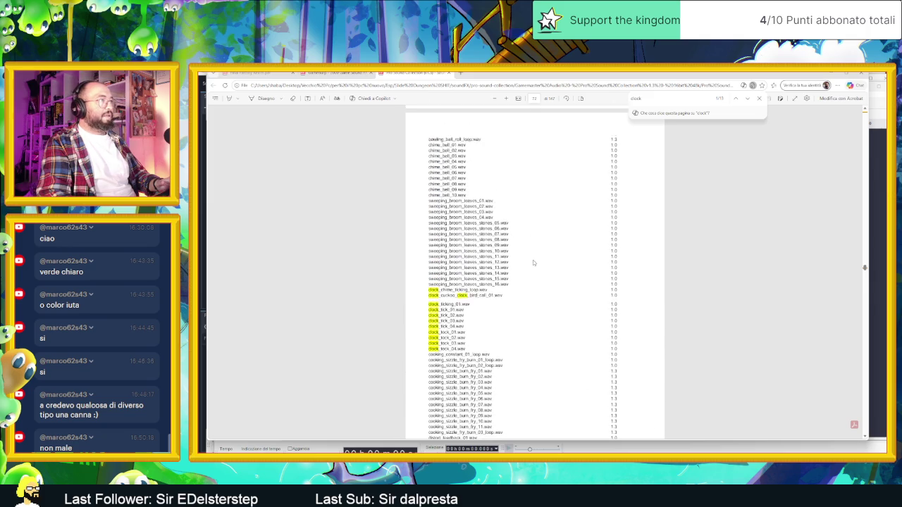
scroll(478, 333, up, 5)
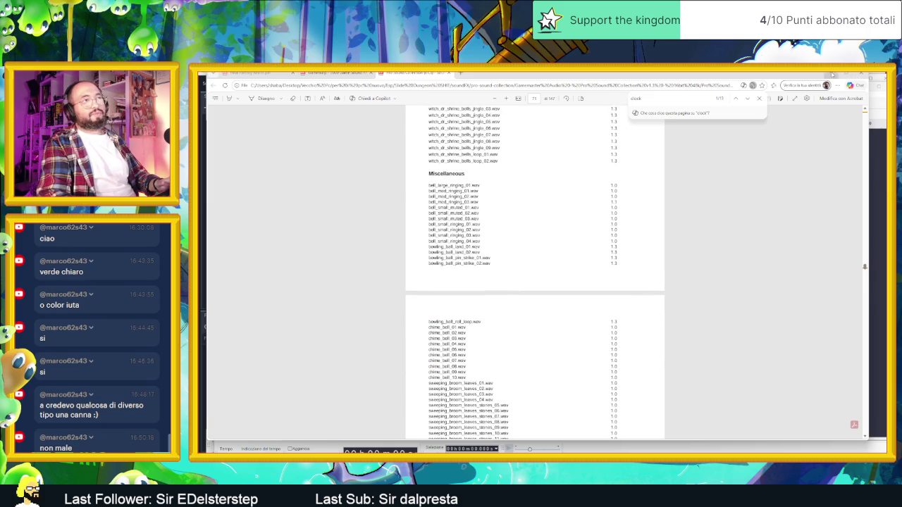
key(alt+Tab)
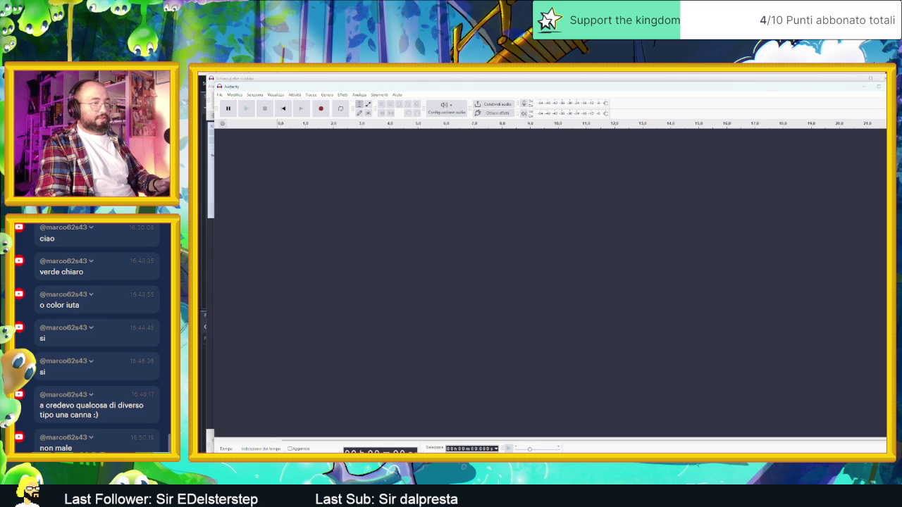
Take File Explorer from the SLIDERS - DRAG MOVEMENTS folder back up to soundFX.
key(alt+Tab)
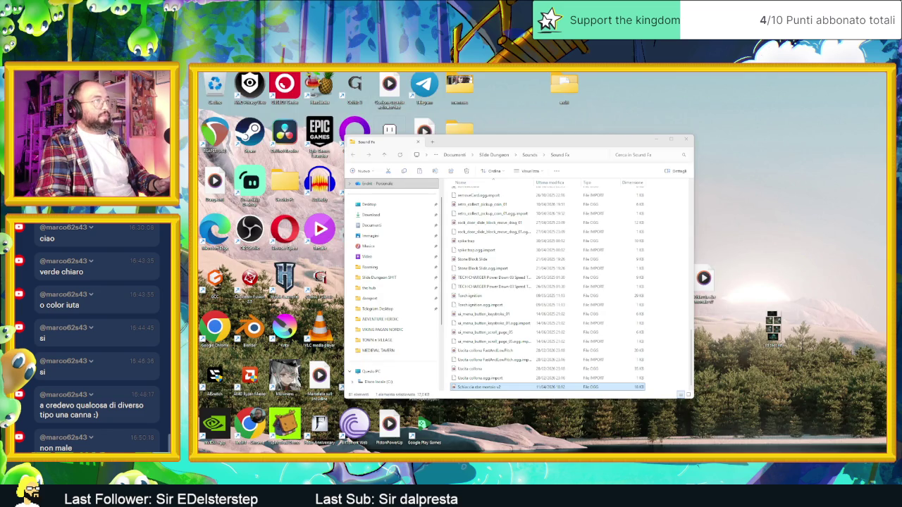
key(alt+Tab)
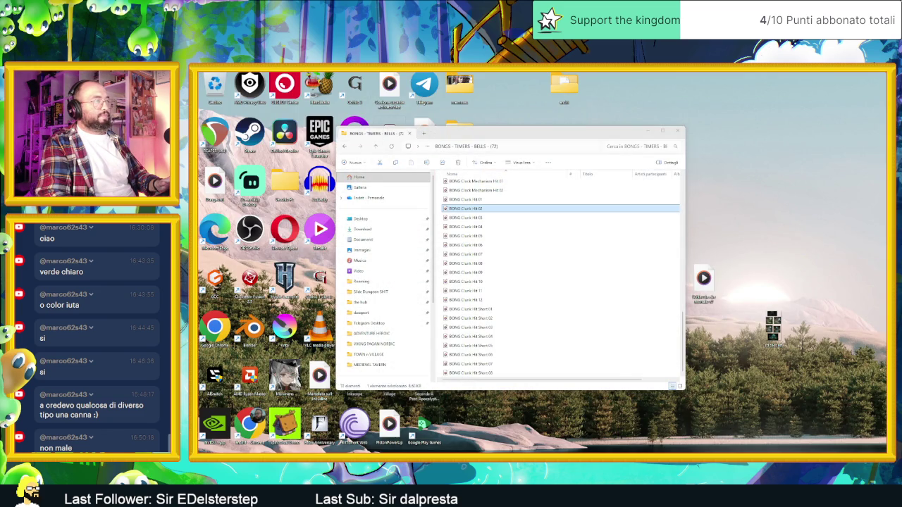
key(alt+Tab)
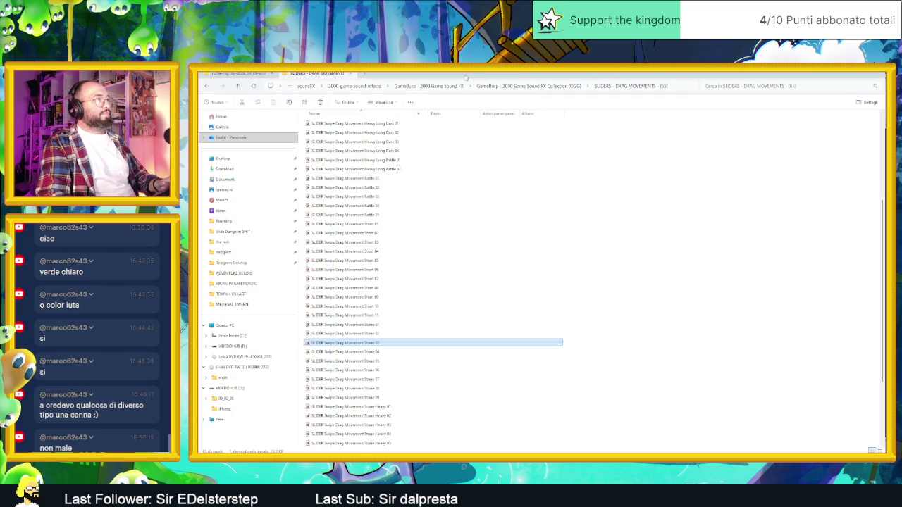
click(430, 87)
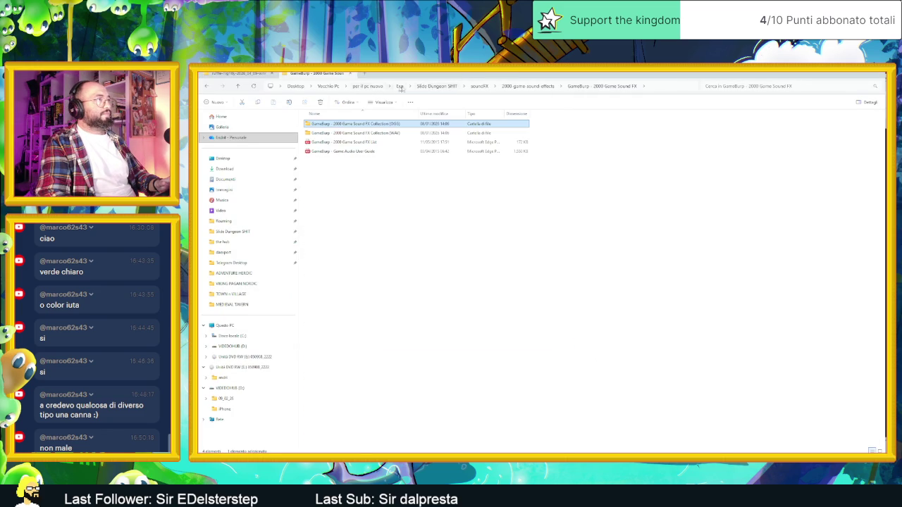
click(513, 86)
click(479, 86)
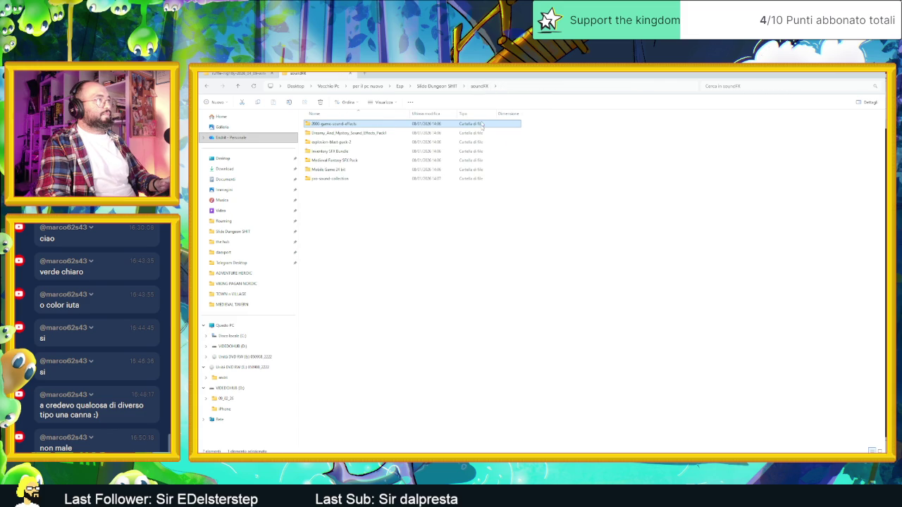
Open pro-sound-collection > Gamemaster Audio Pro Sound Collection > Miscellaneous > Clock and select all the clock files.
double_click(369, 177)
double_click(345, 124)
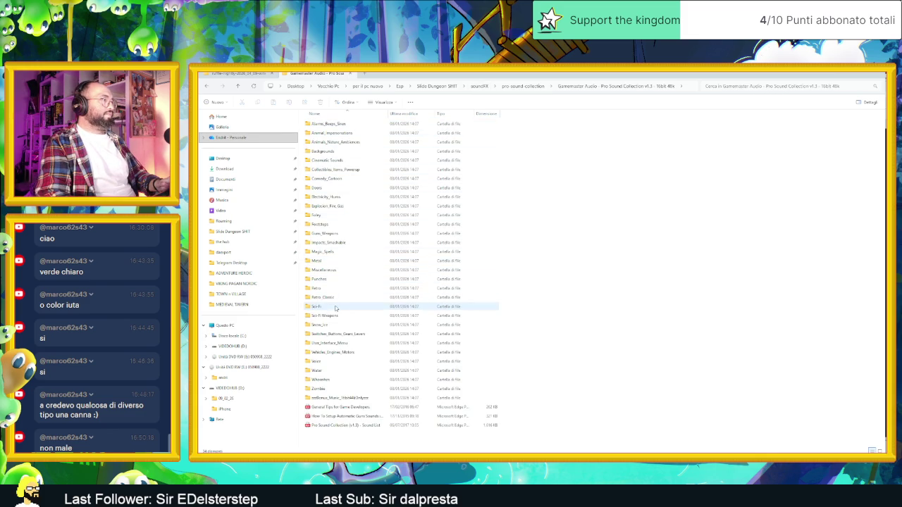
double_click(328, 270)
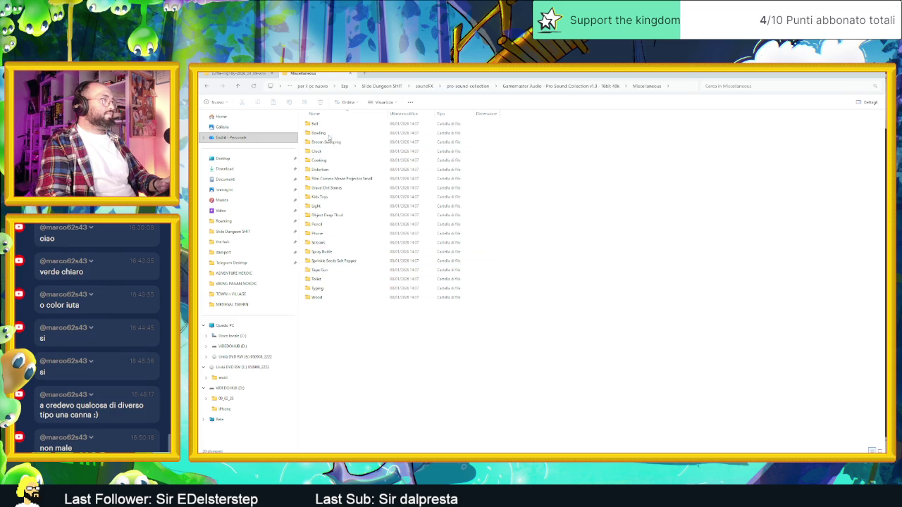
double_click(331, 151)
mouse_move(403, 270)
mouse_down()
mouse_move(304, 125)
mouse_move(720, 344)
mouse_move(859, 436)
mouse_up()
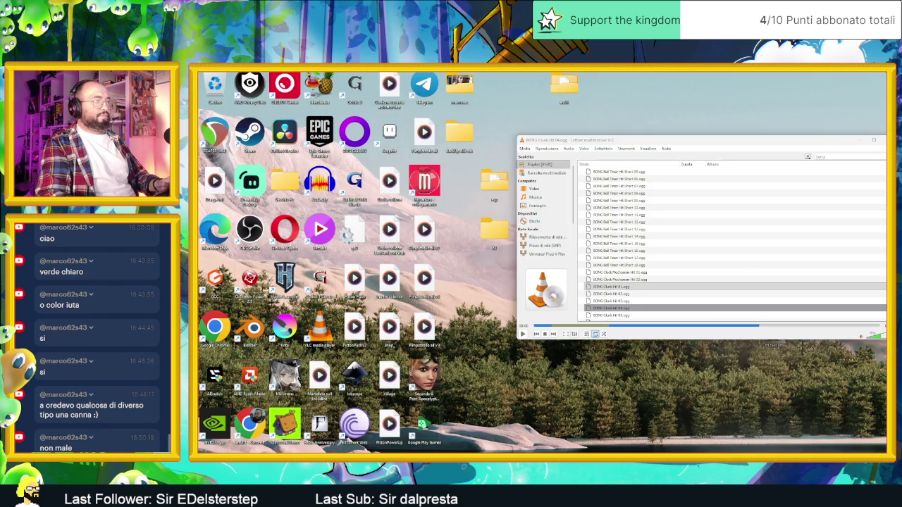
Drop the clock files onto VLC and clear its old playlist with Svuota la scaletta.
drag(859, 436, 648, 316)
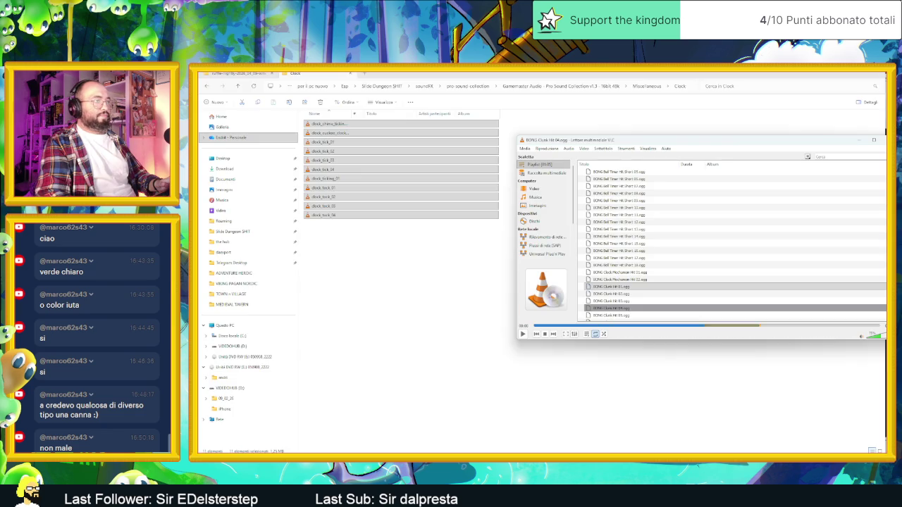
scroll(648, 317, down, 5)
click(638, 287)
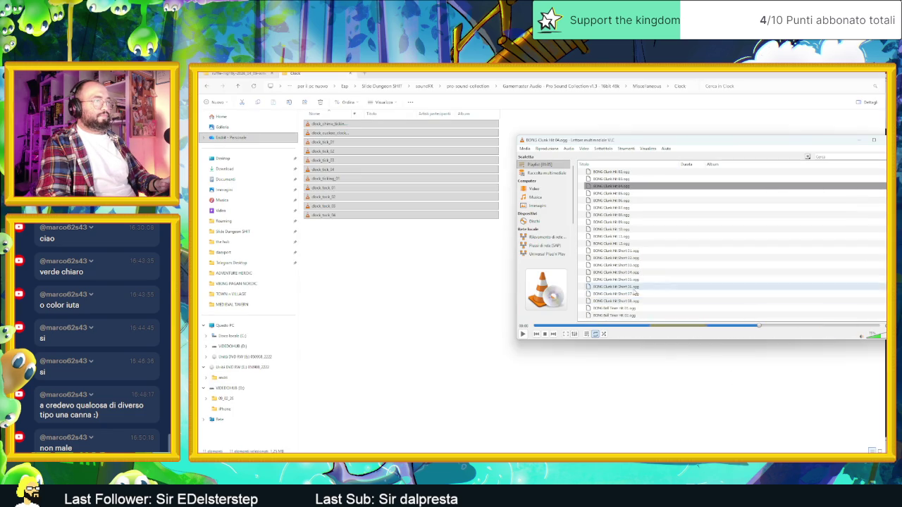
right_click(638, 289)
click(659, 377)
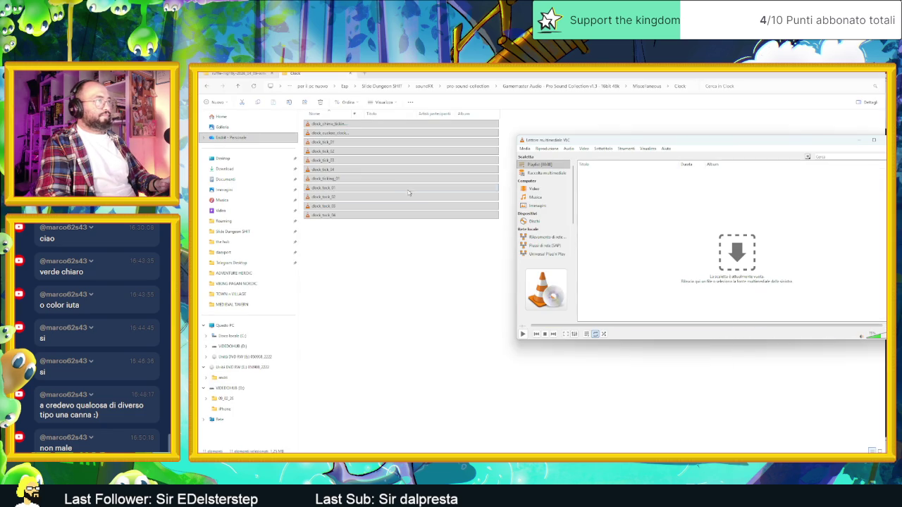
Load the clock files into the empty VLC playlist, play them, then close VLC and return to Miscellaneous.
drag(413, 196, 713, 266)
double_click(610, 172)
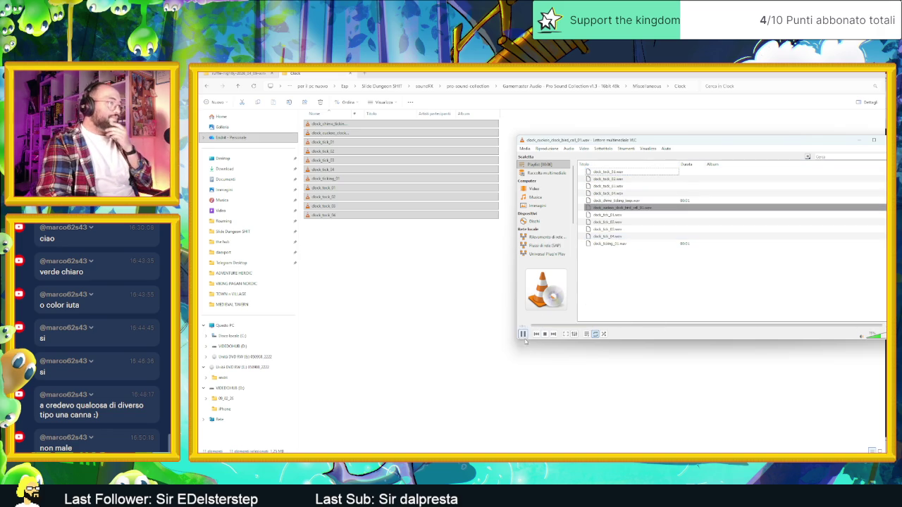
key(ctrl+q)
key(BackSpace)
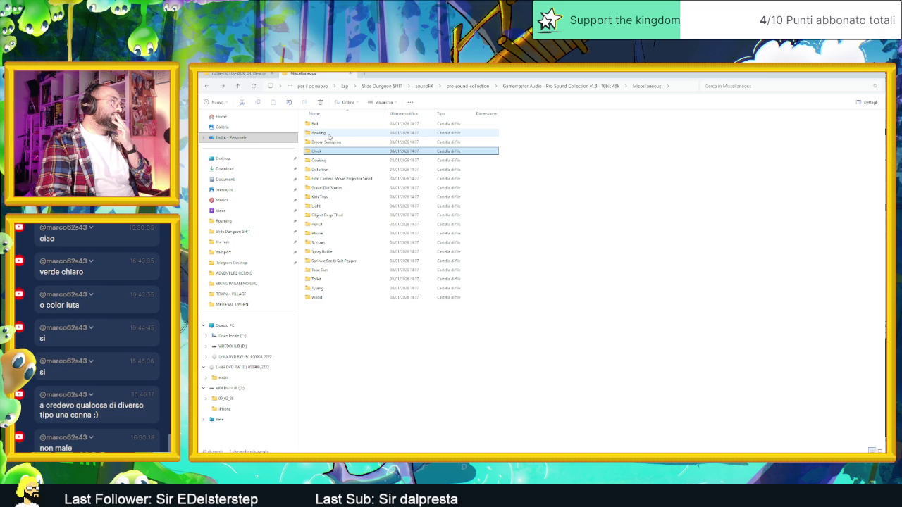
Open the five Bowling sounds in VLC and play bowling_ball_land_01 and the pin strike.
double_click(319, 132)
drag(341, 180, 317, 123)
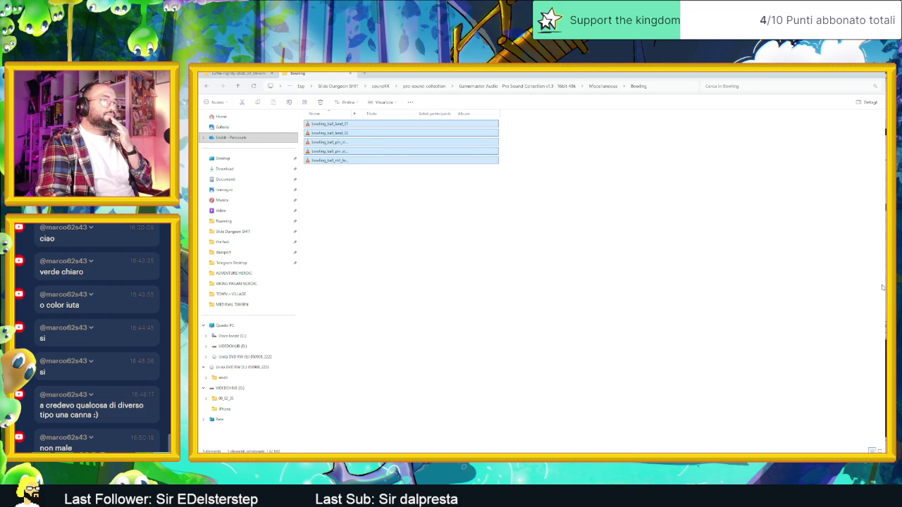
key(Return)
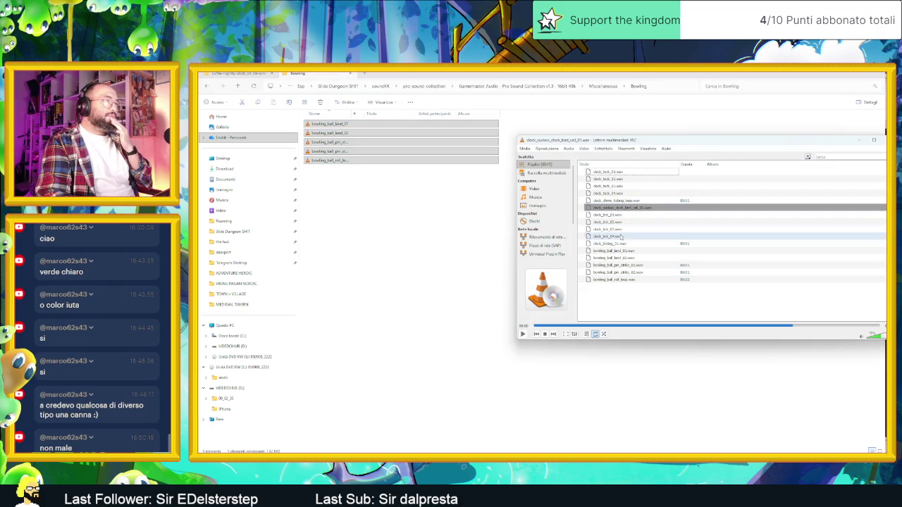
double_click(620, 252)
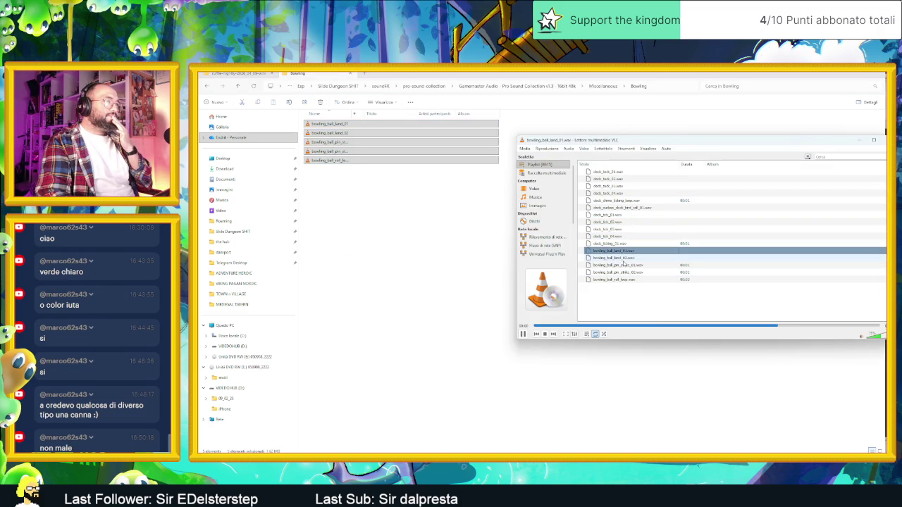
click(634, 274)
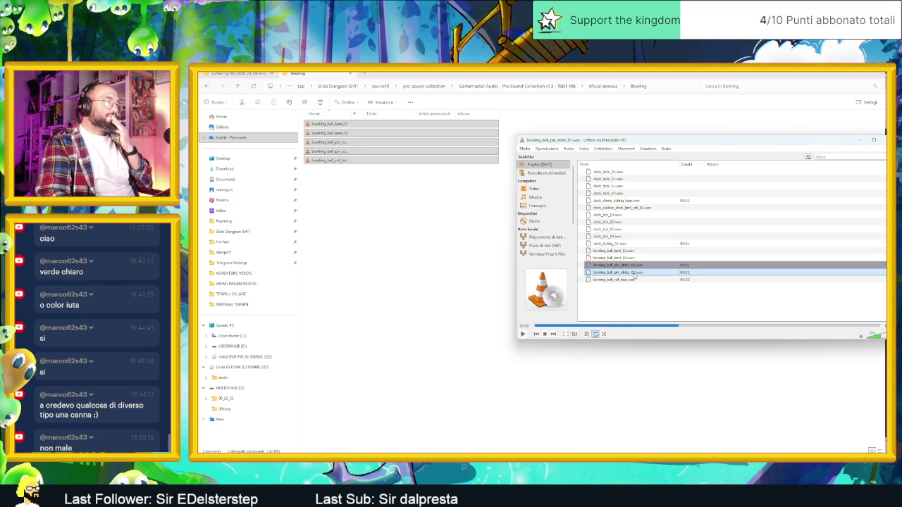
key(ctrl+q)
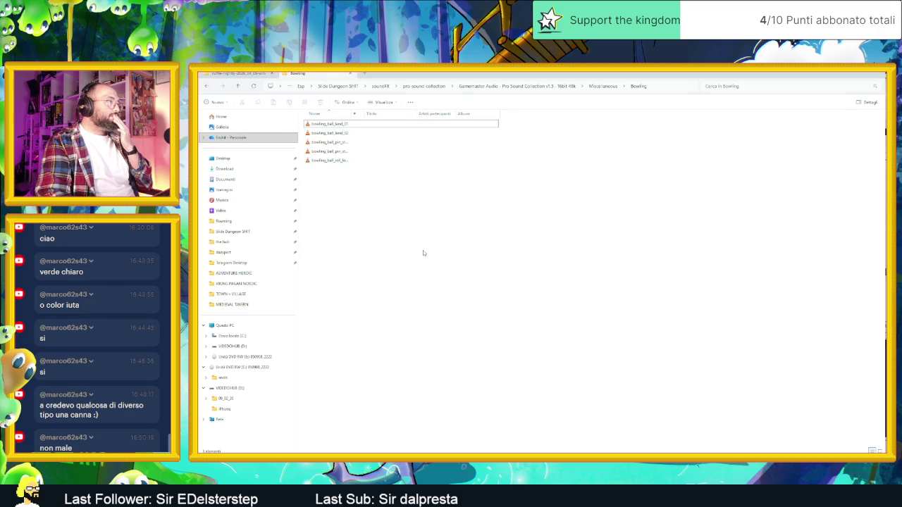
key(alt+Up)
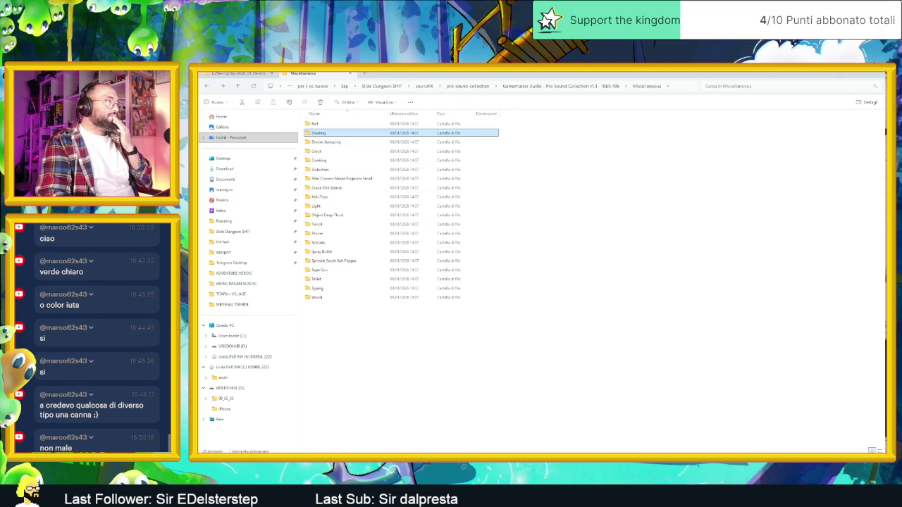
Play bowling_ball_roll_loop in VLC and leave it selected.
click(613, 280)
double_click(613, 279)
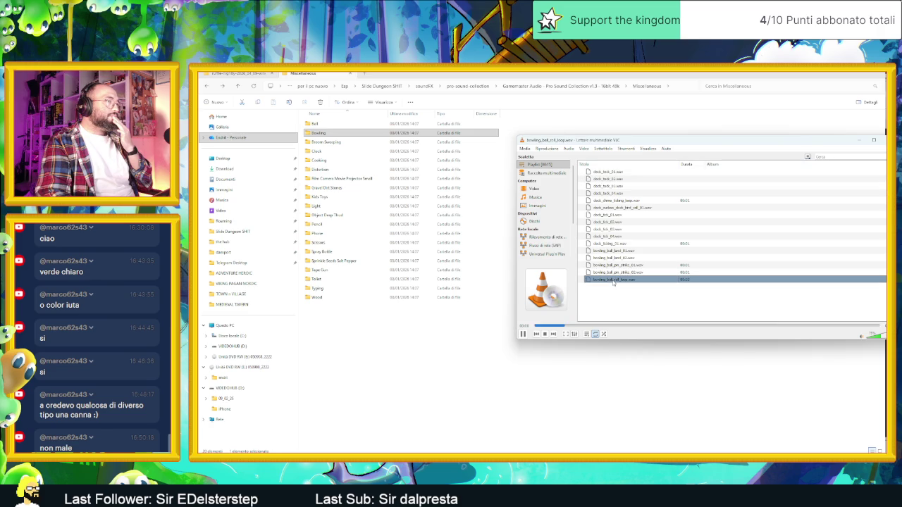
click(596, 281)
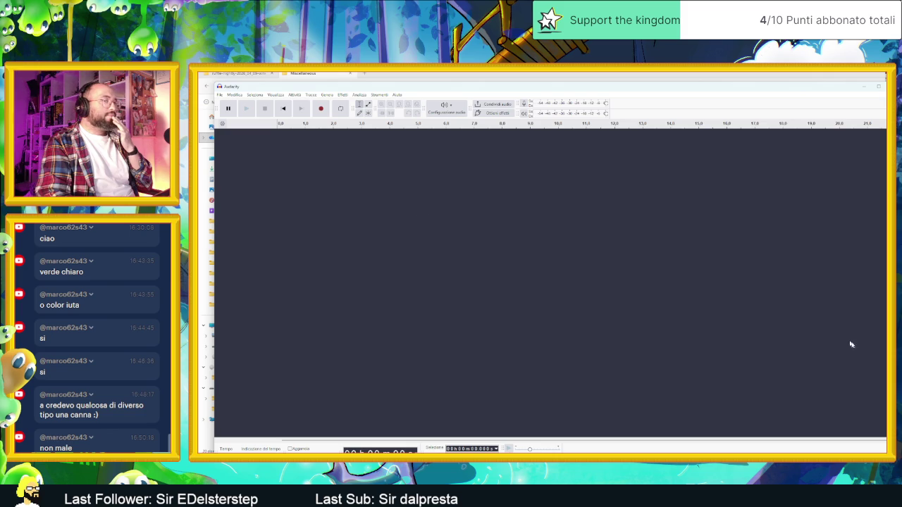
Bring bowling_ball_roll_loop from the Bowling folder into the new Audacity project.
key(super+Down)
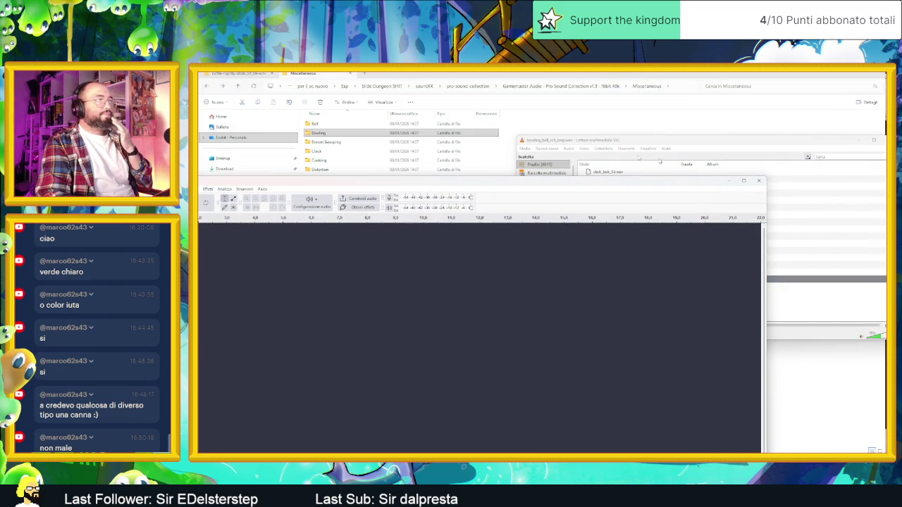
double_click(402, 131)
mouse_move(372, 158)
mouse_down()
mouse_move(446, 447)
mouse_move(412, 190)
mouse_up()
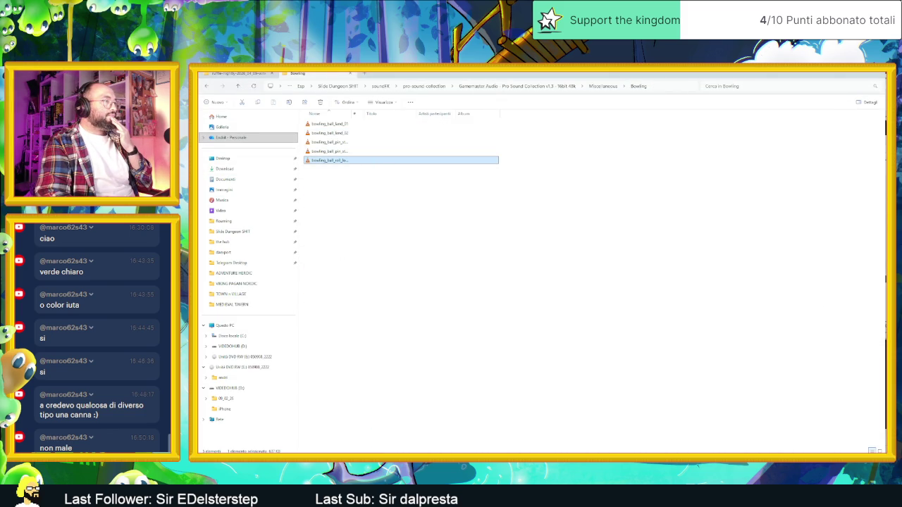
key(alt+Tab)
drag(472, 183, 534, 153)
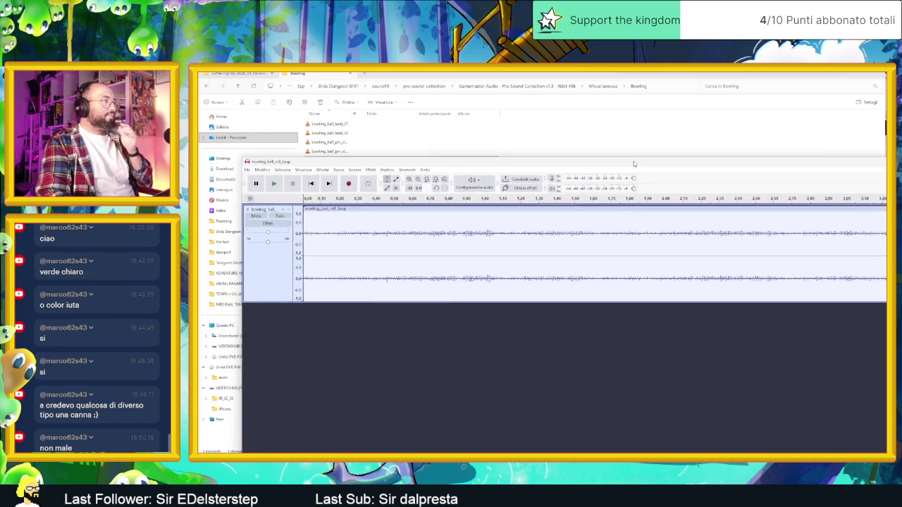
ctrl+scroll(505, 244, down, 3)
Trim the roll loop clip to a short opening fragment, audition it, and close File Explorer.
key(space)
key(space)
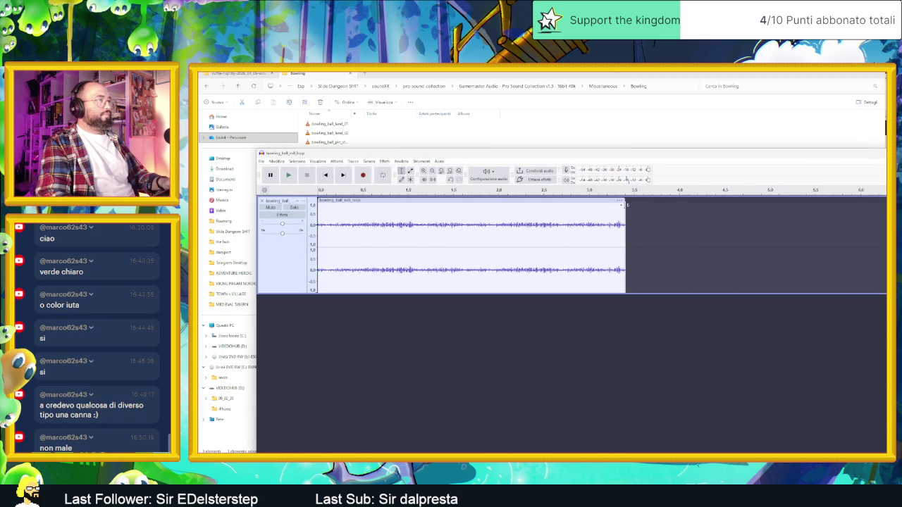
drag(626, 204, 348, 219)
key(space)
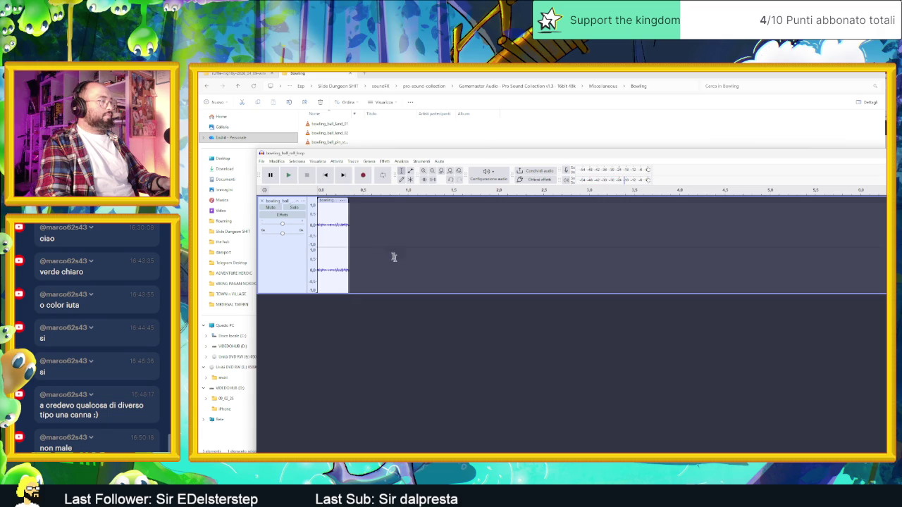
key(space)
drag(467, 155, 512, 118)
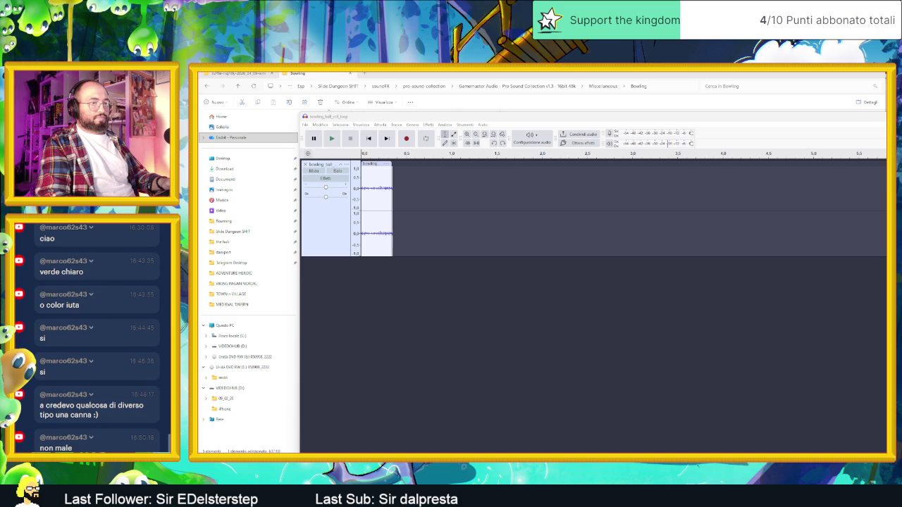
key(ctrl+w)
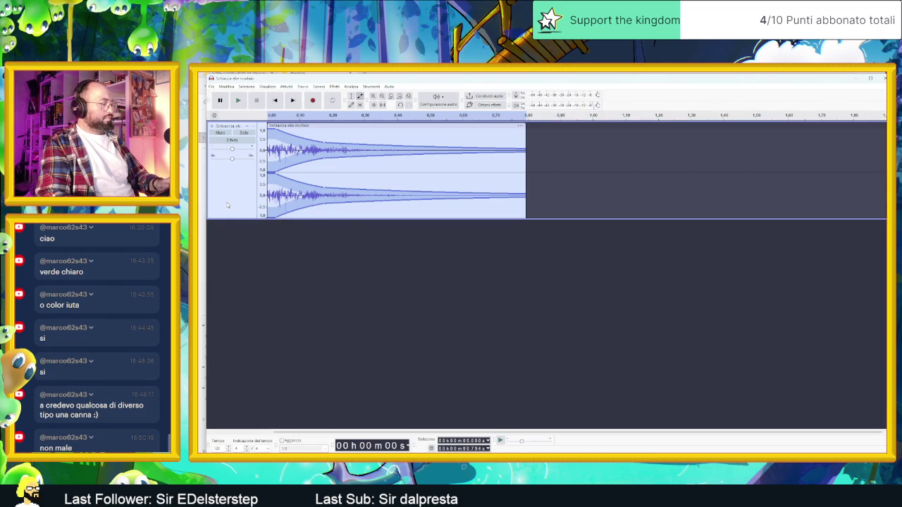
Audition the layered clips and trim the end off the Schiaccia ebe mortaio clip.
click(869, 78)
key(space)
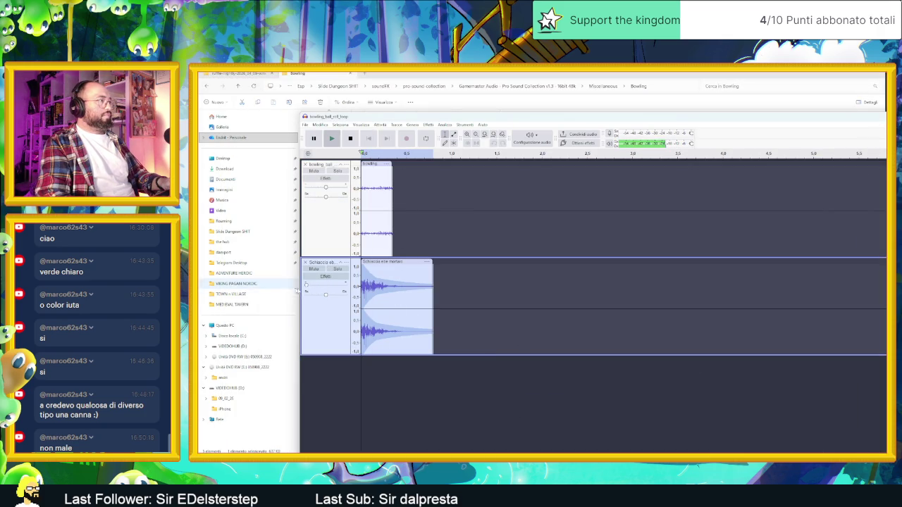
mouse_move(311, 287)
key(space)
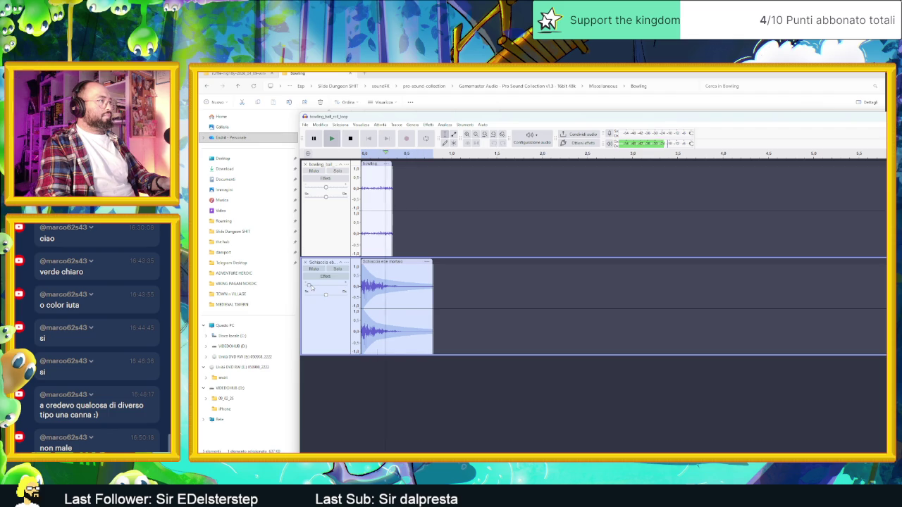
key(space)
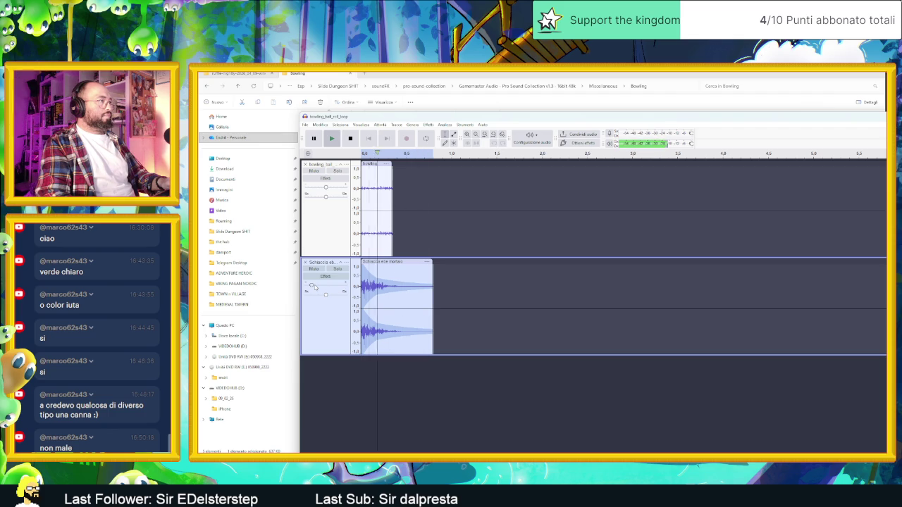
key(space)
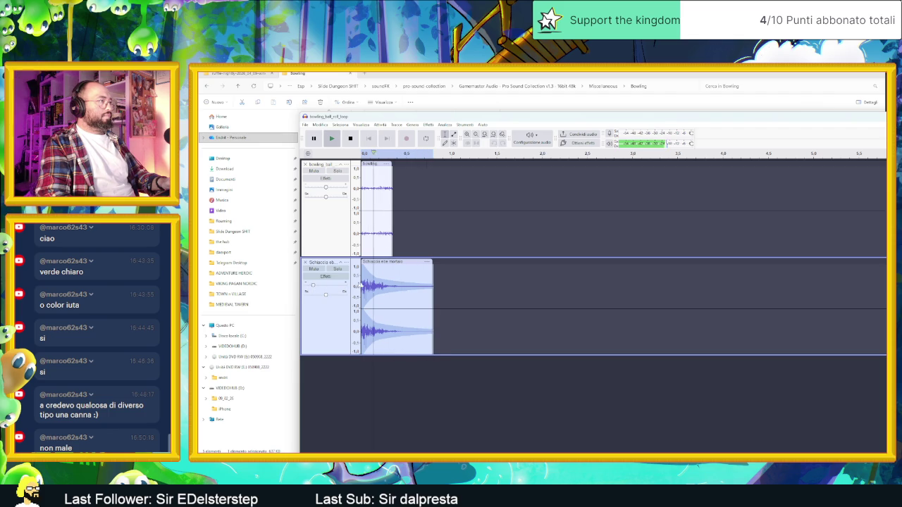
drag(432, 265, 392, 266)
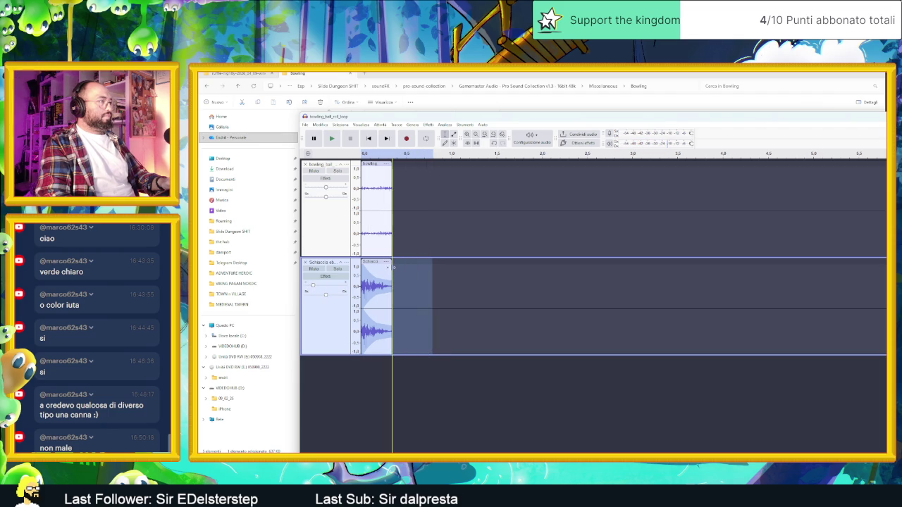
key(space)
Stretch the bowling_ball_roll_loop clip out to about 0.72 s and play the mix.
ctrl+scroll(375, 218, up, 5)
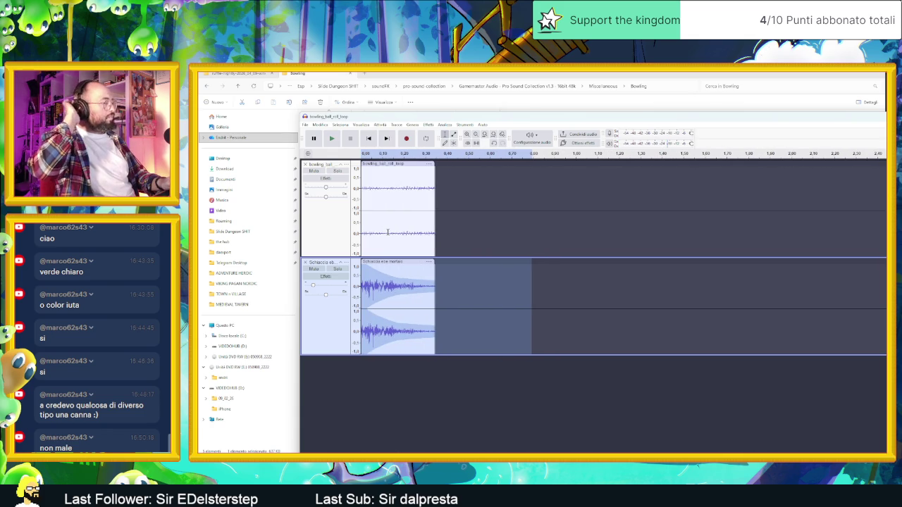
key(space)
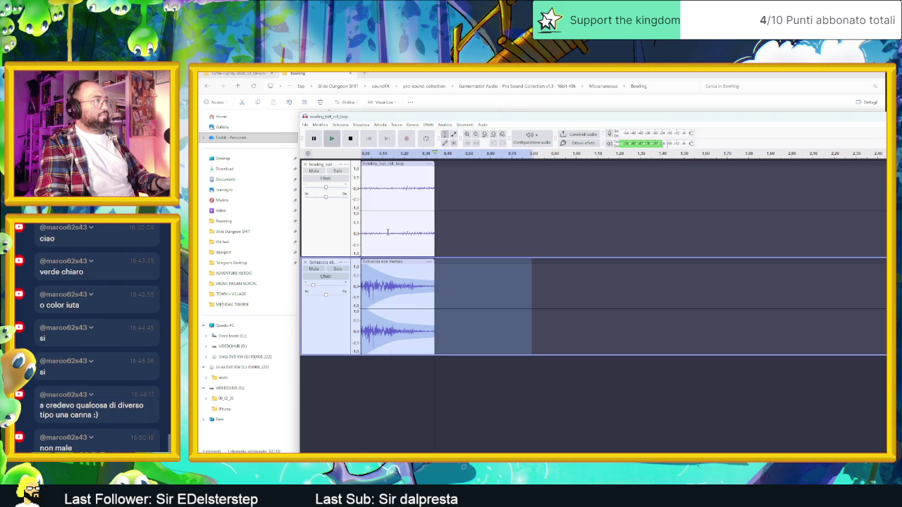
key(space)
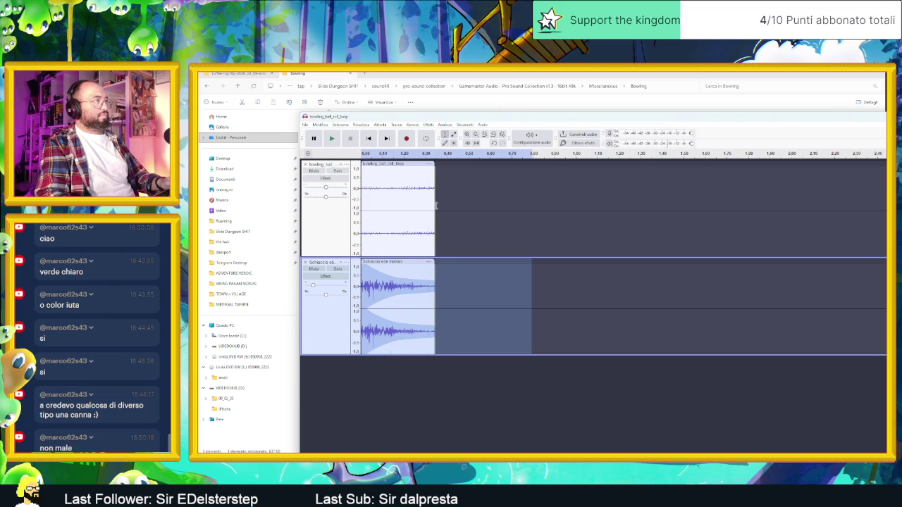
drag(435, 167, 520, 180)
key(space)
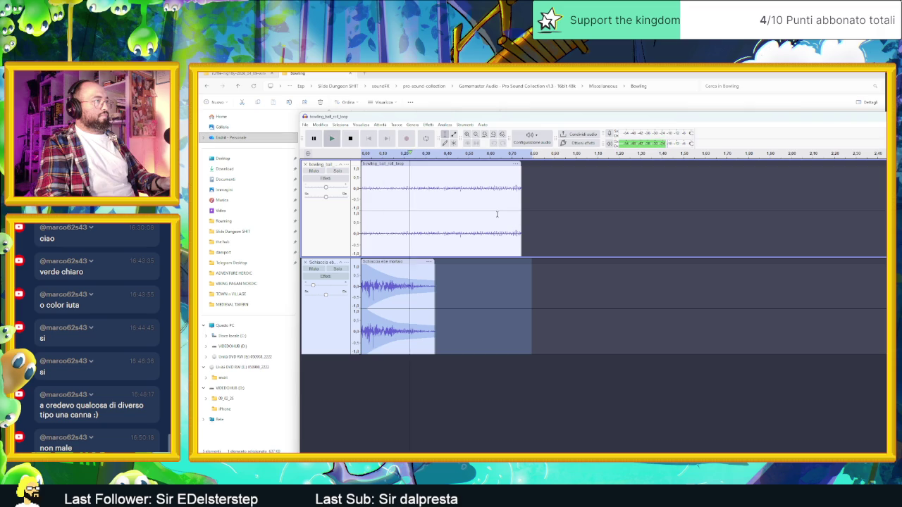
Cut the bowling_ball_roll_loop clip back to about 0.34 s, select its track, and open Effetti.
key(space)
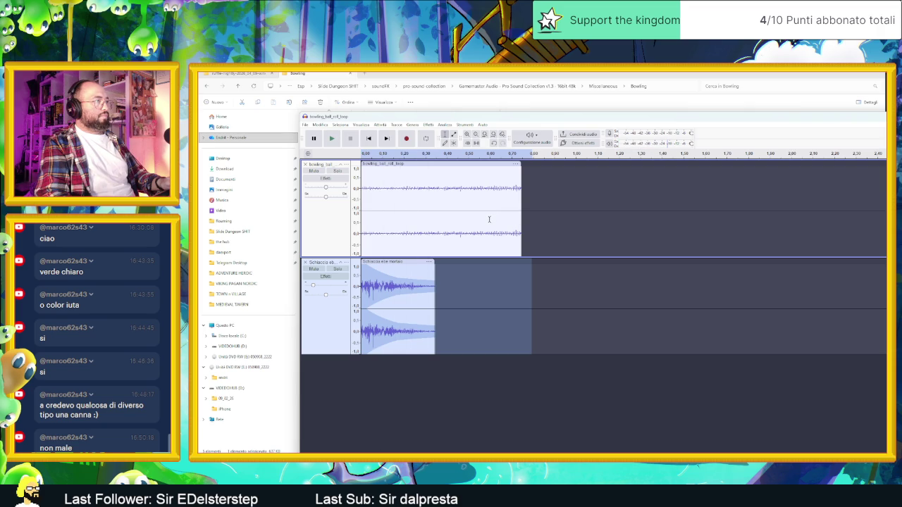
drag(522, 178, 434, 178)
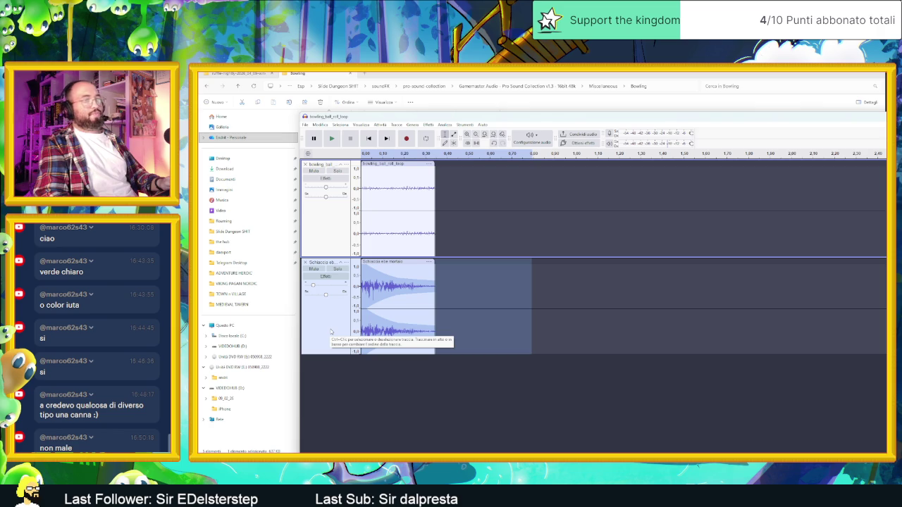
click(338, 233)
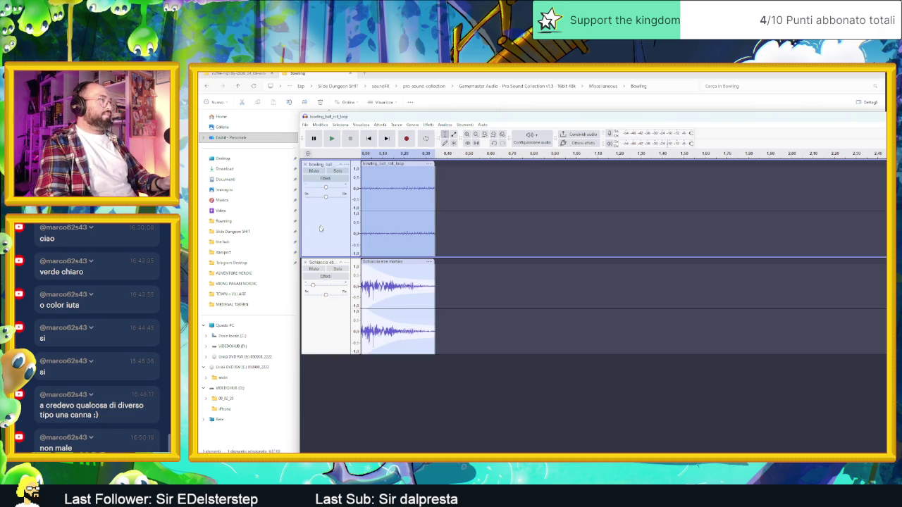
click(443, 125)
mouse_move(428, 125)
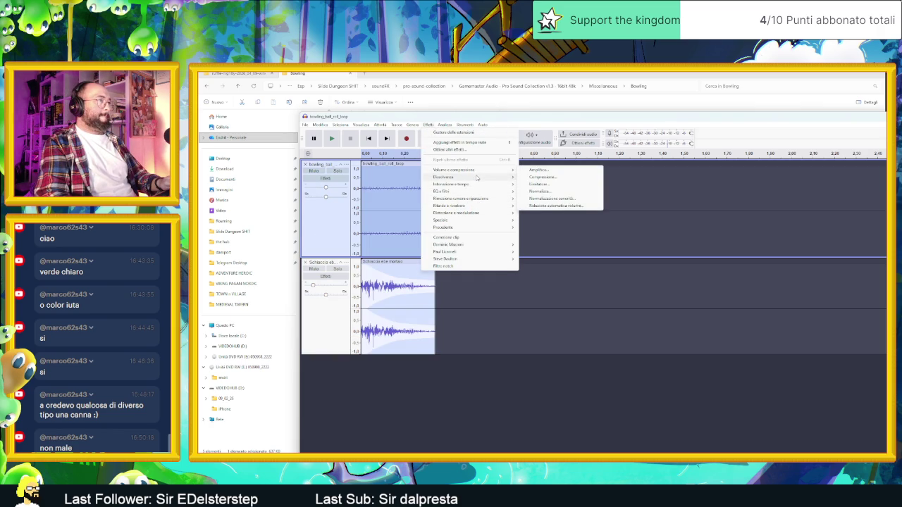
Apply Effetti > Speciale > Inverti (Reverse) to the bowling_ball_roll_loop clip, then stop playback.
mouse_move(478, 185)
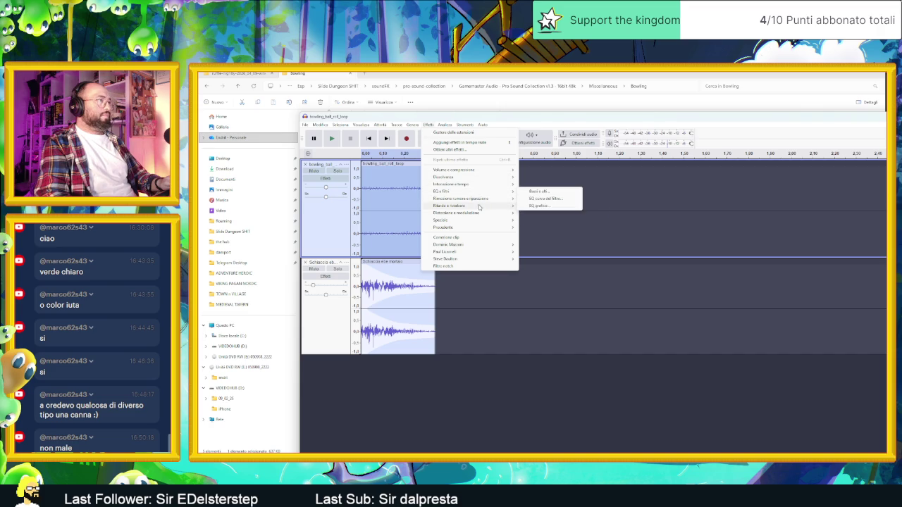
mouse_move(478, 222)
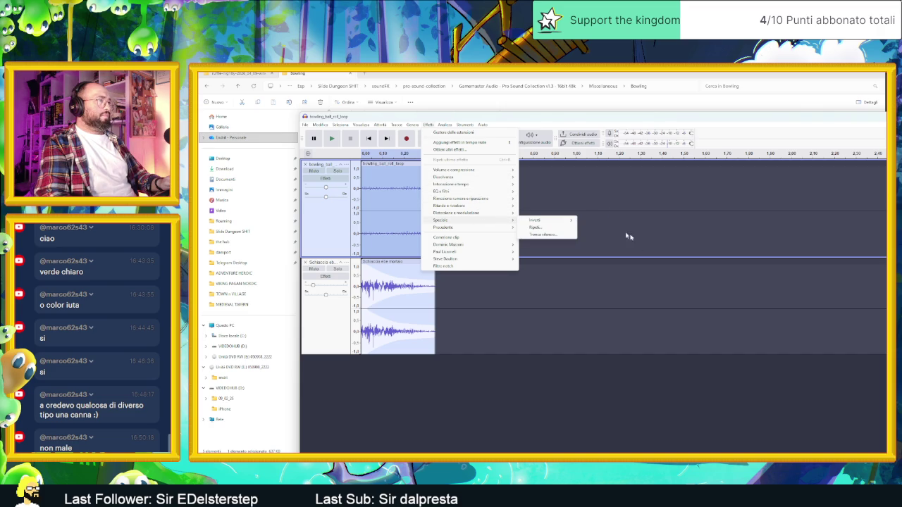
mouse_move(570, 223)
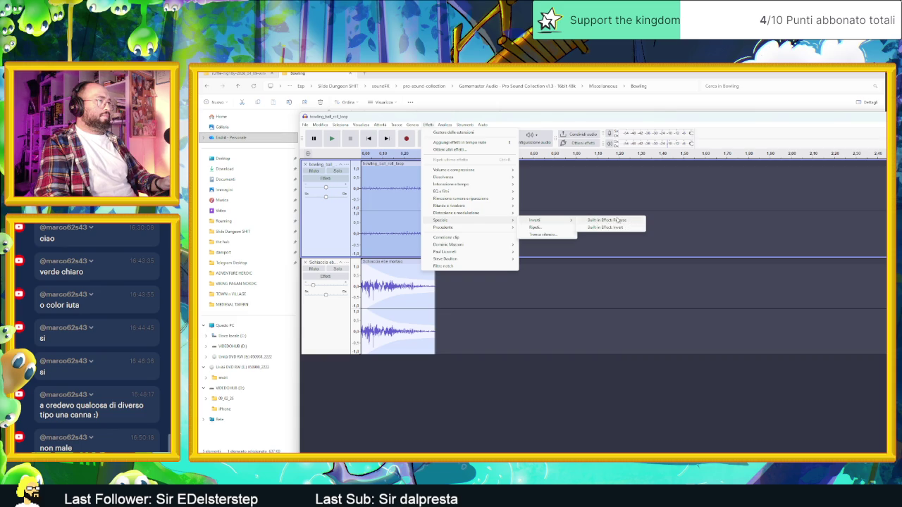
click(618, 221)
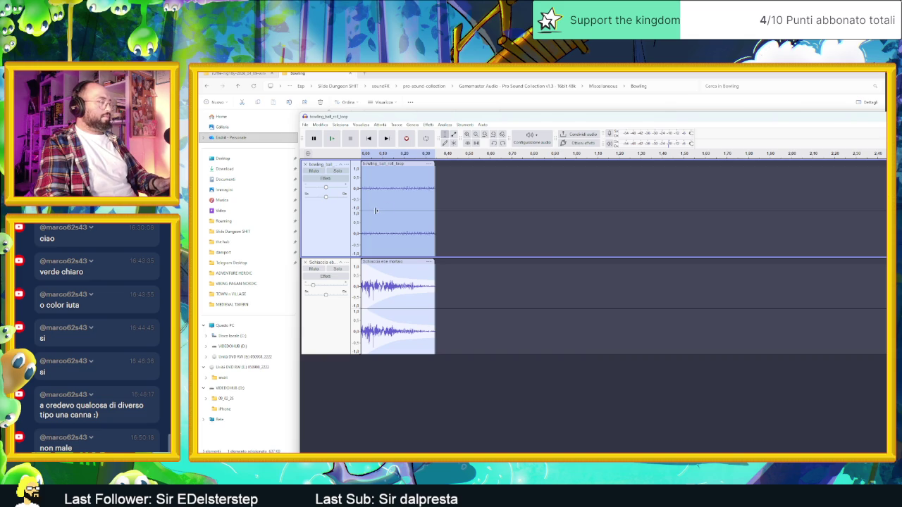
key(space)
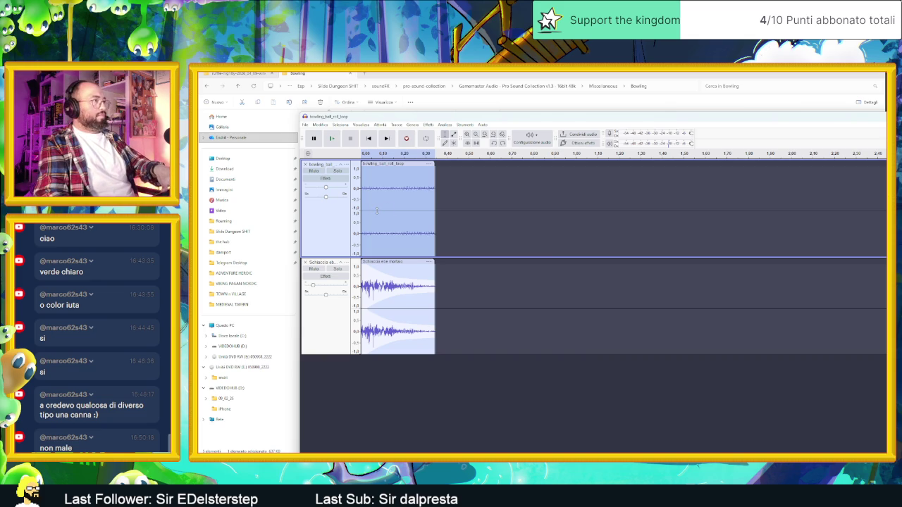
Paste a second bowling_ball_roll_loop clip after the first and play the doubled loop.
click(338, 125)
mouse_move(317, 127)
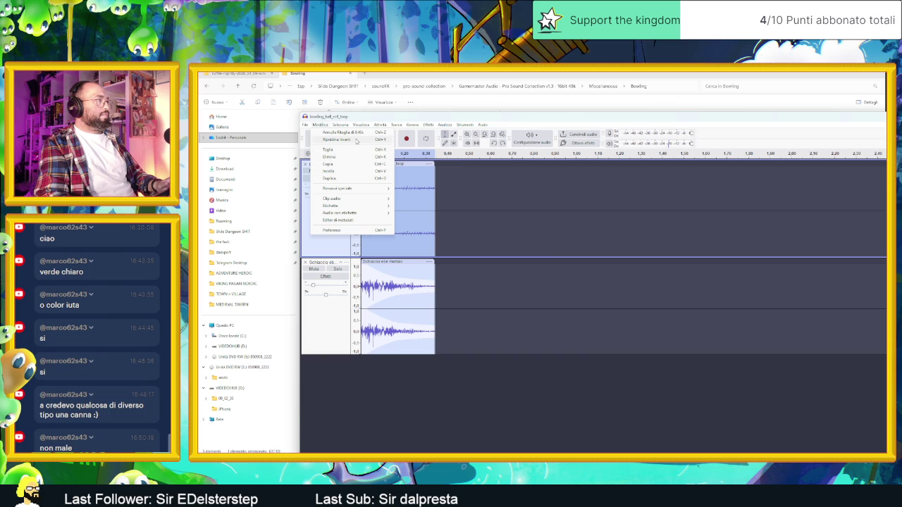
click(357, 142)
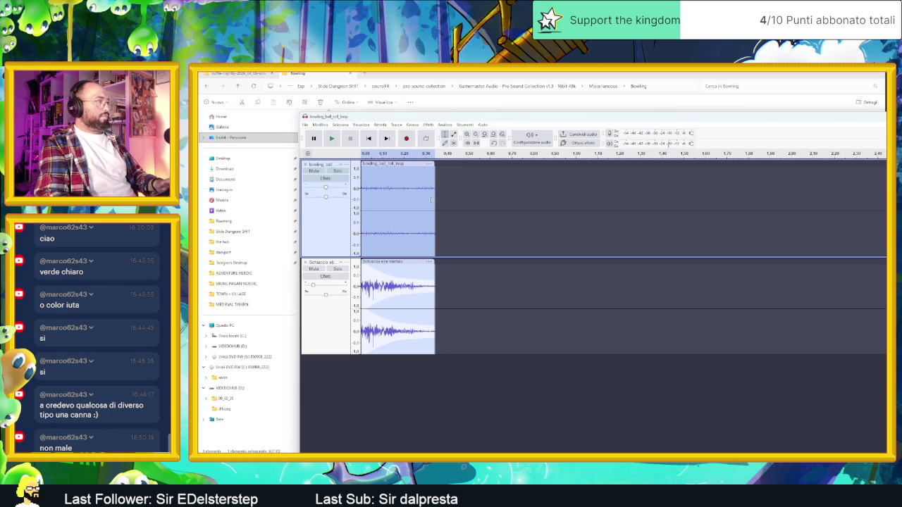
click(436, 204)
key(ctrl+v)
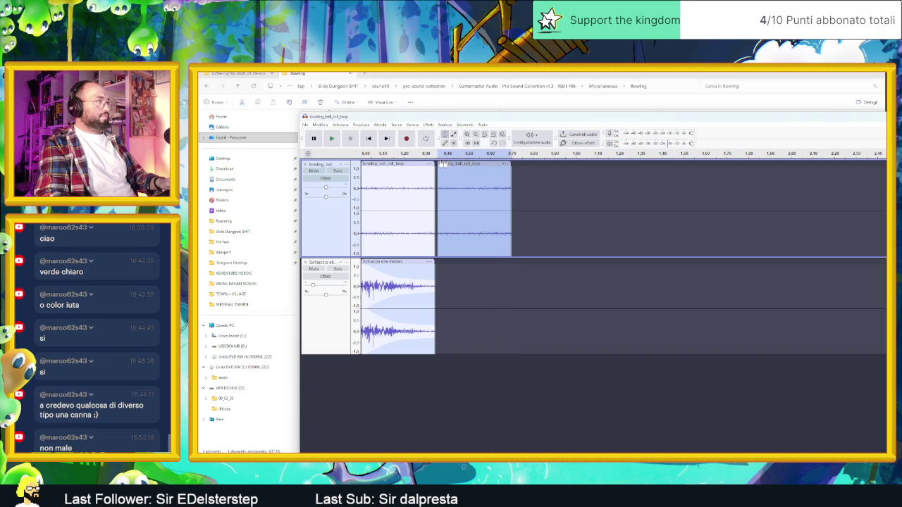
click(344, 222)
key(space)
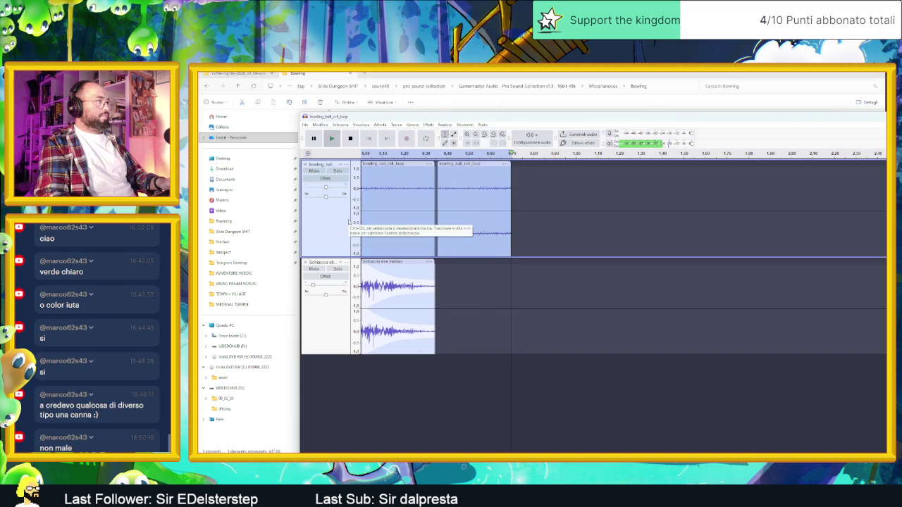
key(space)
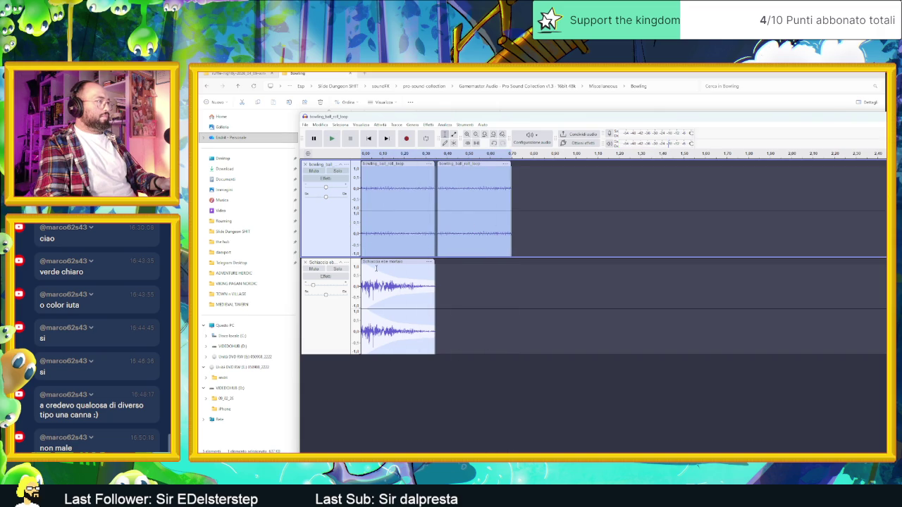
Paste a second Schiaccia ebe mortaio clip further along the lower track and preview it.
click(382, 262)
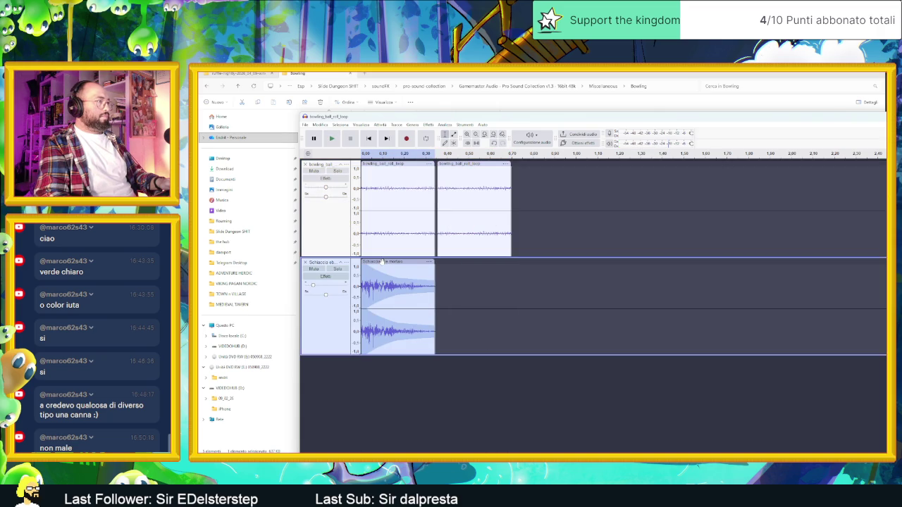
click(478, 266)
key(ctrl+v)
click(494, 280)
key(space)
key(space)
key(space)
key(space)
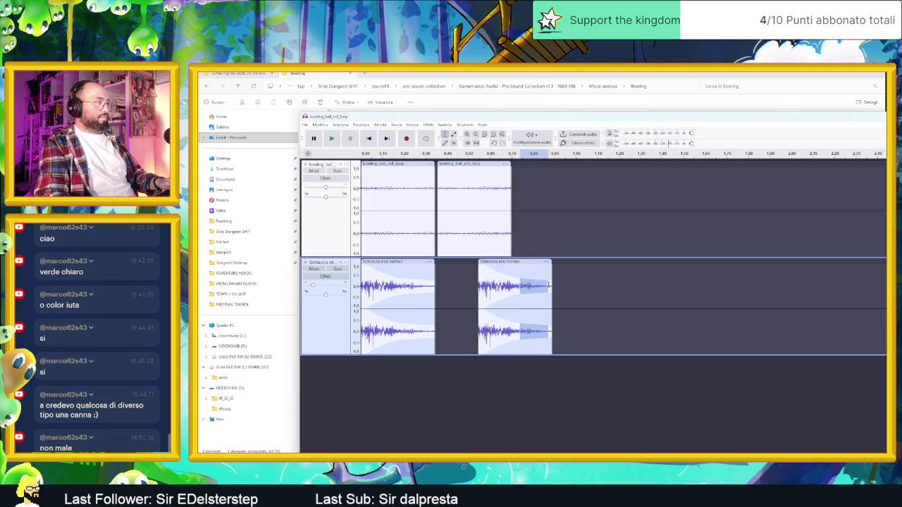
key(space)
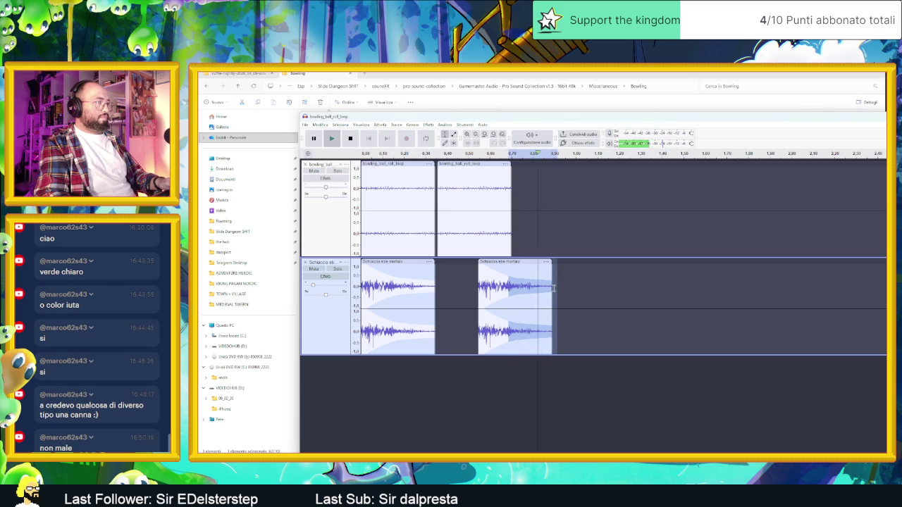
key(space)
key(space)
Trim and nudge the second mortar clip, then extend the second bowling clip to about 0.85 s.
key(space)
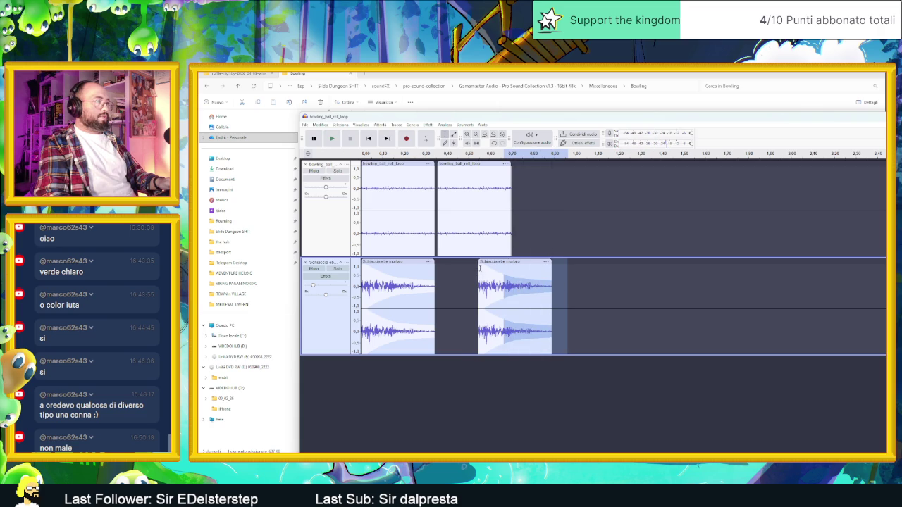
drag(480, 268, 504, 266)
key(space)
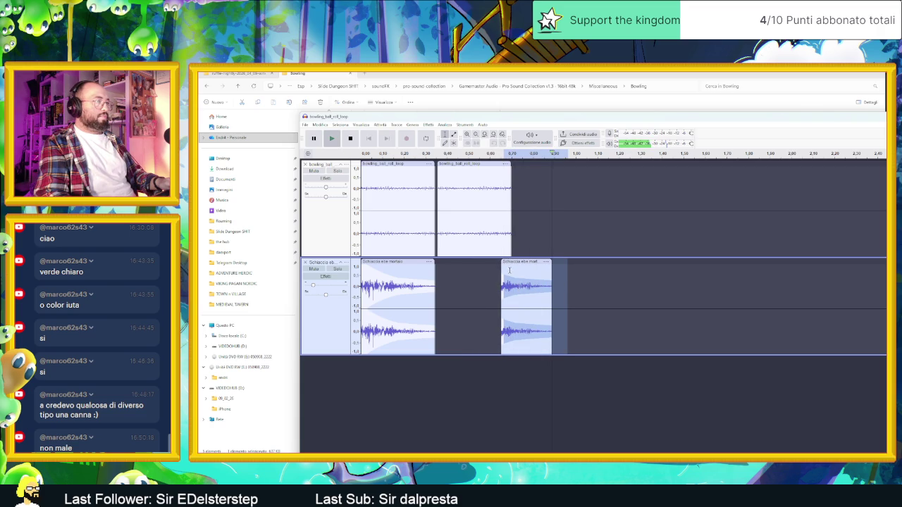
drag(514, 262, 506, 261)
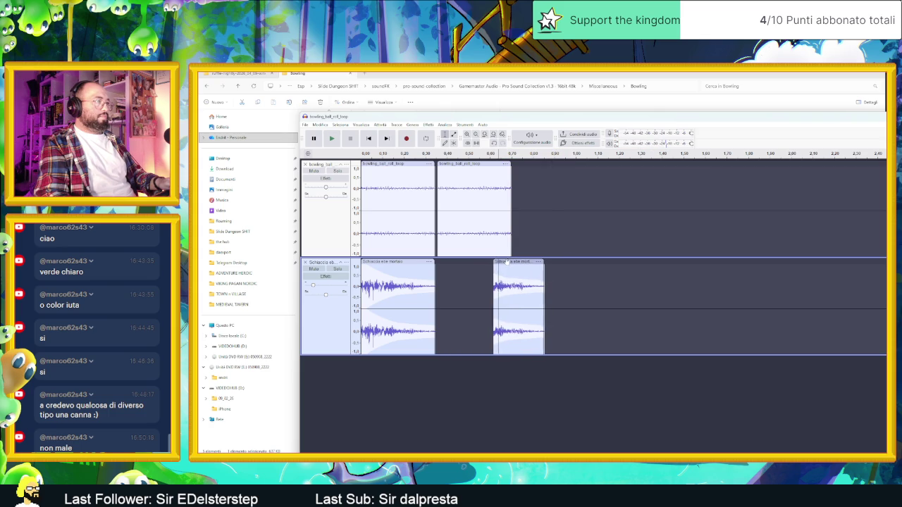
click(367, 150)
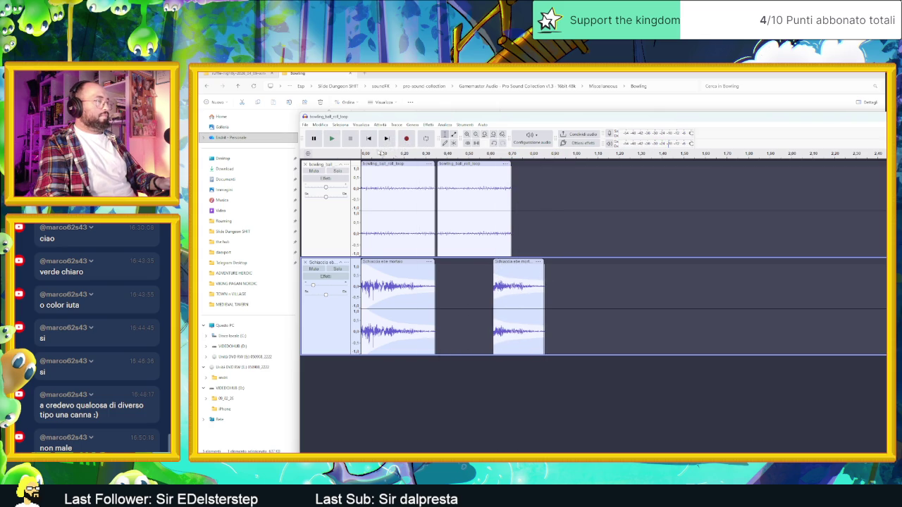
drag(513, 176, 542, 186)
key(space)
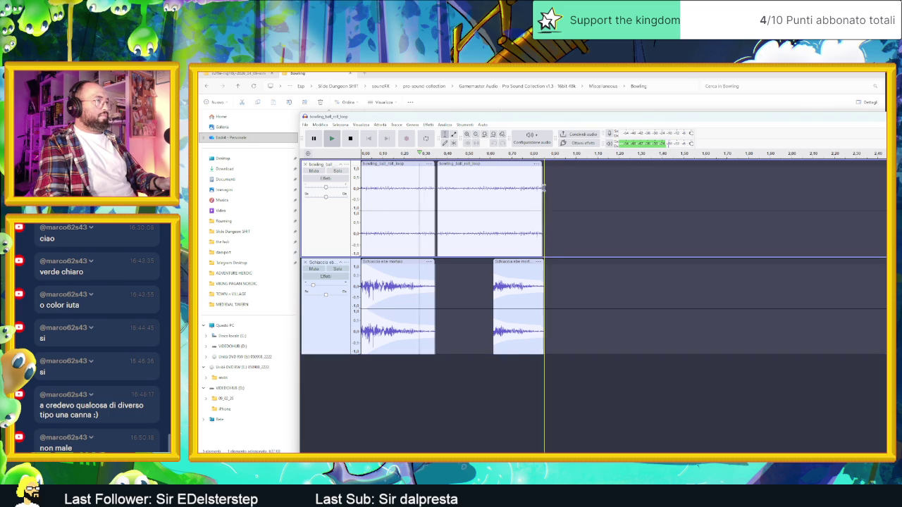
click(335, 140)
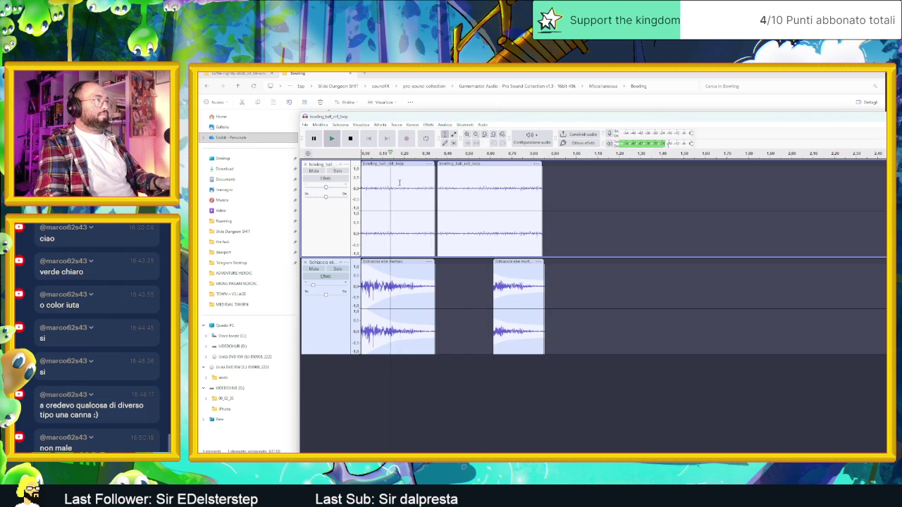
Trim the start of the second bowling-roll clip and play back the result.
key(space)
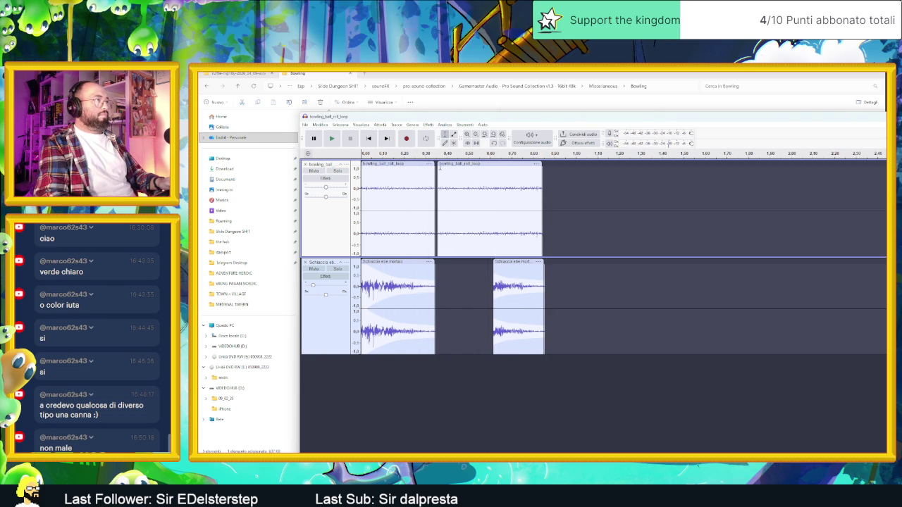
mouse_move(438, 167)
mouse_down()
mouse_move(469, 170)
mouse_move(419, 176)
mouse_up()
key(space)
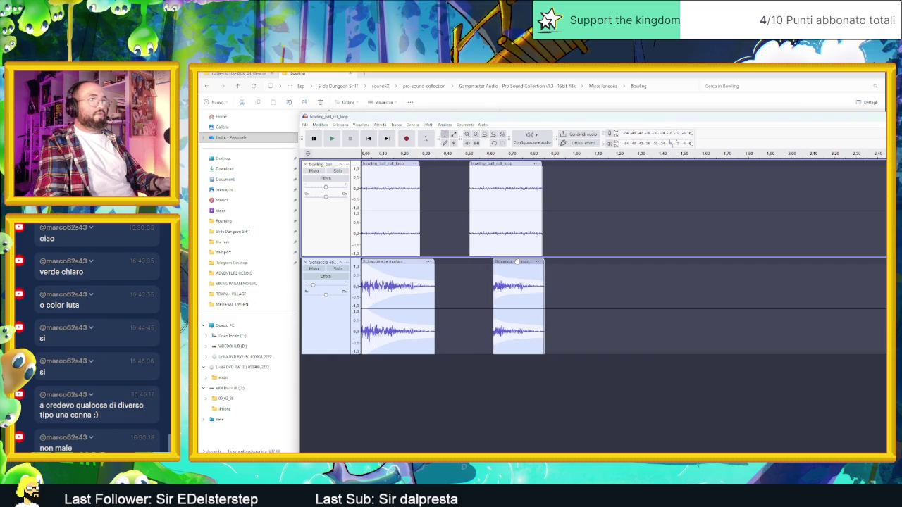
Shift the second mortar and bowling-roll clips slightly earlier and audition the tightened timing.
drag(516, 260, 501, 260)
drag(493, 165, 484, 165)
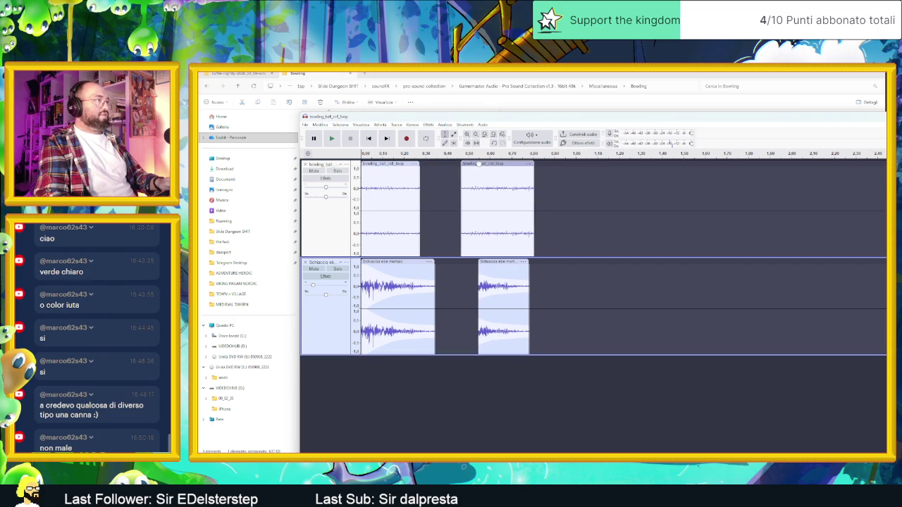
key(space)
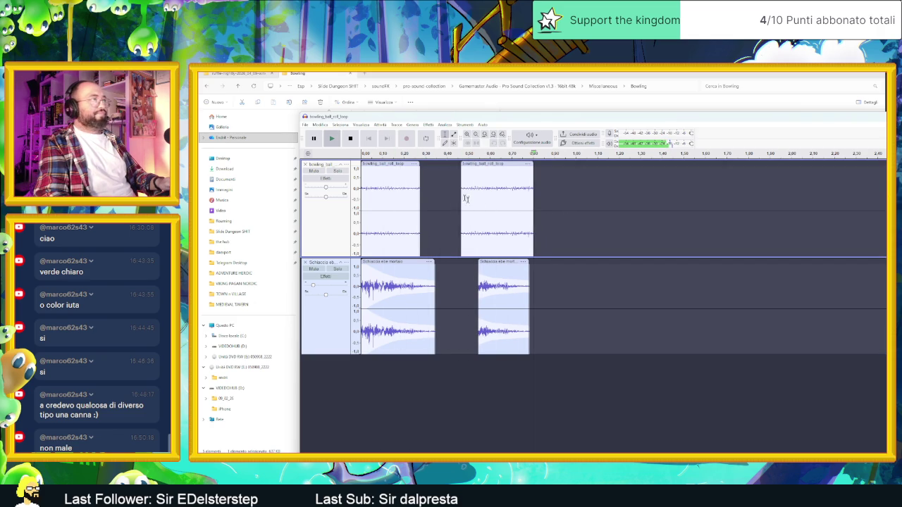
key(space)
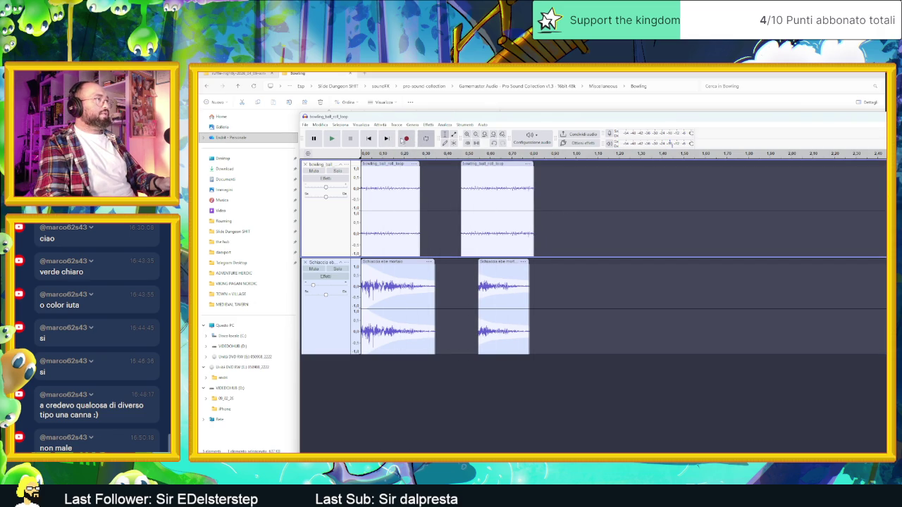
click(332, 138)
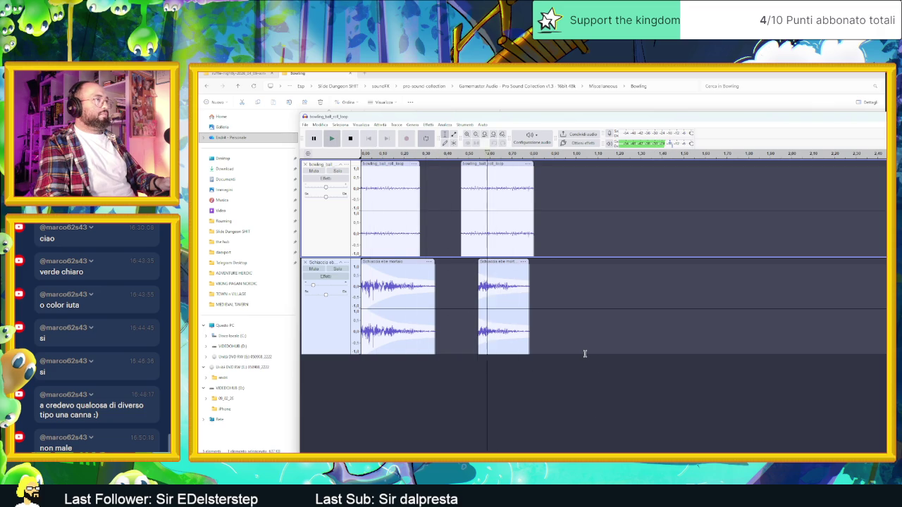
key(space)
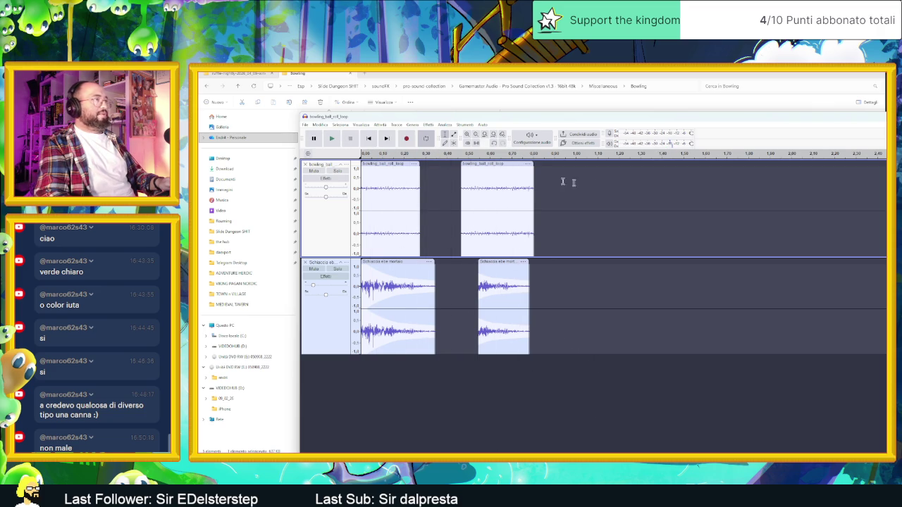
mouse_move(556, 187)
mouse_down()
mouse_move(588, 189)
mouse_move(575, 189)
mouse_up()
click(551, 186)
Generate a silence clip after the second bowling-roll clip on the upper track and trim it shorter.
right_click(577, 191)
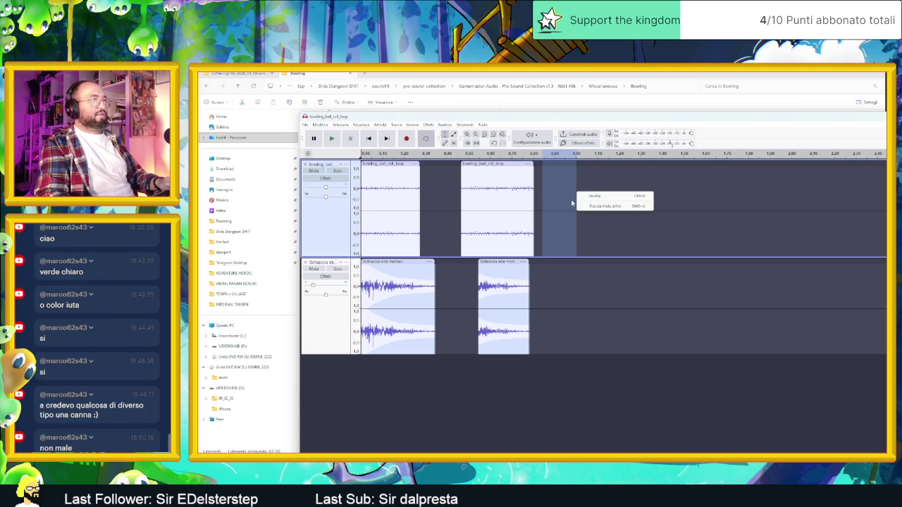
click(563, 198)
click(412, 124)
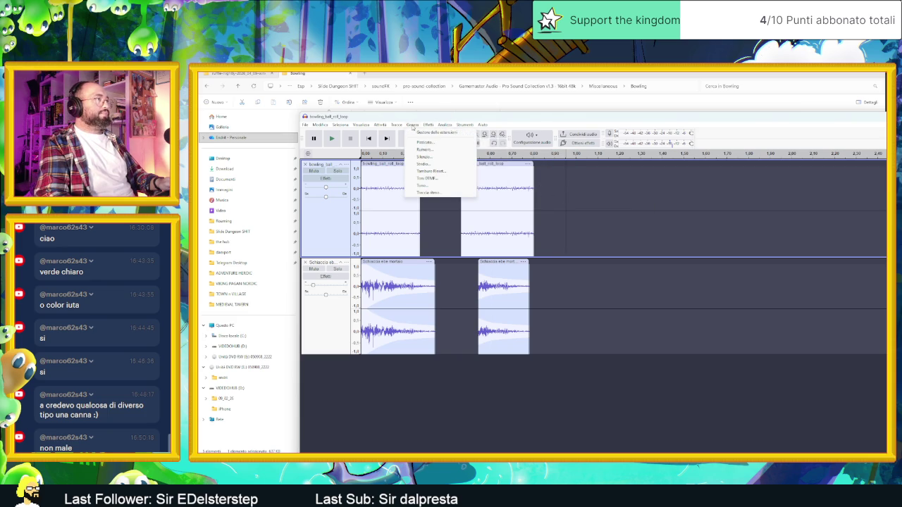
click(437, 157)
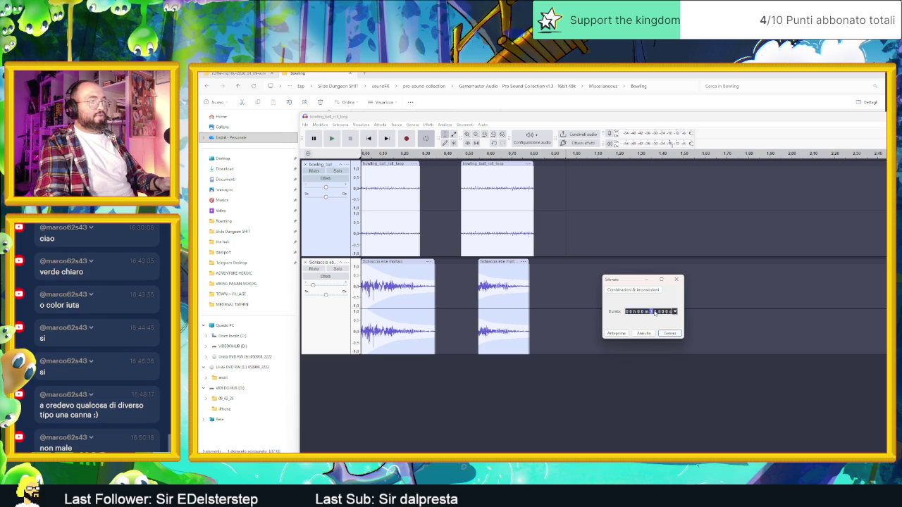
click(654, 314)
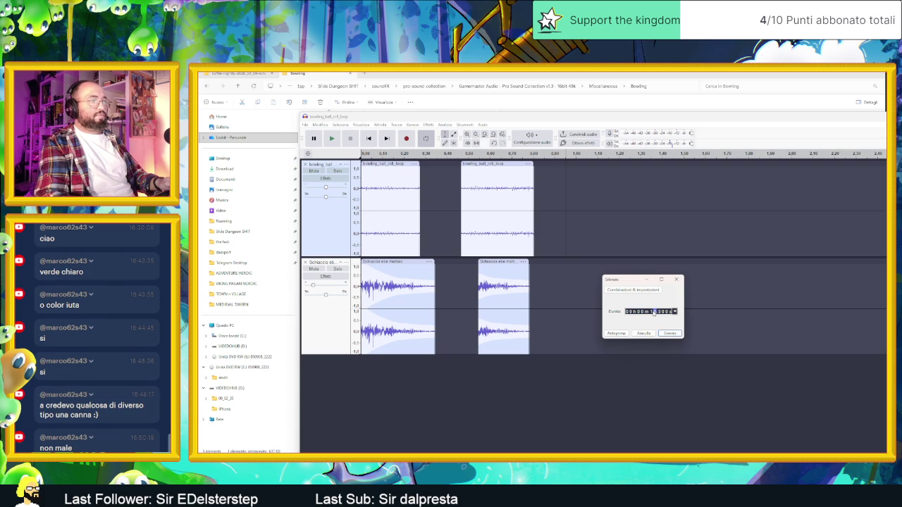
text(0)
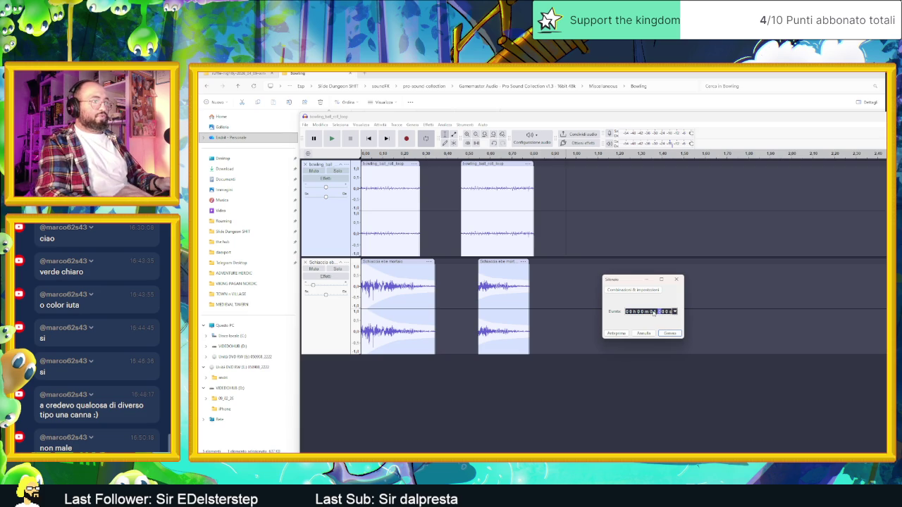
click(670, 333)
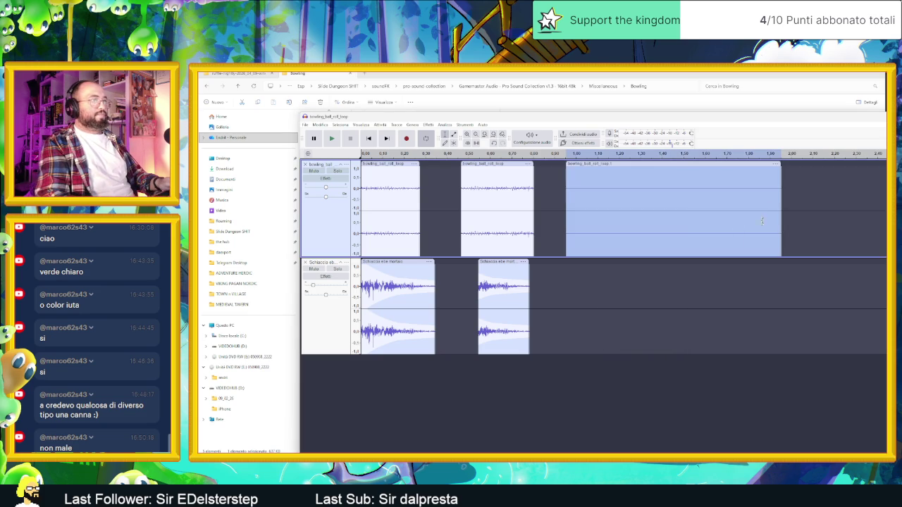
mouse_move(781, 180)
mouse_down()
mouse_move(606, 190)
mouse_move(560, 163)
mouse_up()
Audition the mix, then turn the upper track's volume down slightly and play it again.
key(space)
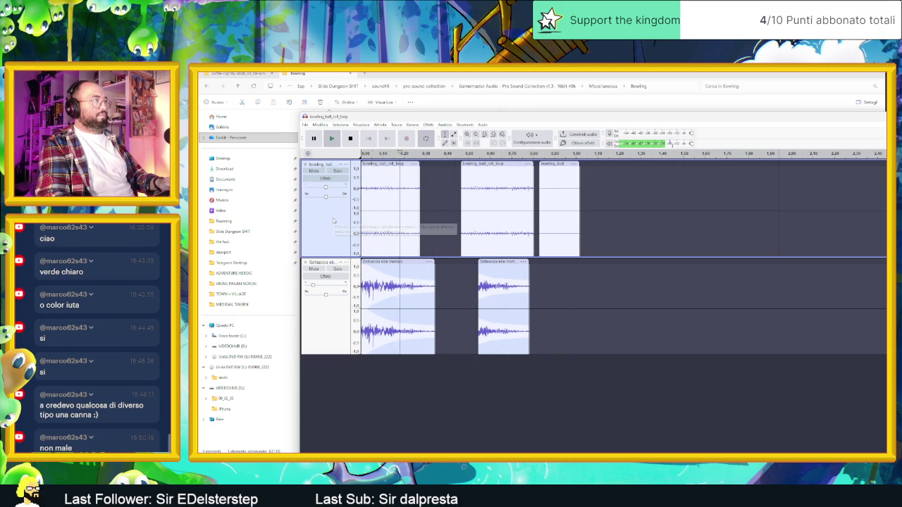
key(space)
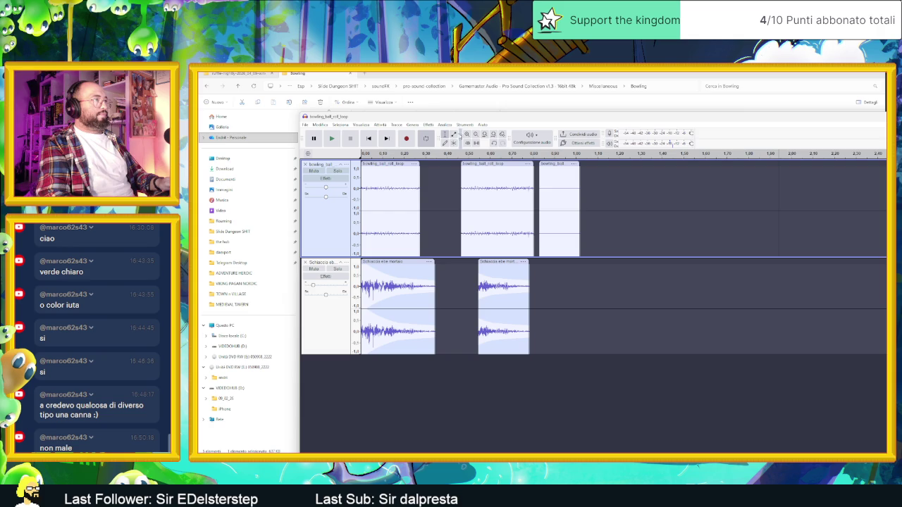
drag(327, 188, 320, 188)
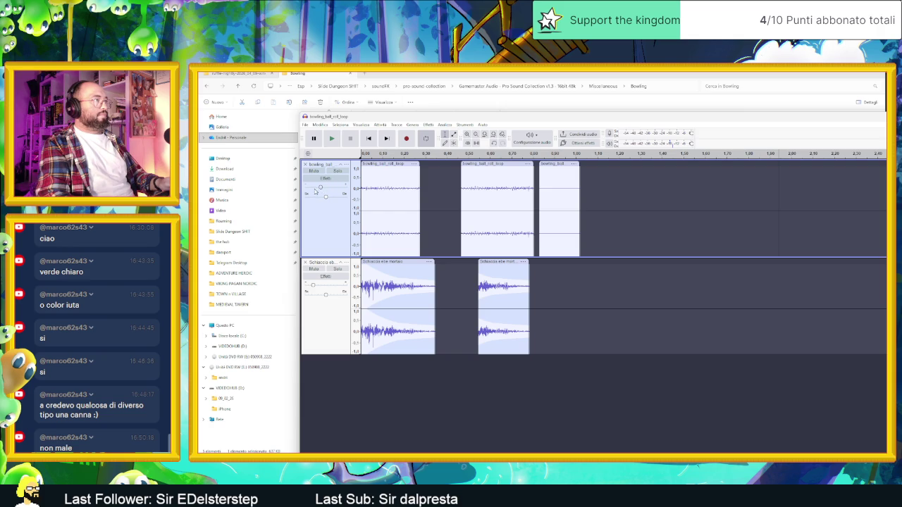
key(space)
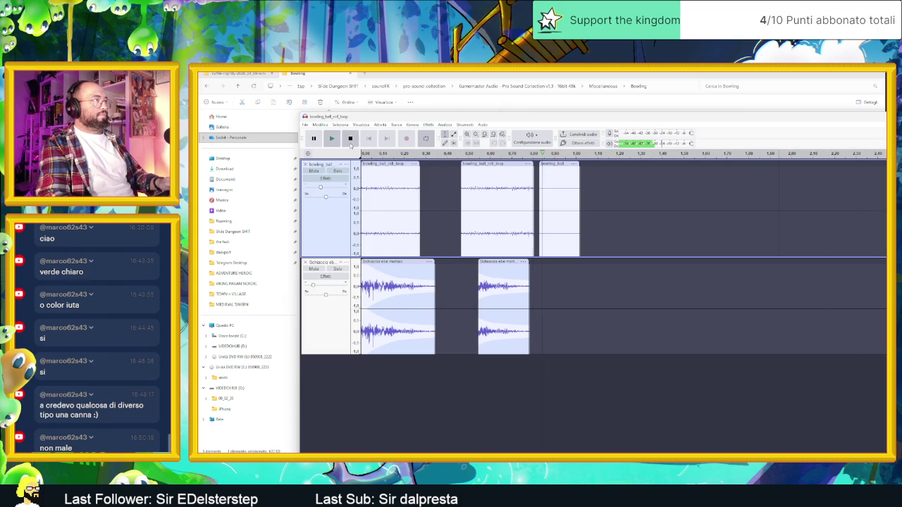
click(350, 142)
key(space)
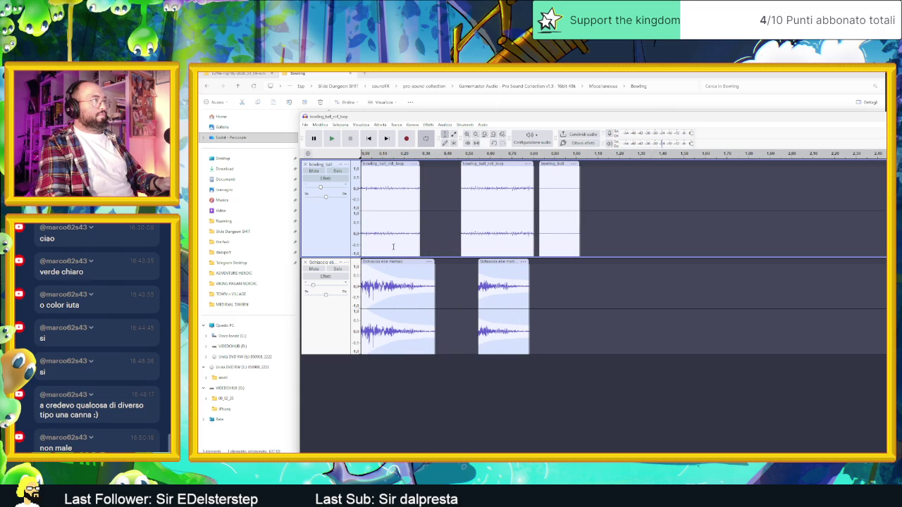
click(504, 303)
click(445, 125)
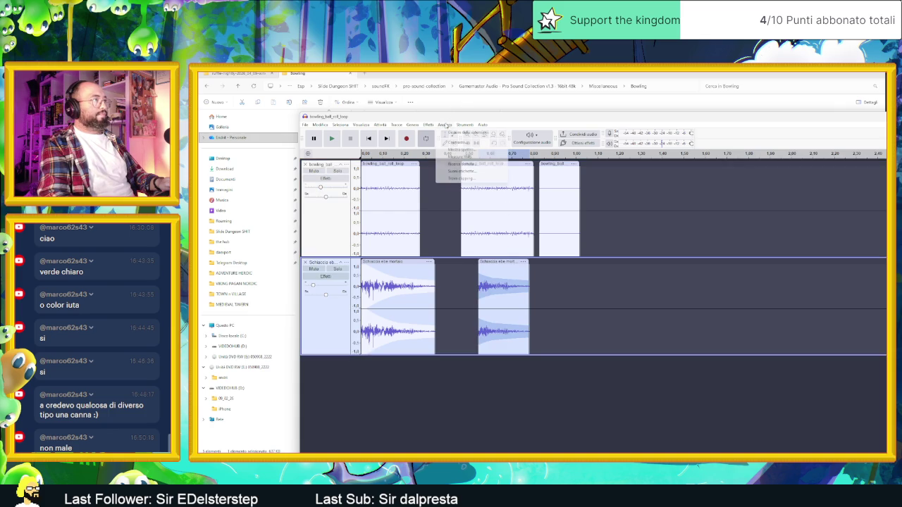
Open Change Pitch for the second mortar clip and preview a downward semitone shift.
mouse_move(427, 124)
mouse_move(461, 198)
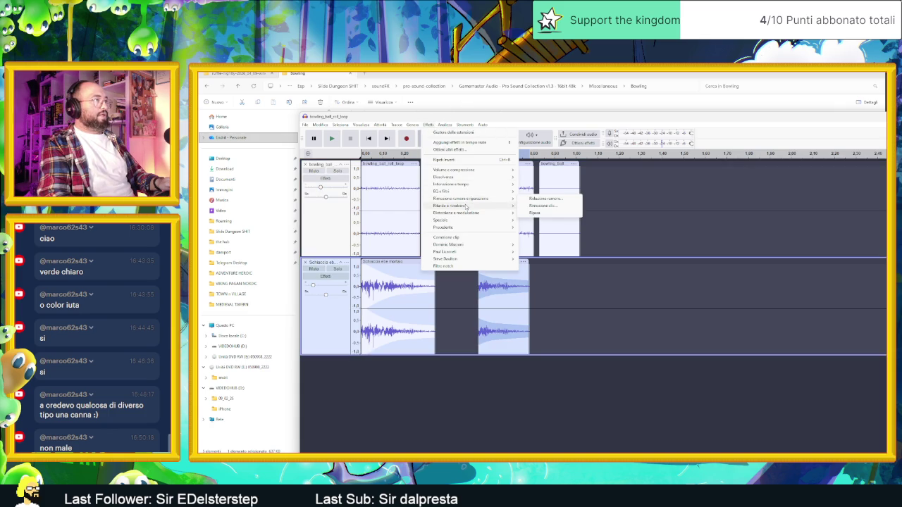
mouse_move(471, 179)
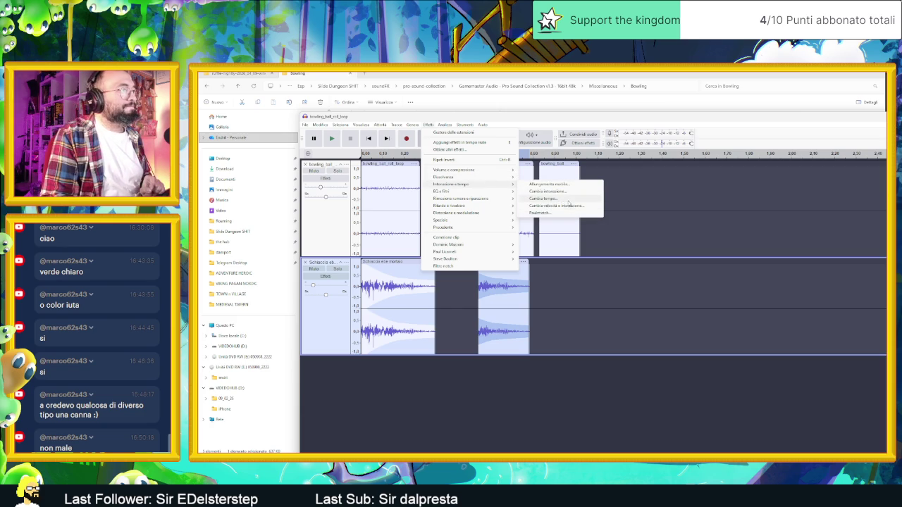
click(556, 191)
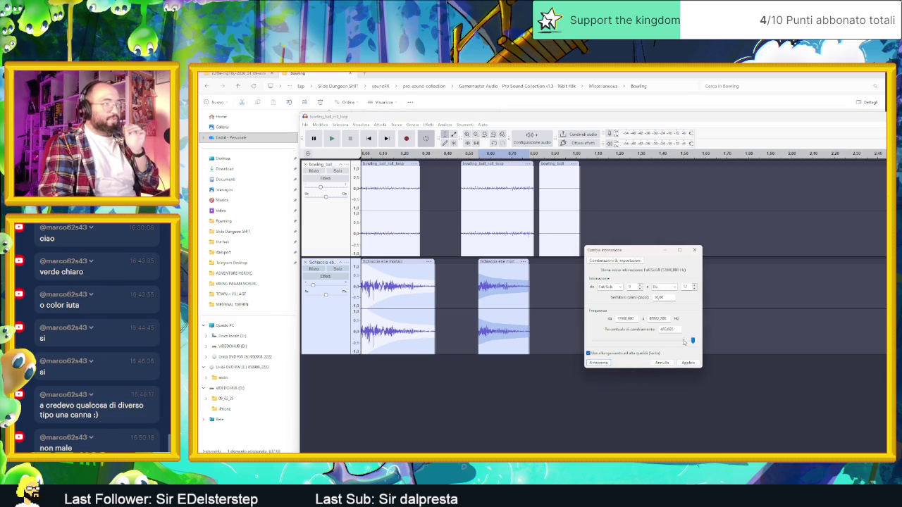
drag(692, 341, 642, 342)
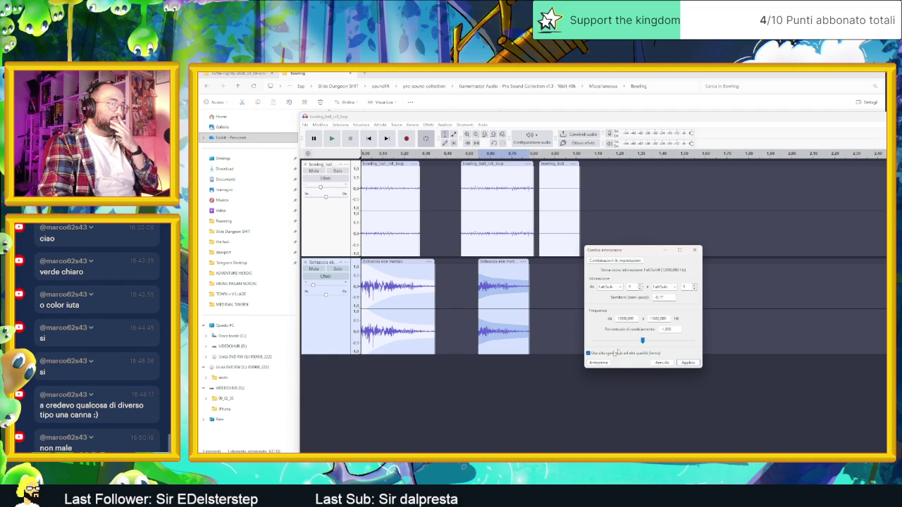
click(594, 364)
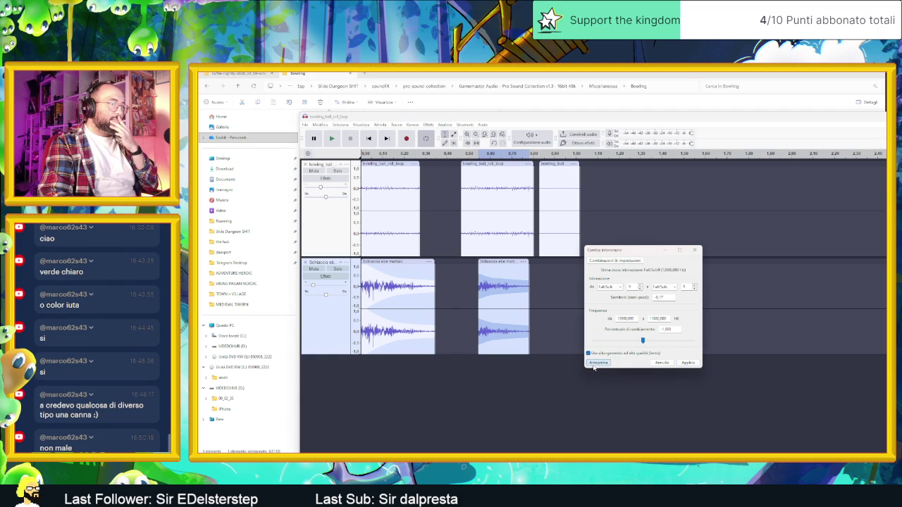
Try a full-octave drop, reset the octave to zero, preview the smaller shift, and apply it.
click(694, 289)
click(599, 363)
click(694, 286)
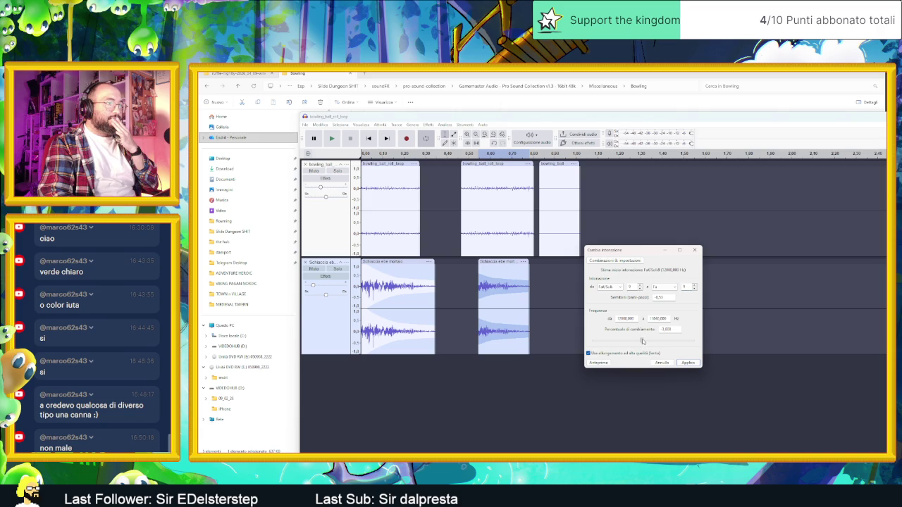
click(609, 364)
click(609, 364)
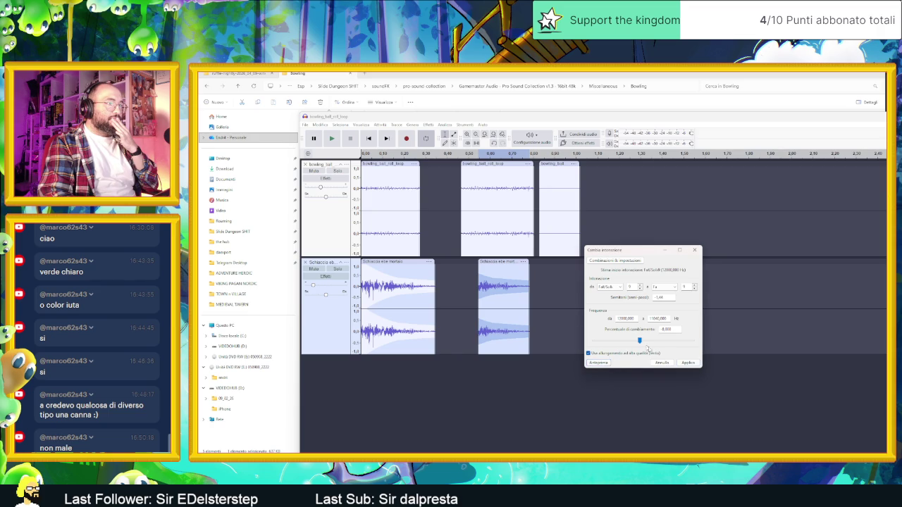
click(609, 363)
click(677, 363)
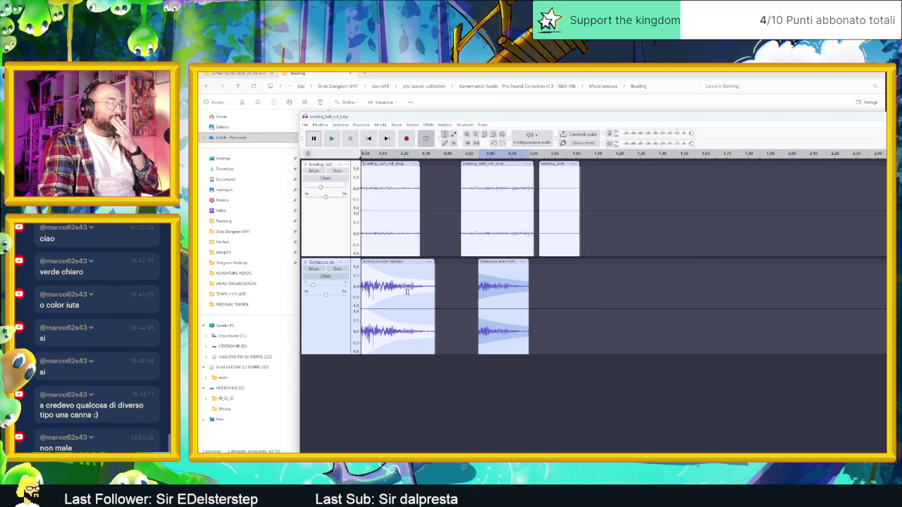
Play the layered bowling-and-mortar mix to check it, then select the lower mortar track.
click(329, 137)
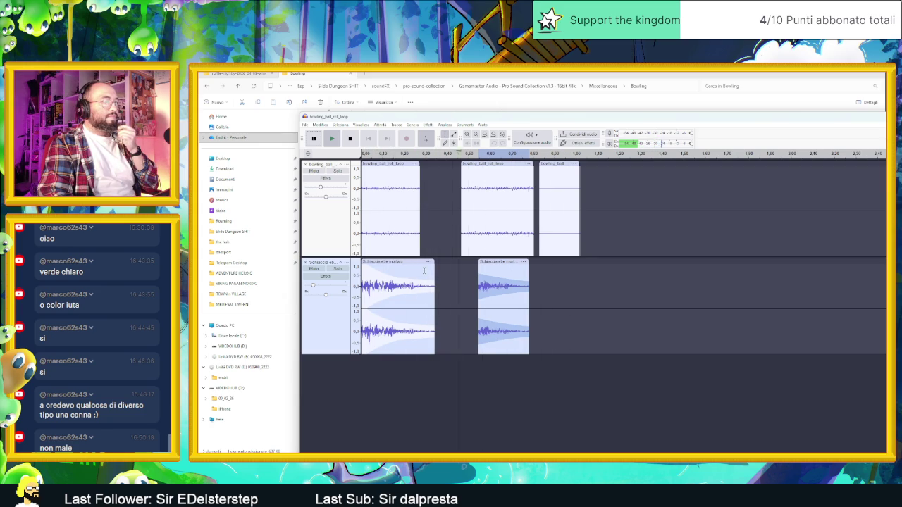
click(350, 138)
click(318, 140)
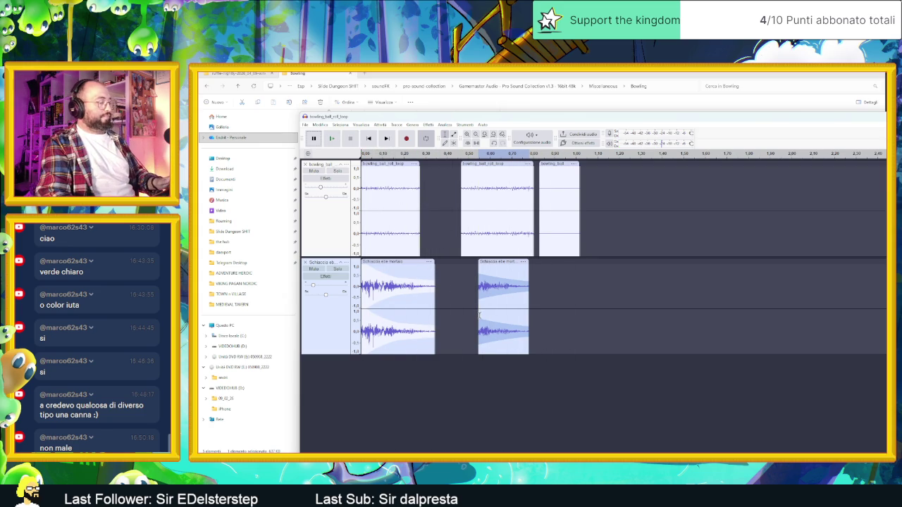
click(456, 310)
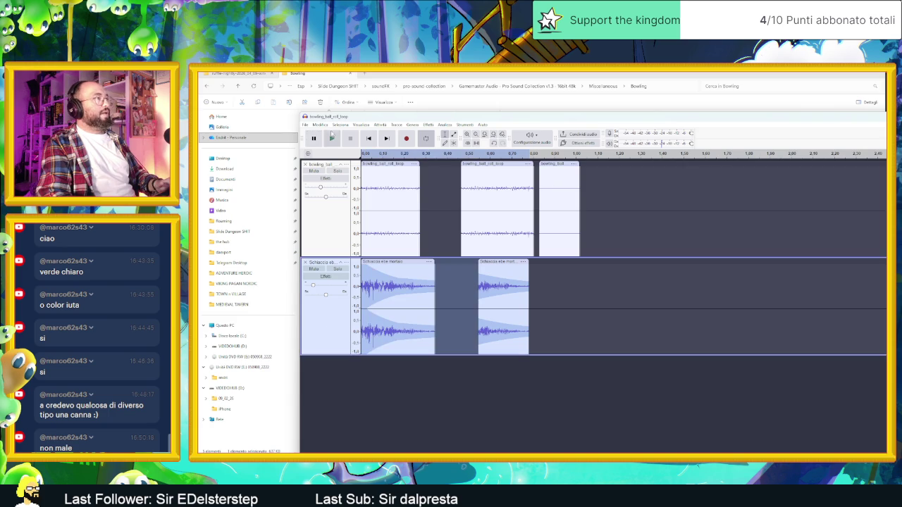
Export the mix as an Ogg Vorbis file named 'Pesto Loop' and close the bowling project.
click(306, 125)
click(325, 188)
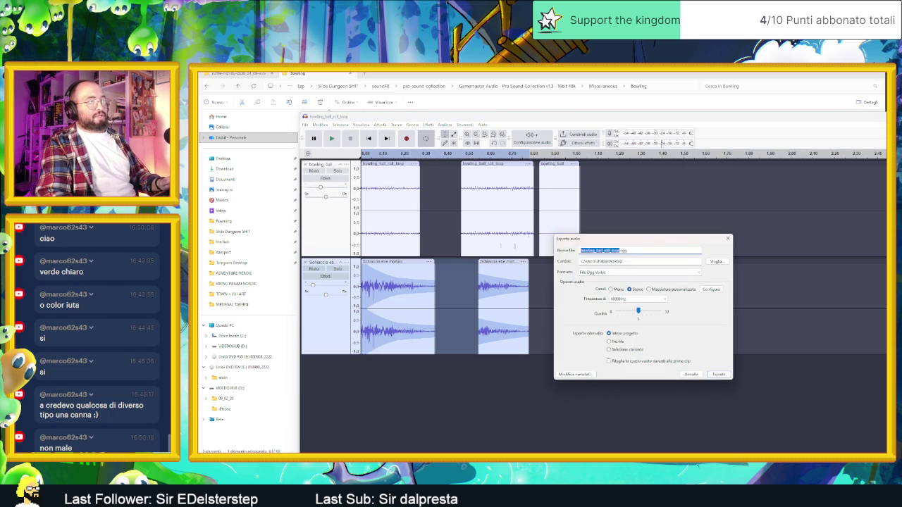
text(Pestin)
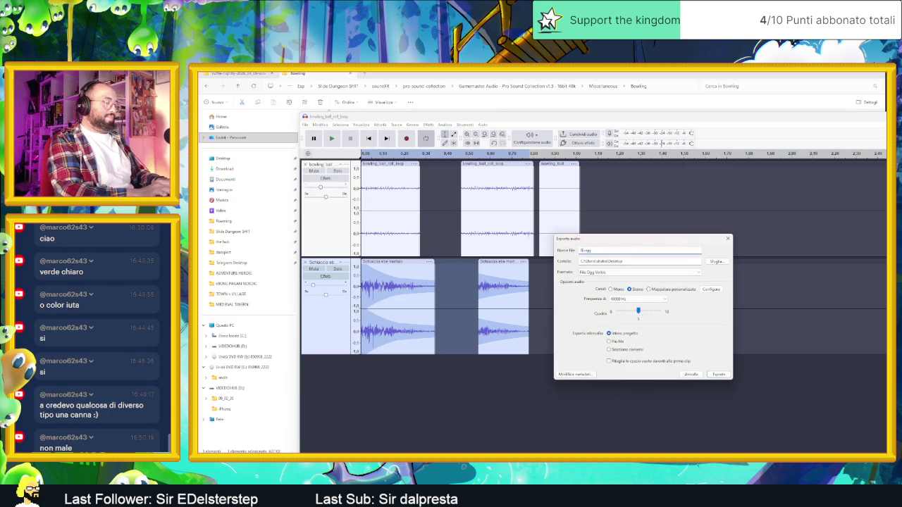
text( Loop)
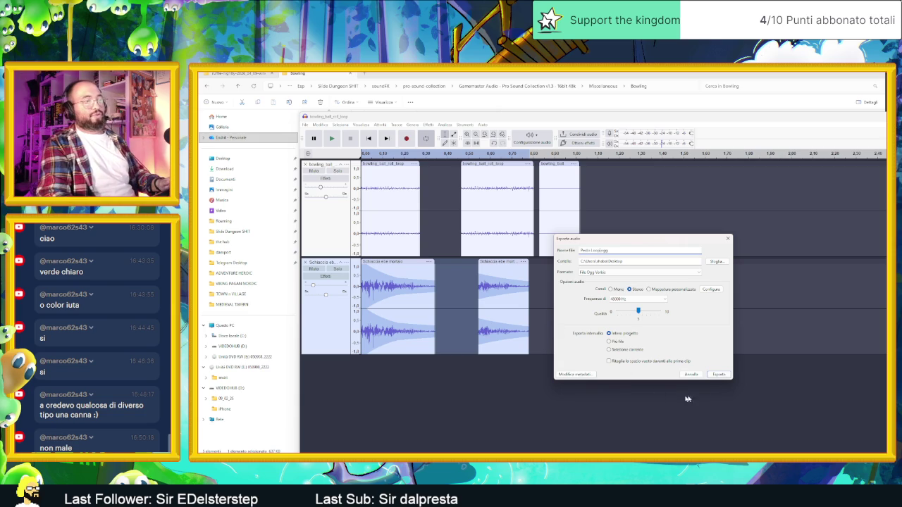
click(718, 374)
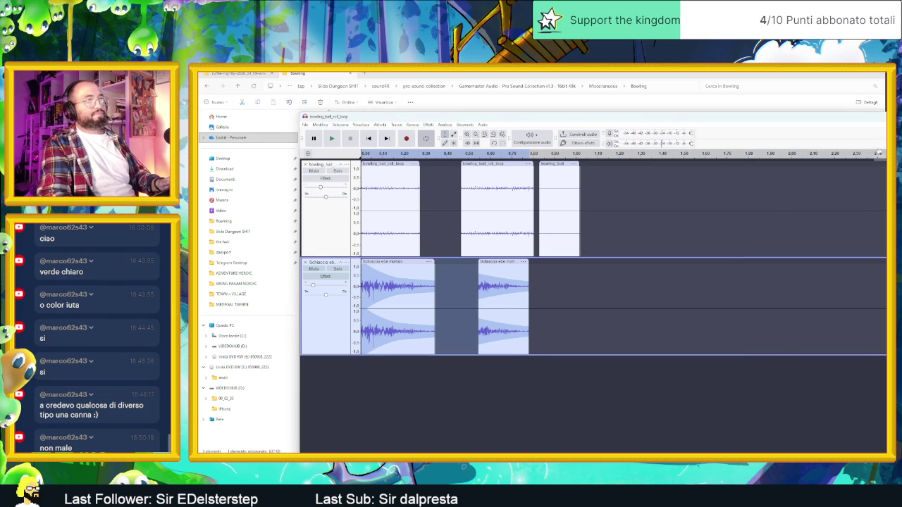
key(alt+F4)
key(alt+F4)
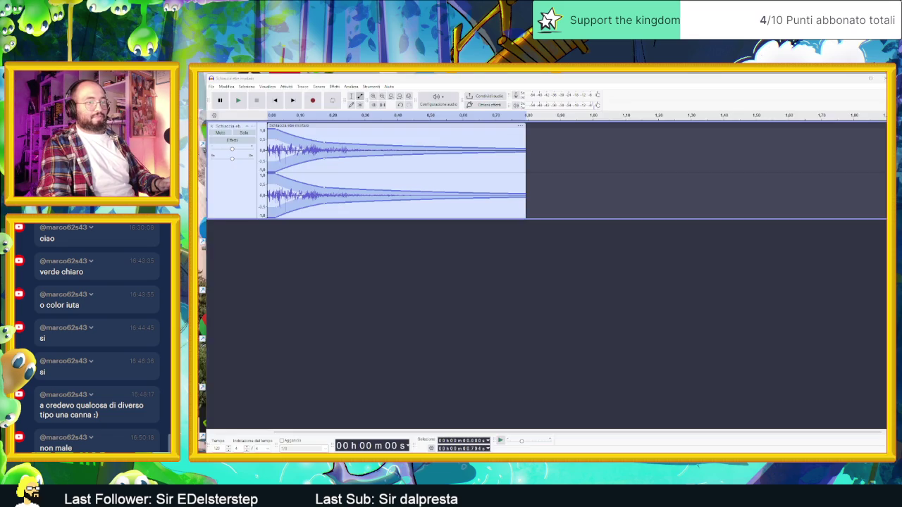
Delete the old mortar track and drag Pesto Loop.ogg from the Desktop into the empty project.
click(210, 126)
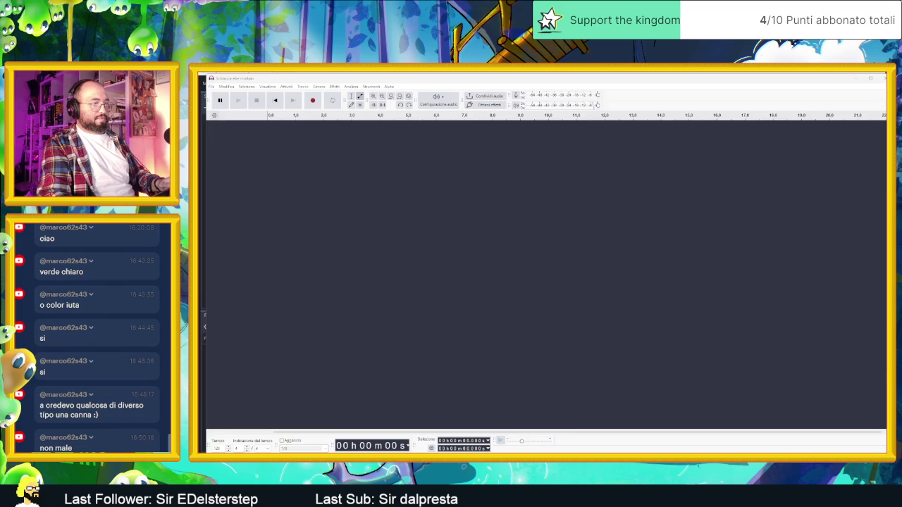
key(super+e)
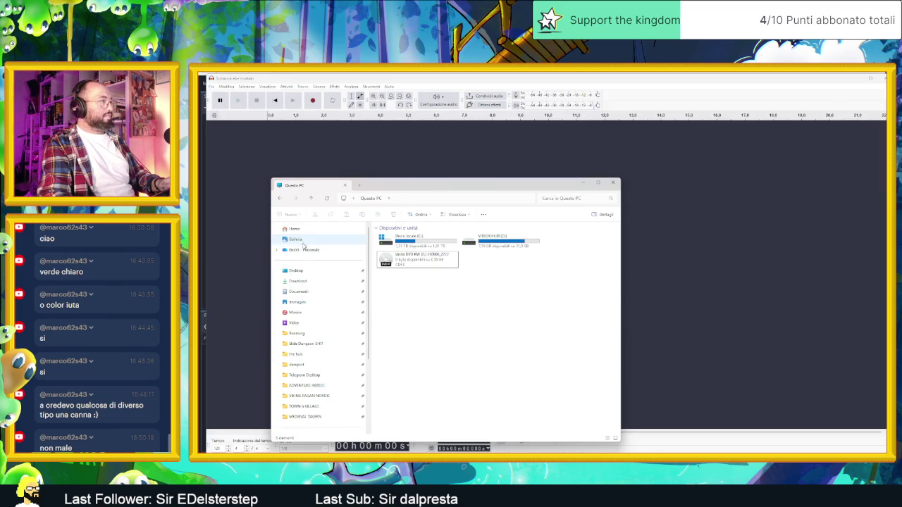
click(296, 270)
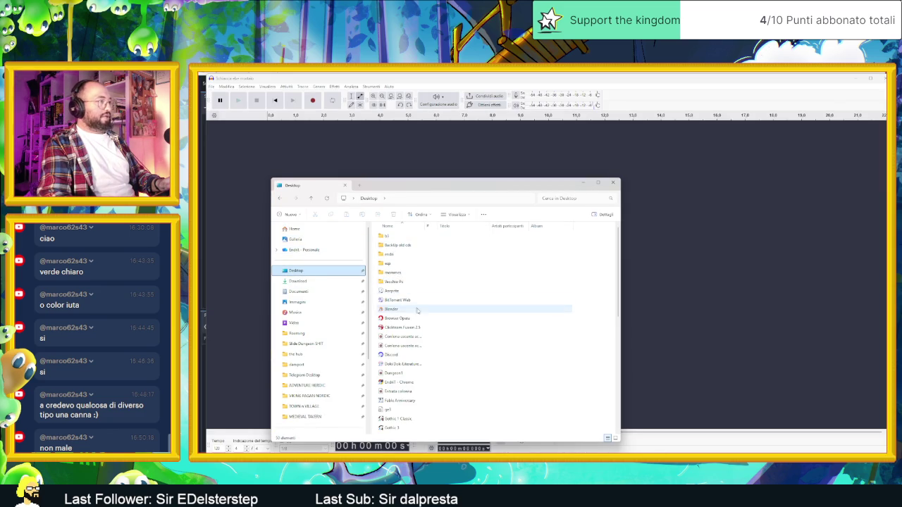
scroll(426, 320, down, 5)
click(428, 320)
key(p)
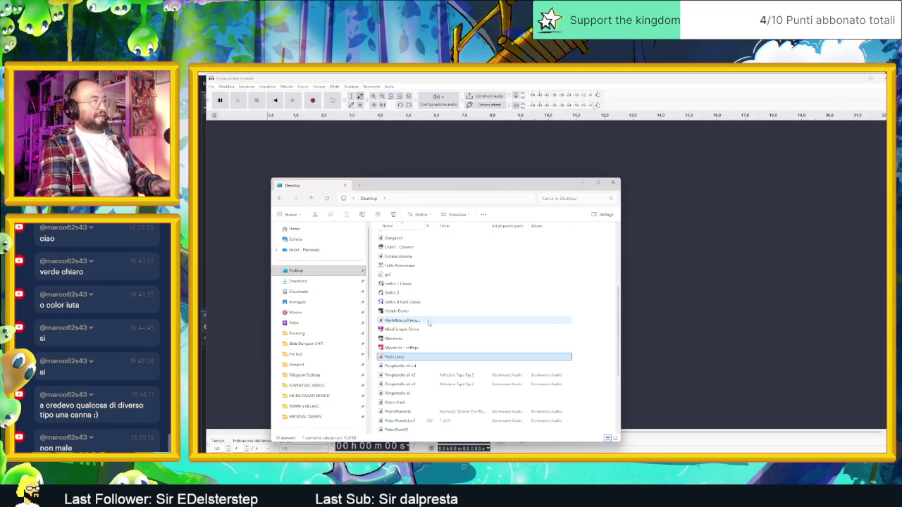
mouse_move(408, 360)
mouse_down()
mouse_move(680, 261)
mouse_move(686, 276)
mouse_up()
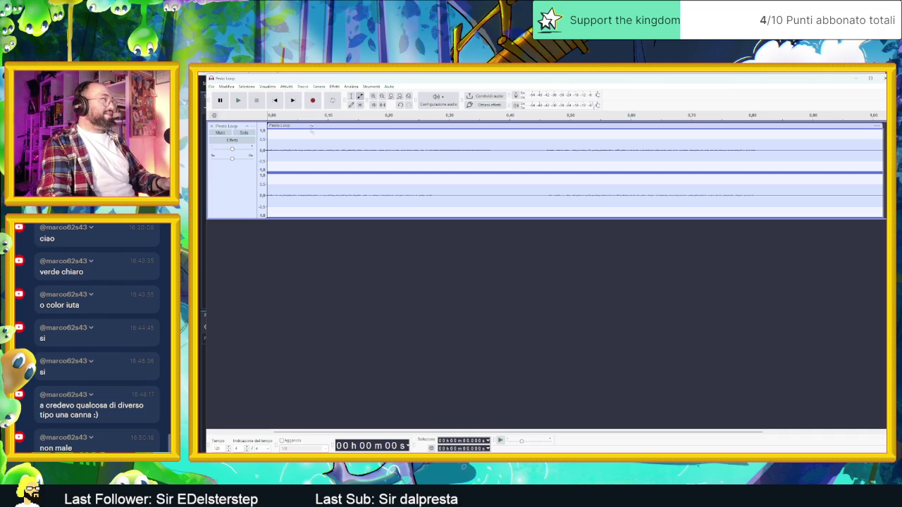
key(ctrl+a)
click(345, 88)
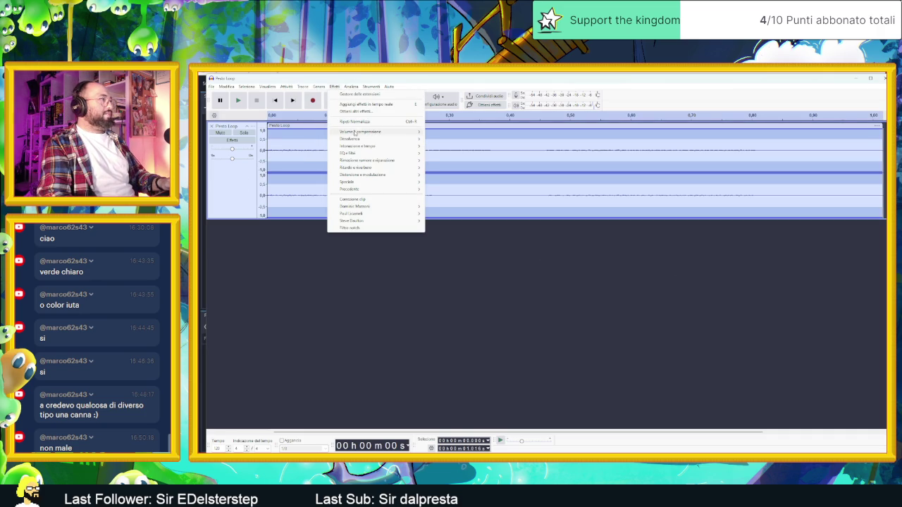
Normalize the Pesto Loop track and play it back several times to check the loudness.
mouse_move(372, 133)
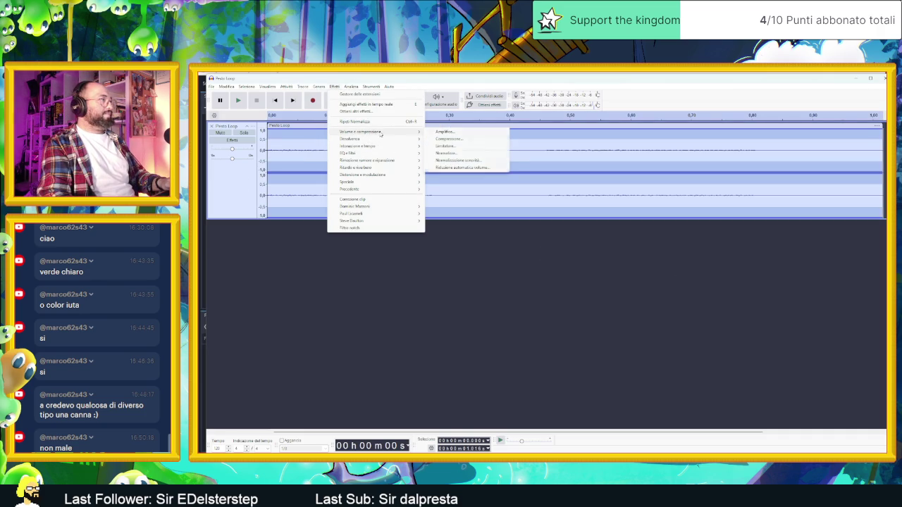
click(464, 155)
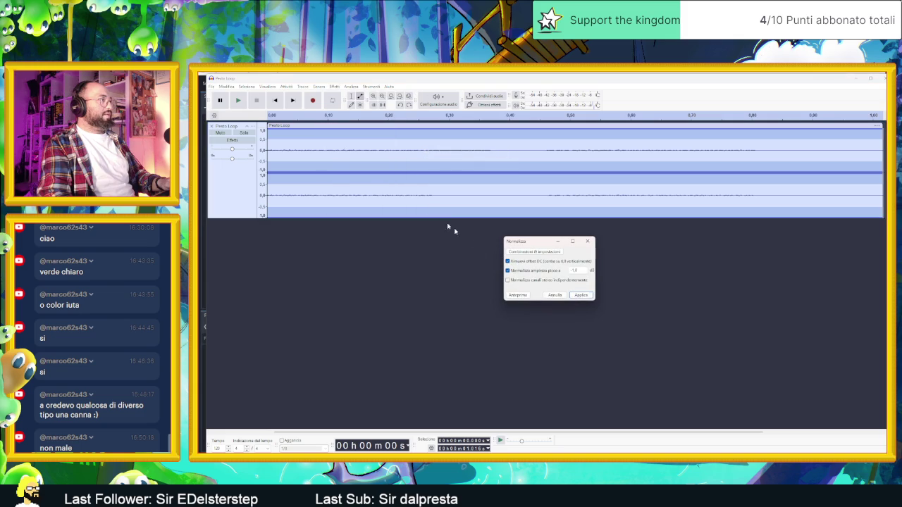
click(579, 296)
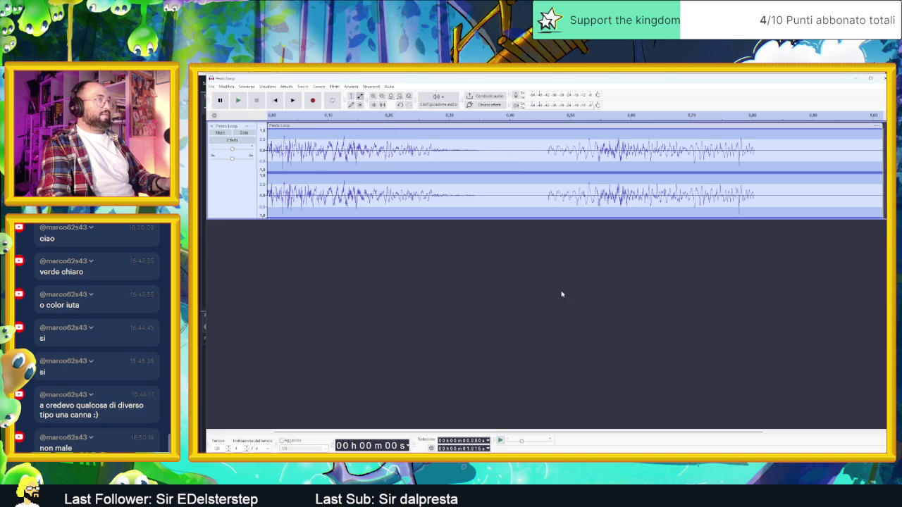
click(240, 101)
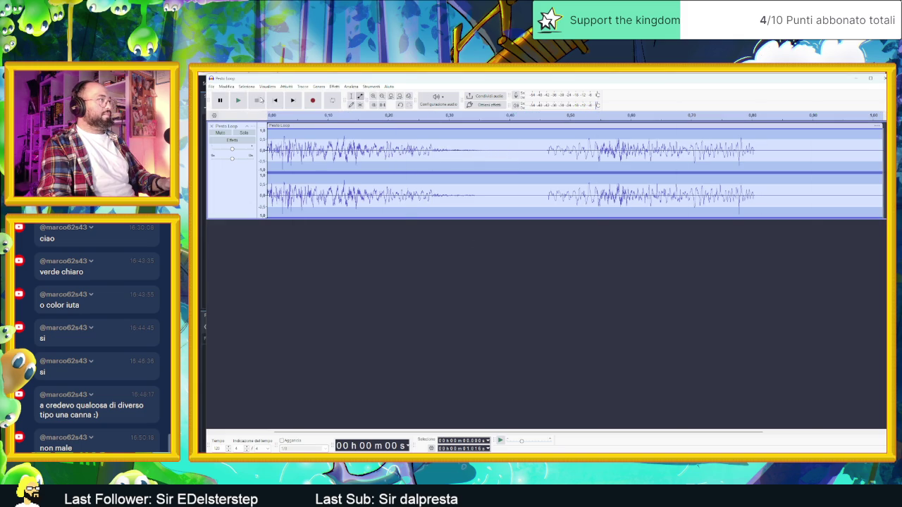
click(244, 101)
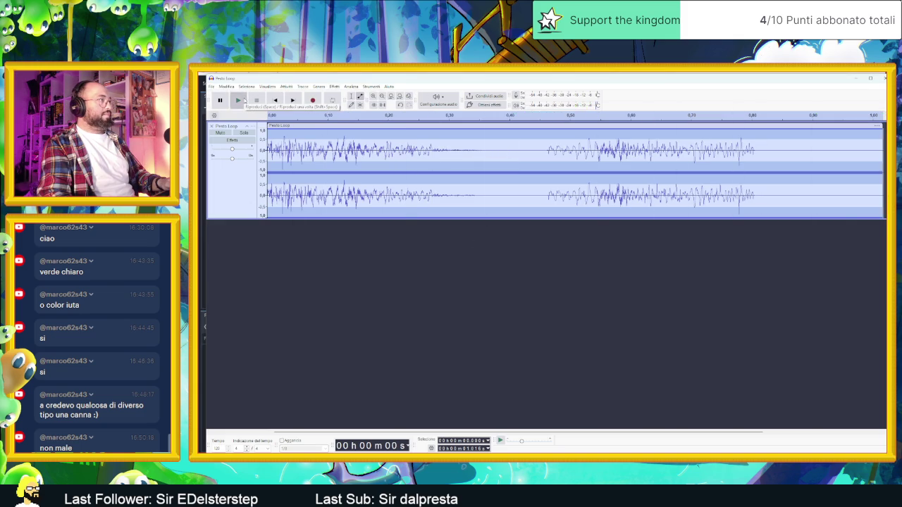
click(240, 101)
click(240, 101)
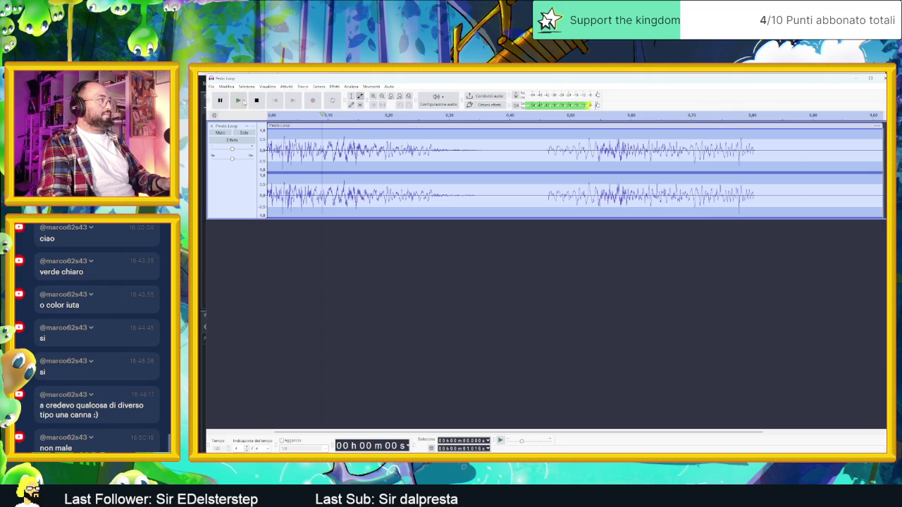
Open the Graphic EQ for the track and preview its curve cutting lows below about 125 Hz.
click(334, 86)
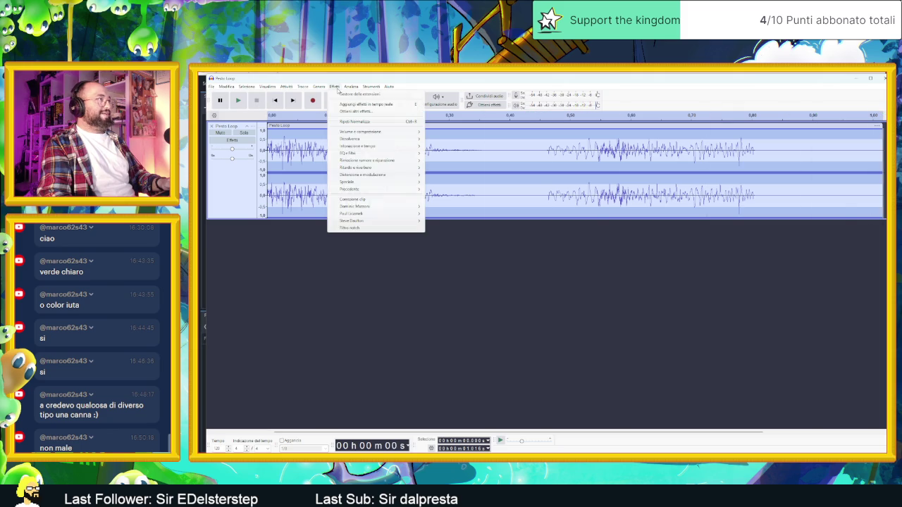
mouse_move(382, 153)
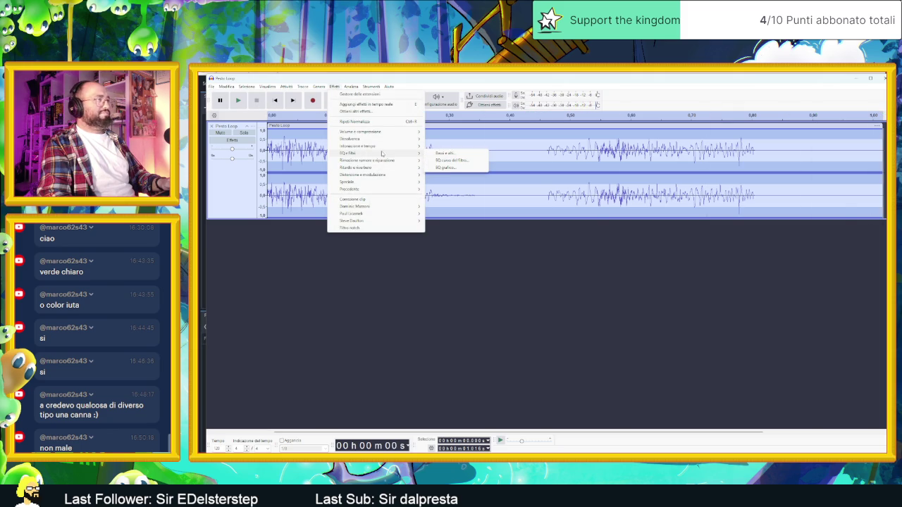
click(445, 167)
click(423, 343)
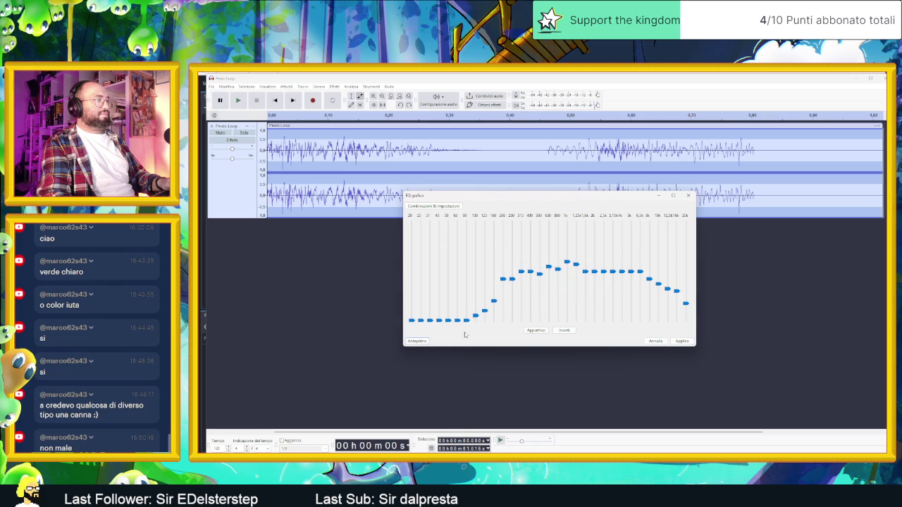
click(425, 343)
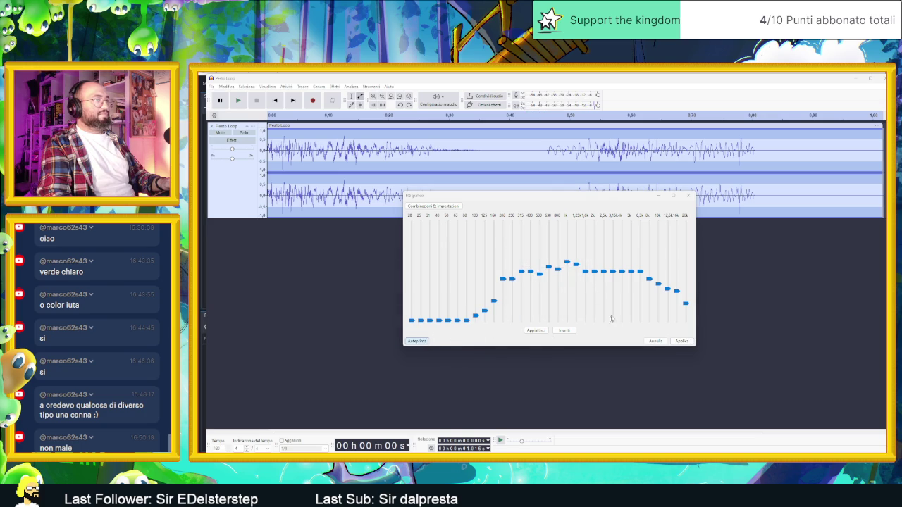